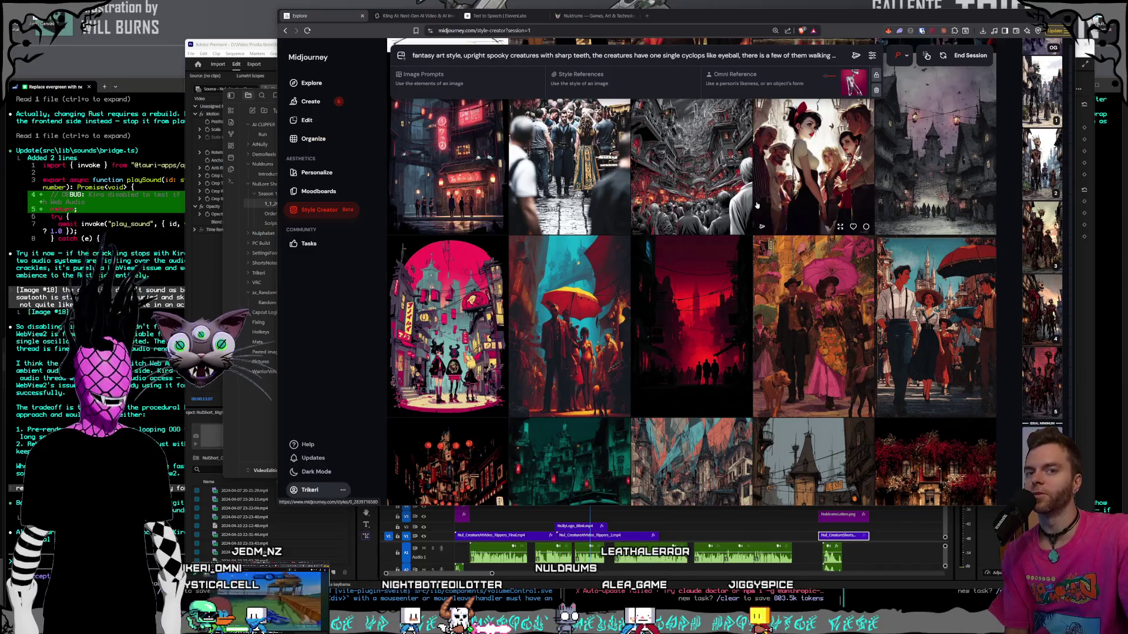
- Scroll down through the style-rating session page
scroll(756, 205, "down", 2)
scroll(756, 205, "down", 2)
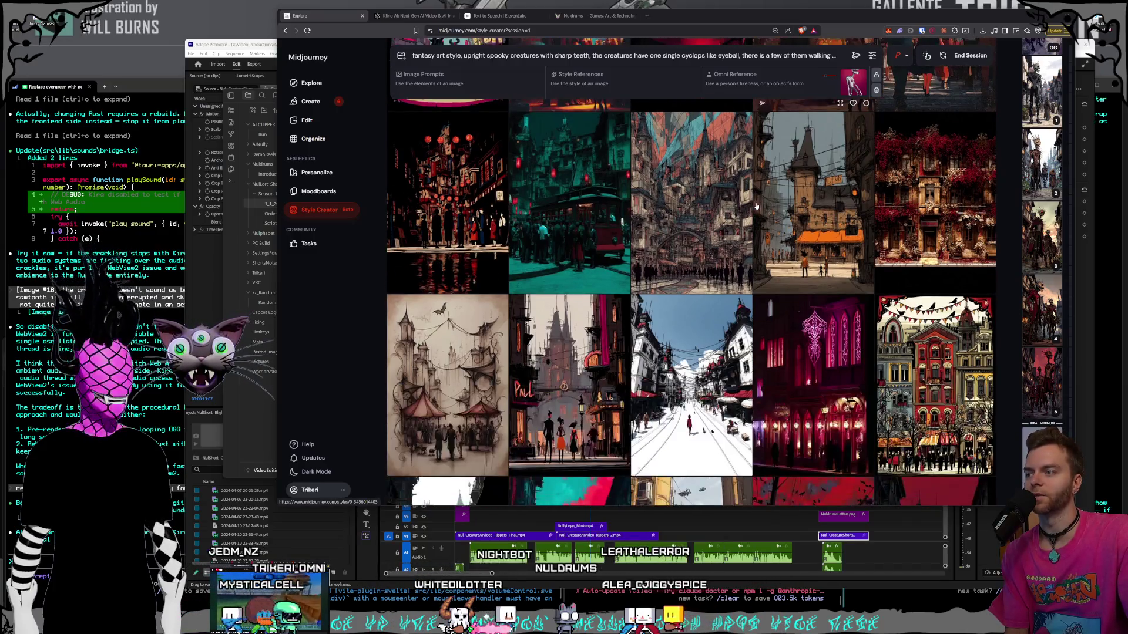
scroll(757, 205, "down", 3)
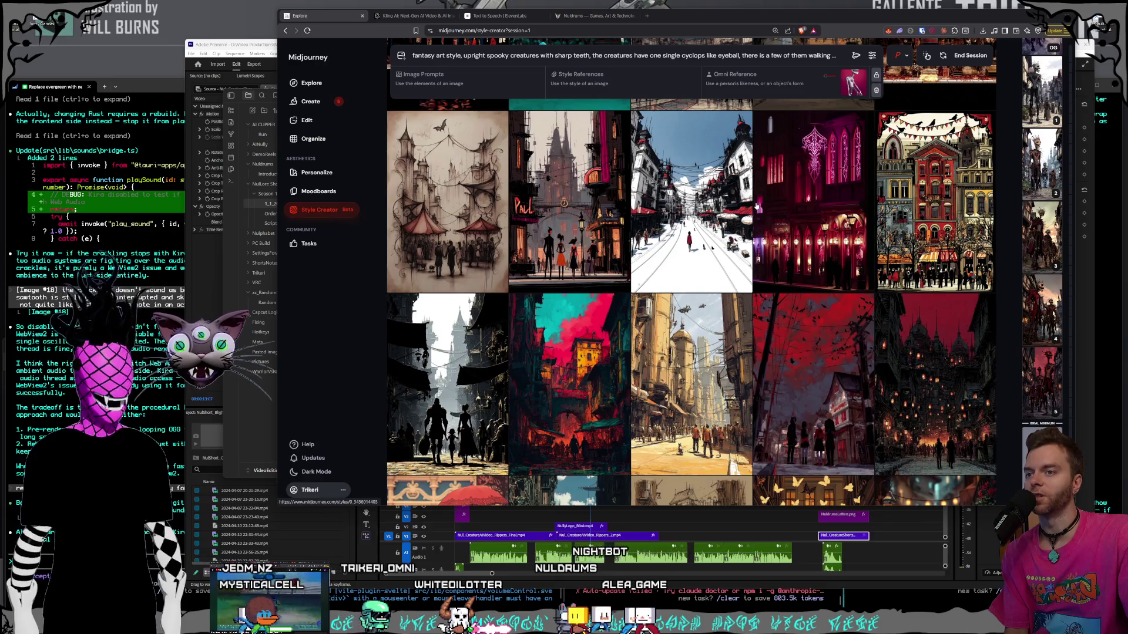
scroll(757, 205, "down", 8)
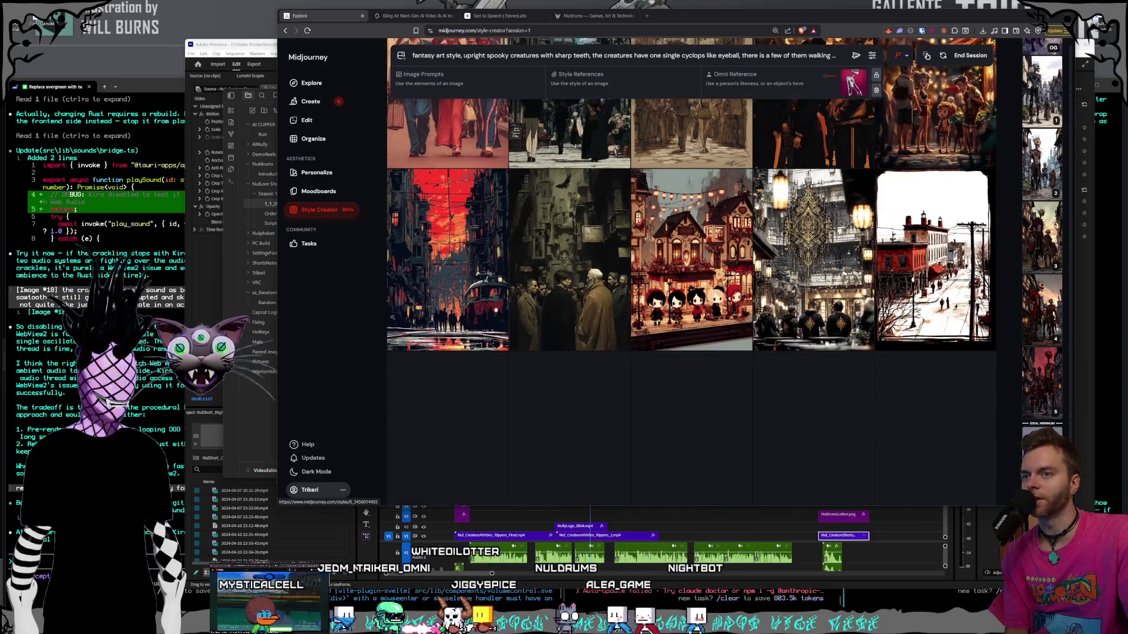
scroll(757, 205, "down", 3)
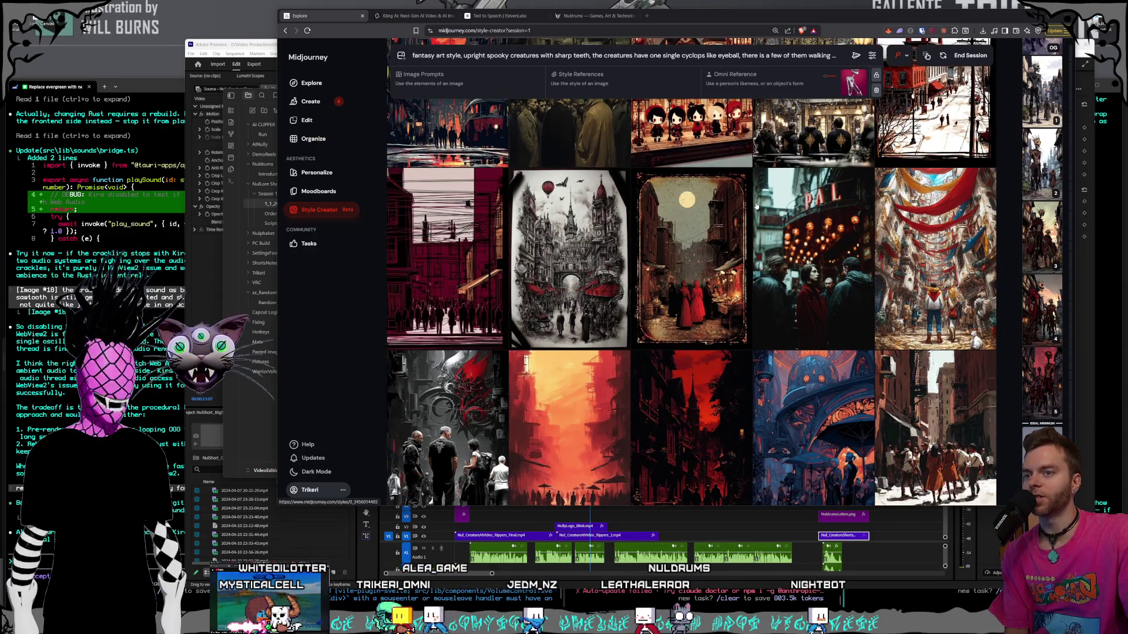
scroll(756, 205, "down", 10)
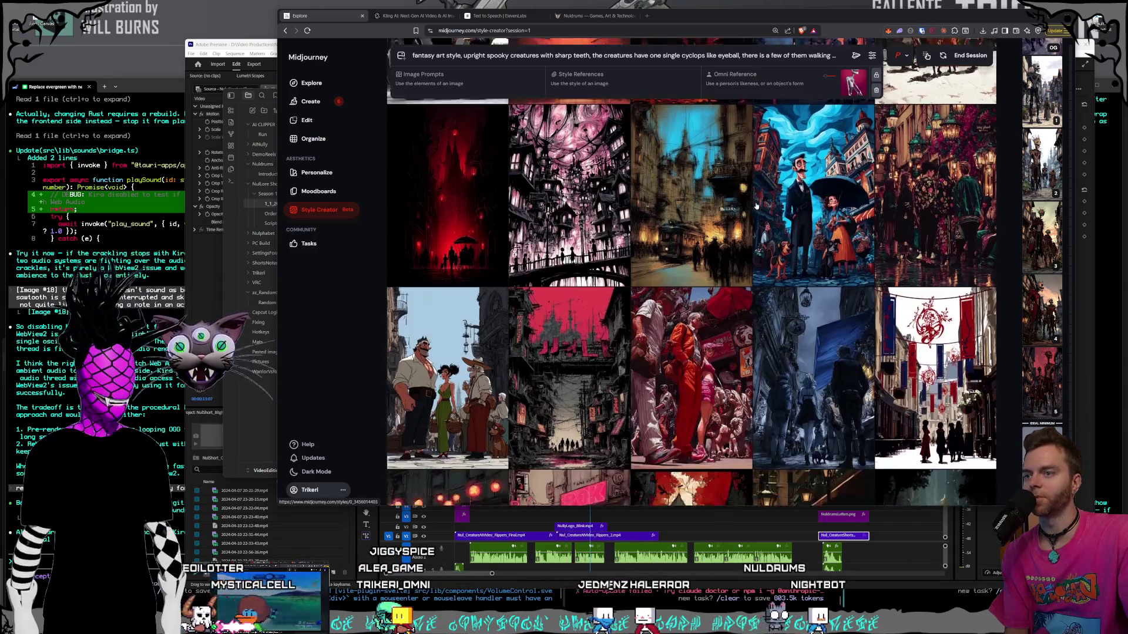
scroll(756, 205, "down", 3)
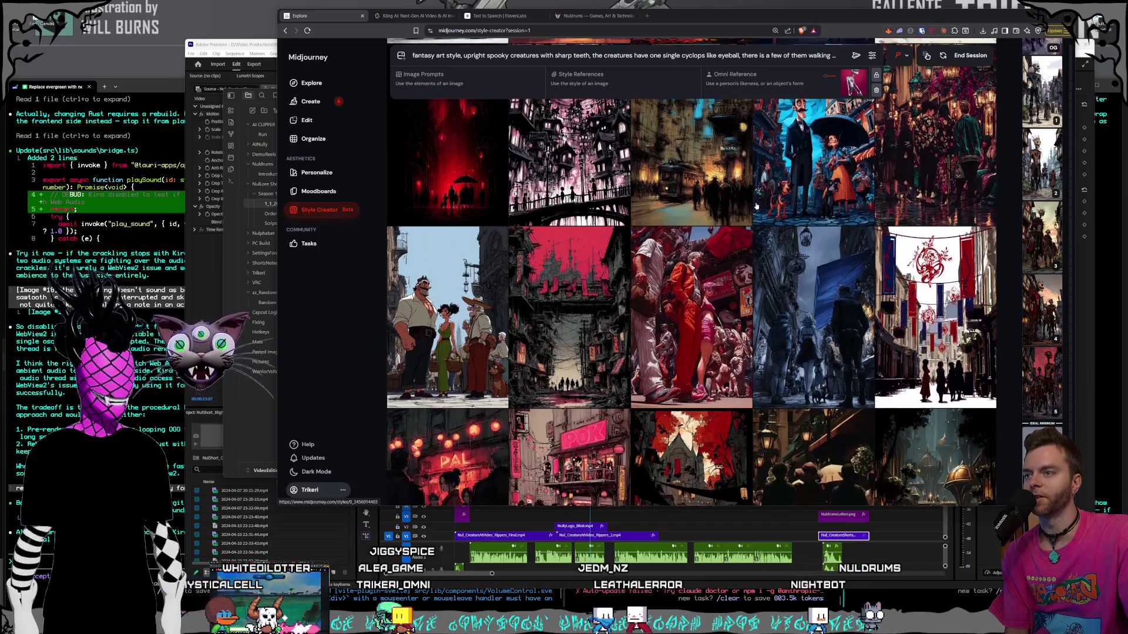
scroll(757, 205, "down", 2)
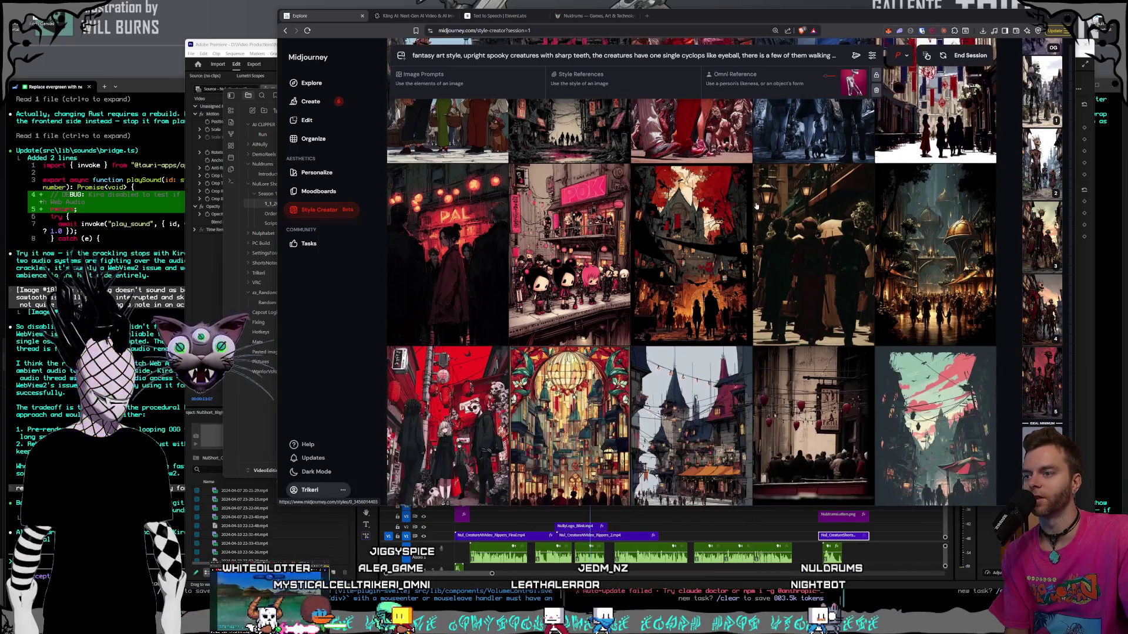
scroll(756, 205, "down", 2)
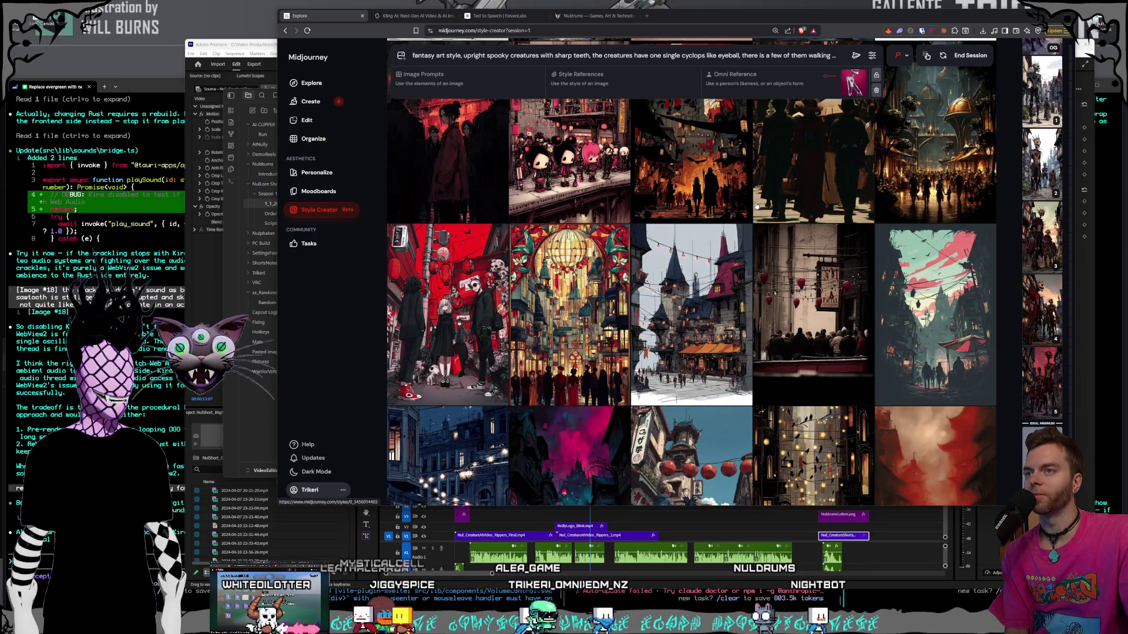
scroll(757, 205, "down", 4)
scroll(756, 205, "down", 1)
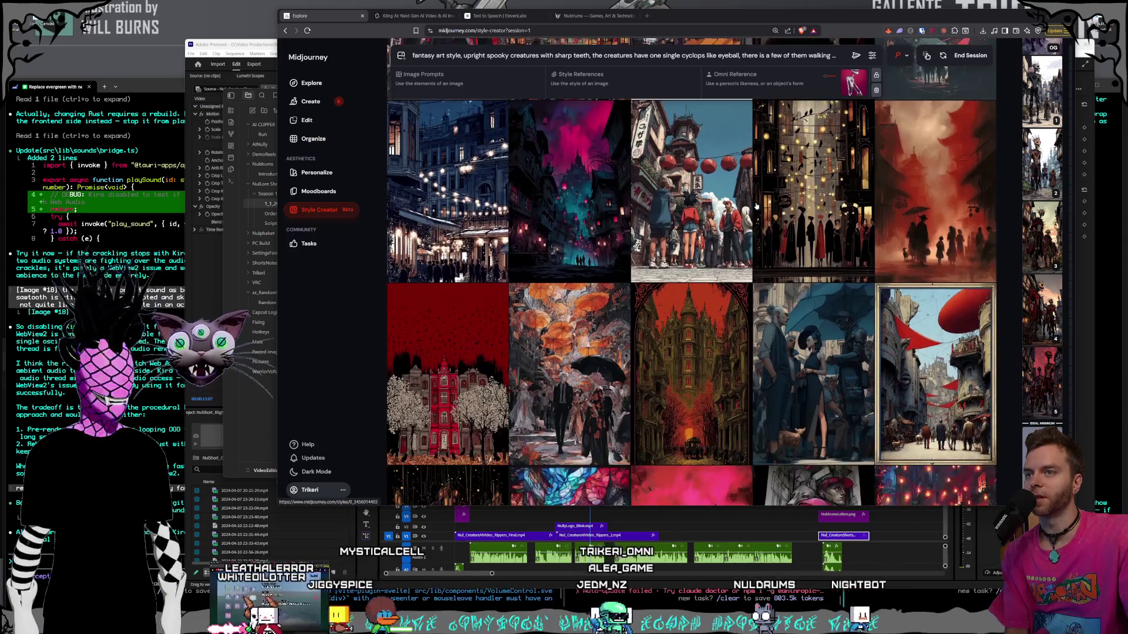
scroll(756, 205, "down", 3)
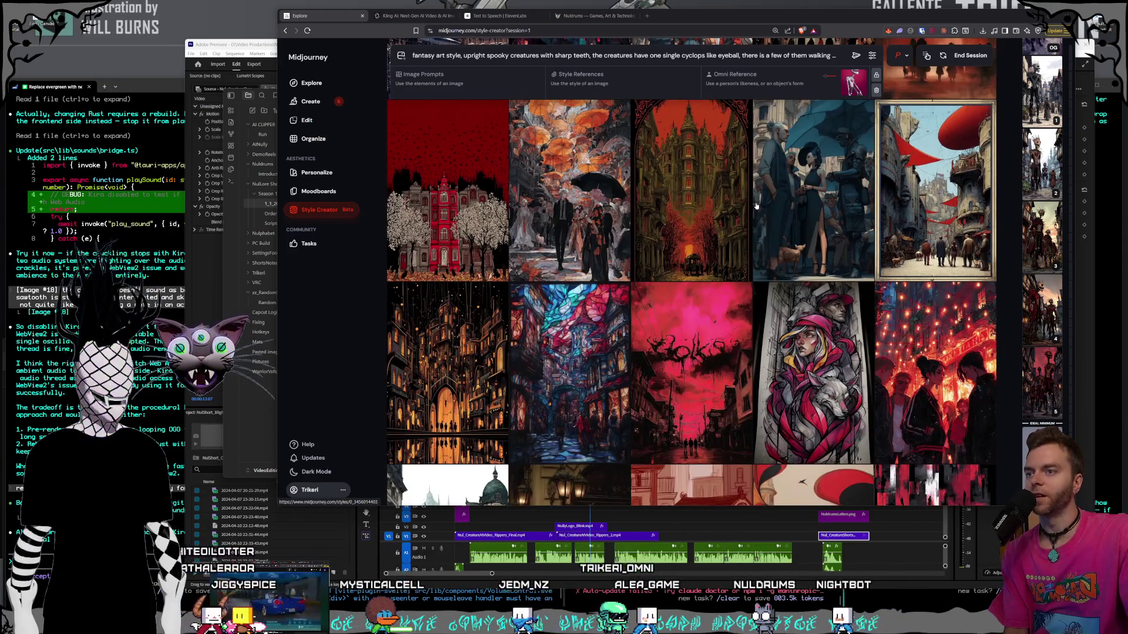
scroll(756, 205, "down", 2)
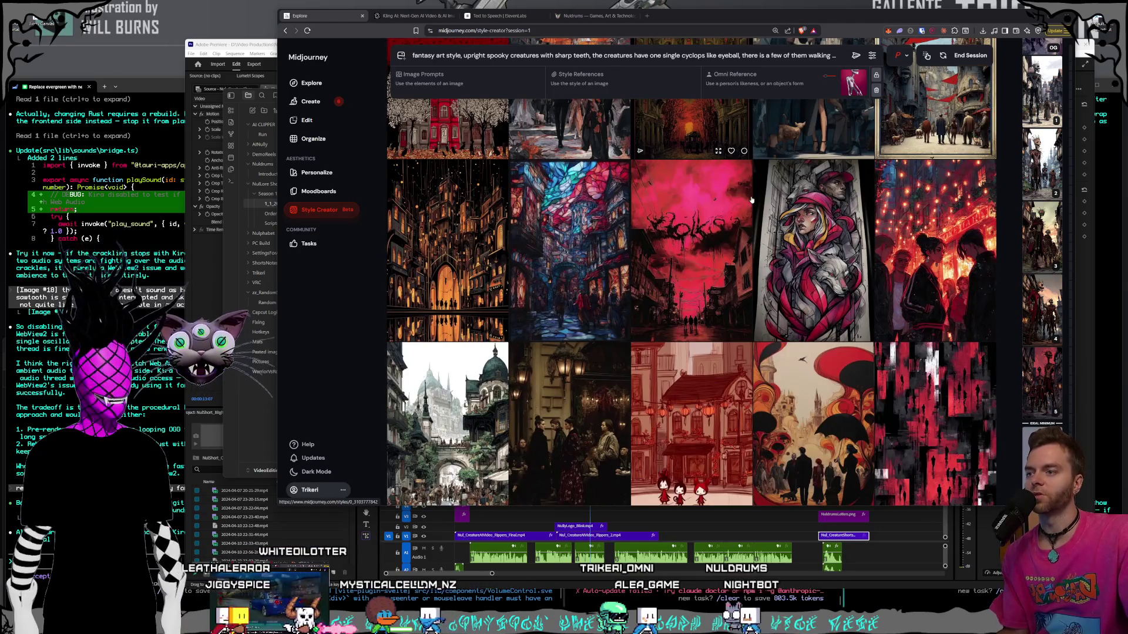
scroll(751, 201, "down", 1)
scroll(752, 200, "down", 1)
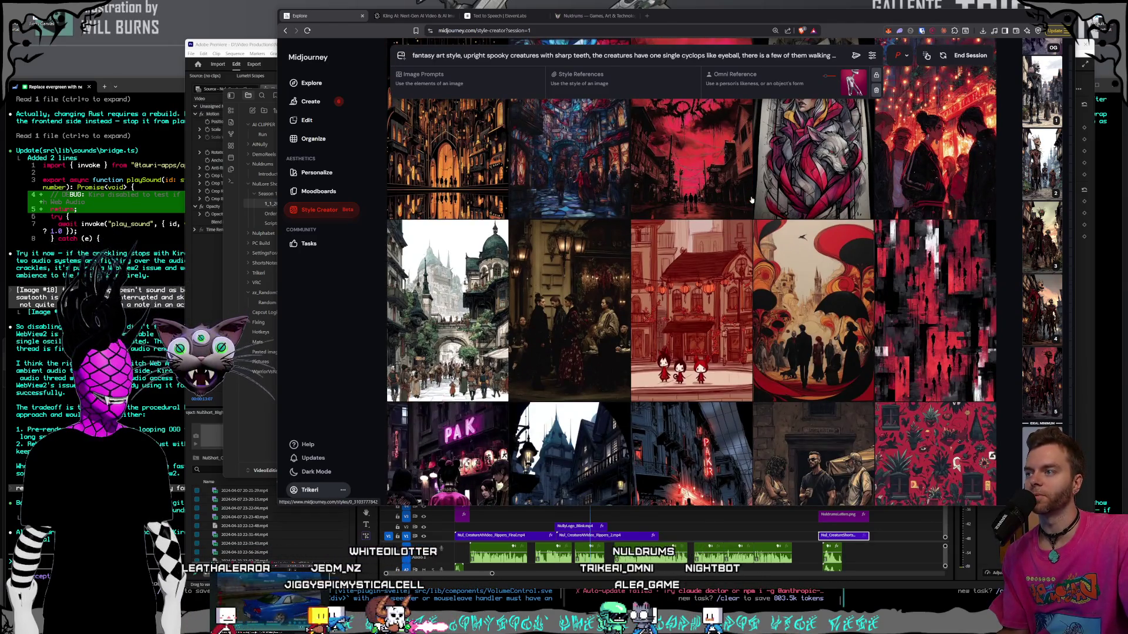
scroll(472, 178, "down", 2)
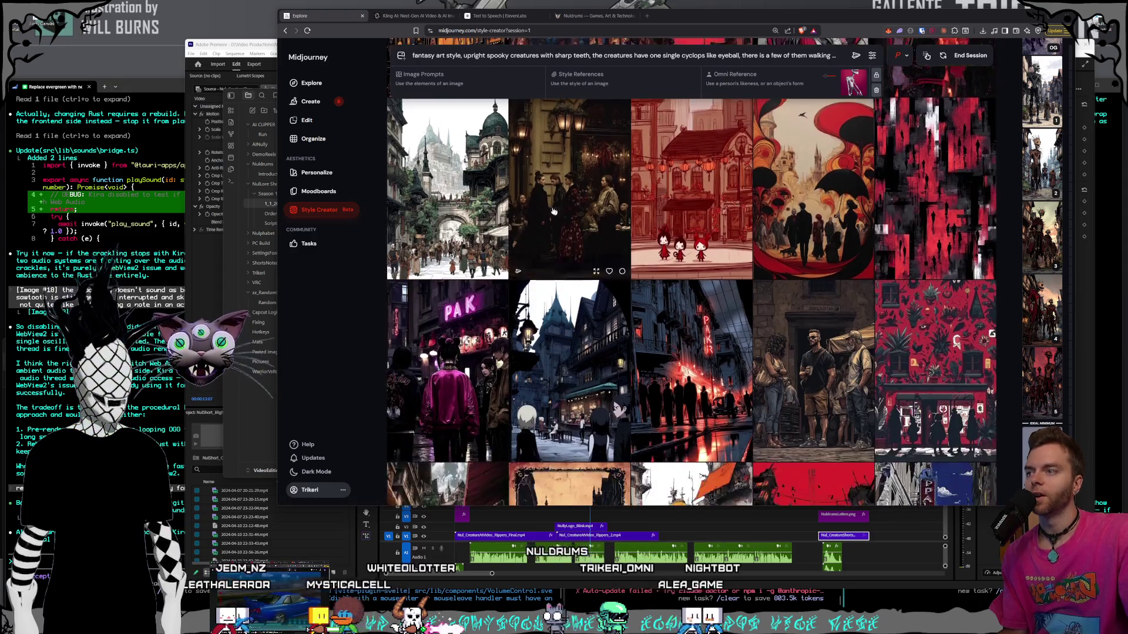
scroll(743, 267, "down", 5)
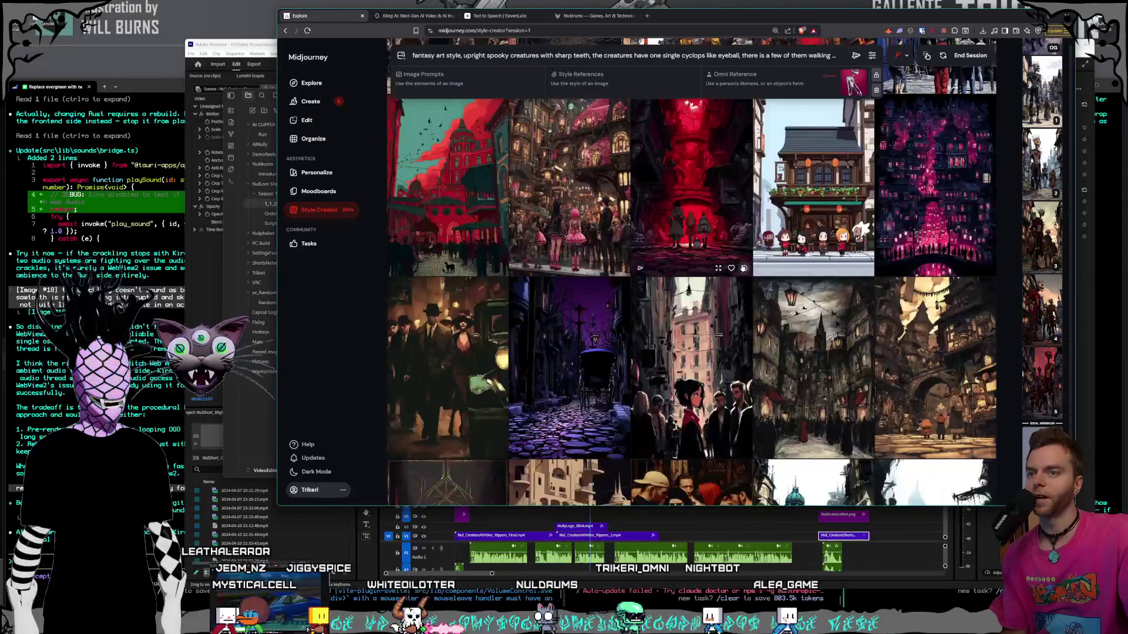
scroll(743, 267, "down", 3)
scroll(743, 268, "down", 3)
scroll(743, 266, "down", 5)
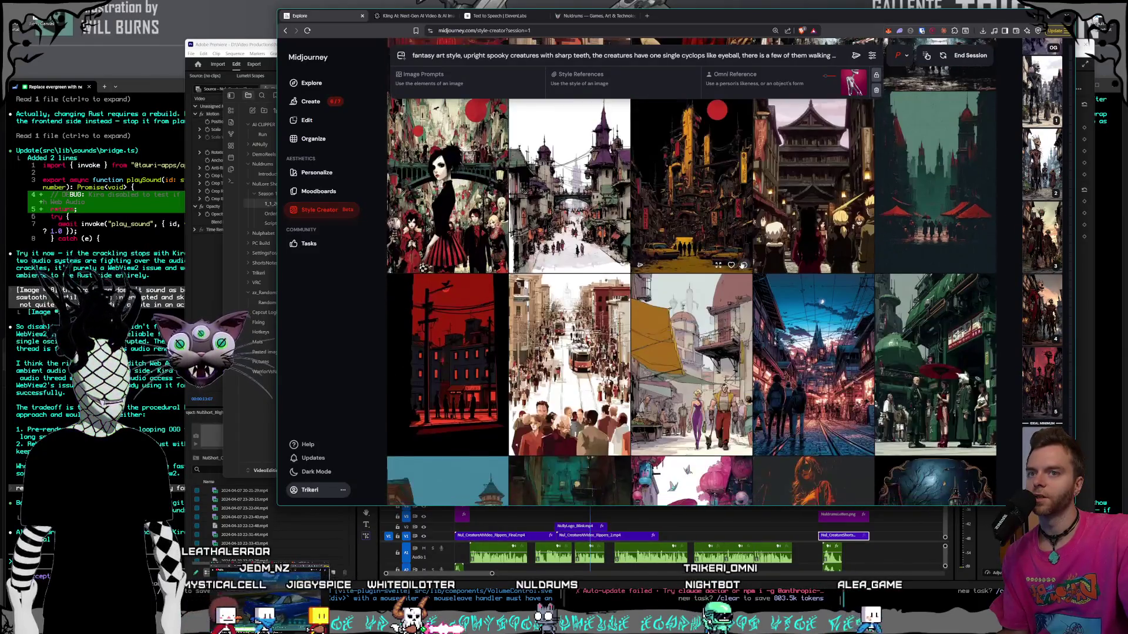
scroll(743, 264, "down", 4)
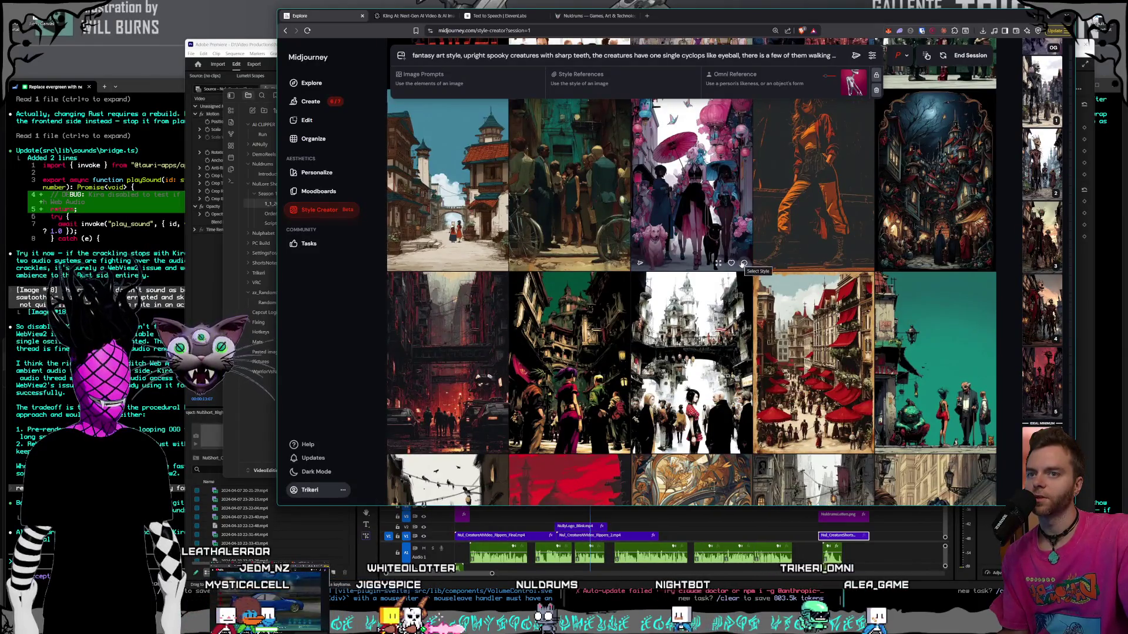
scroll(741, 265, "down", 4)
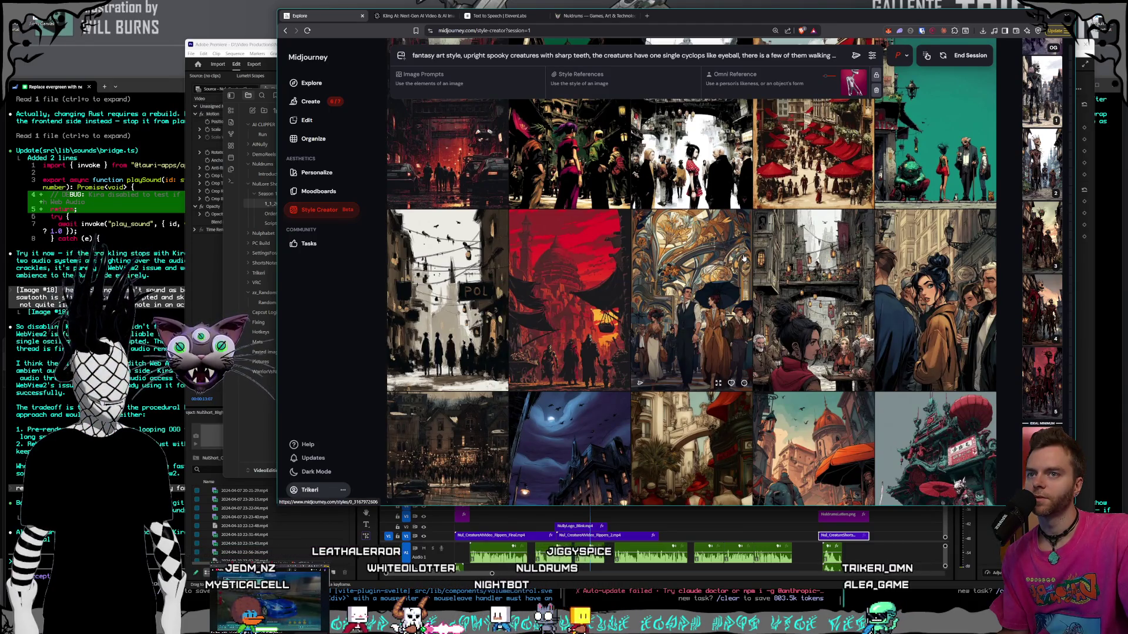
scroll(743, 258, "down", 3)
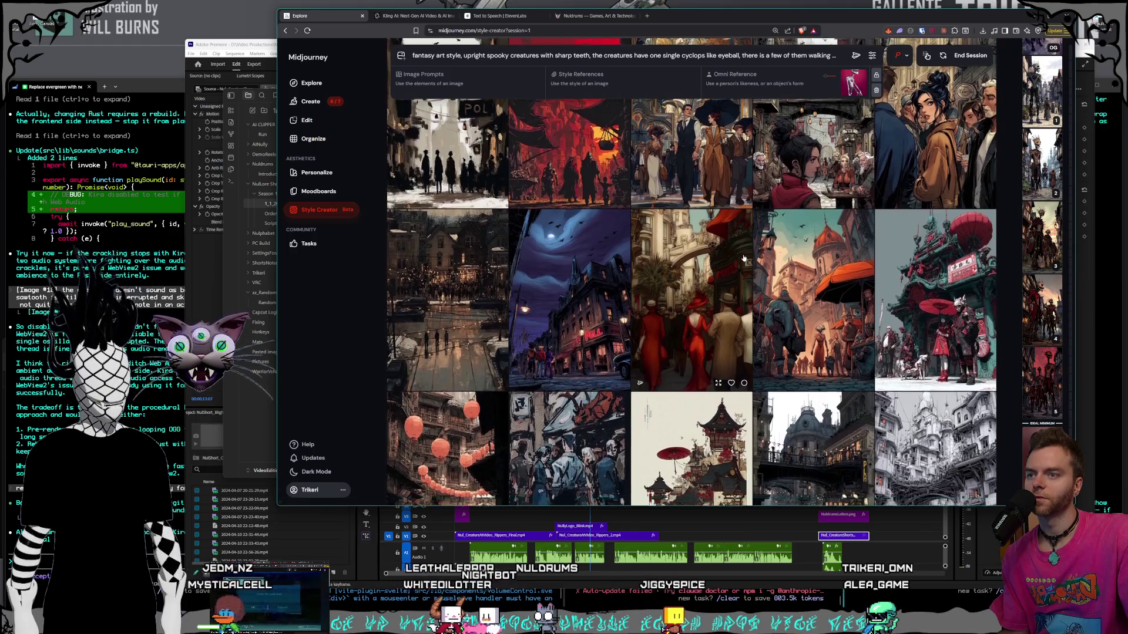
scroll(743, 258, "down", 2)
scroll(758, 262, "up", 5)
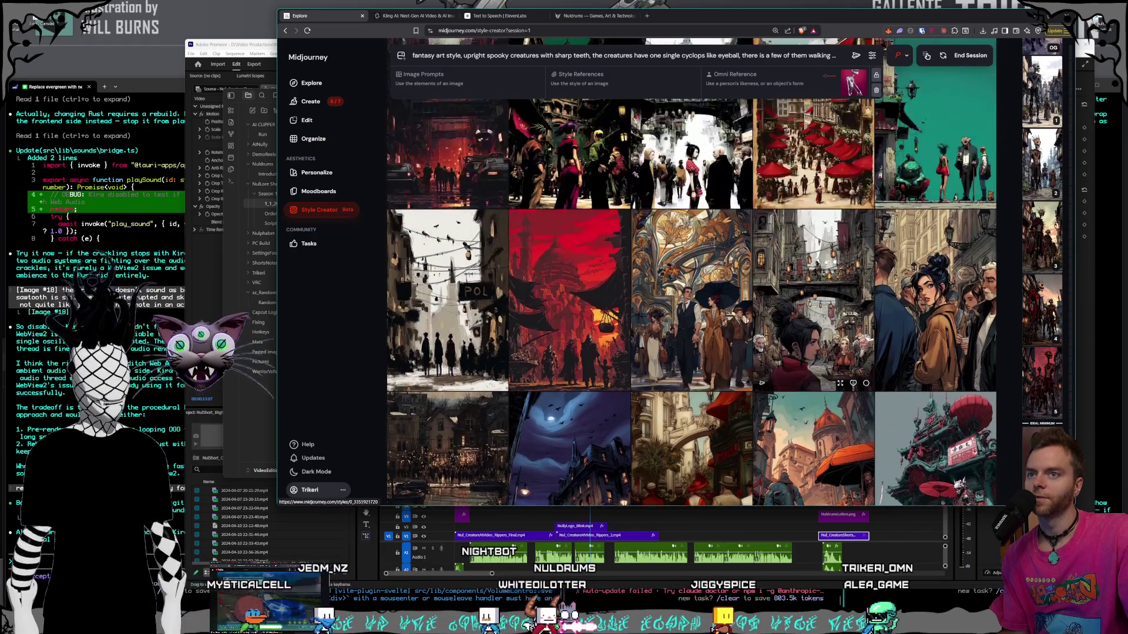
scroll(804, 281, "down", 10)
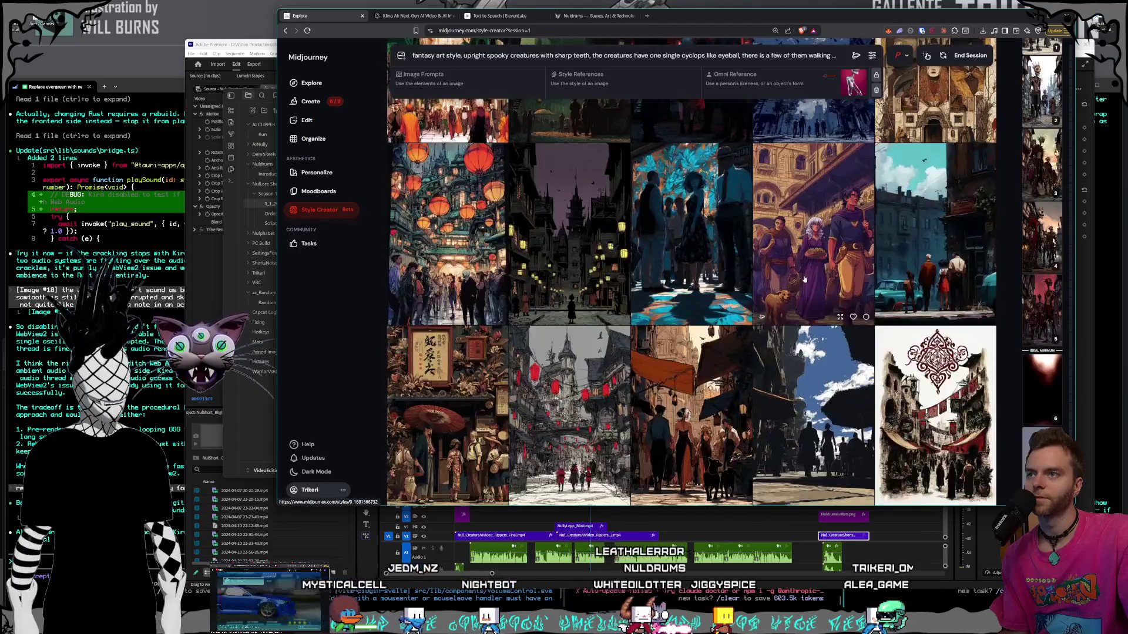
scroll(804, 280, "down", 10)
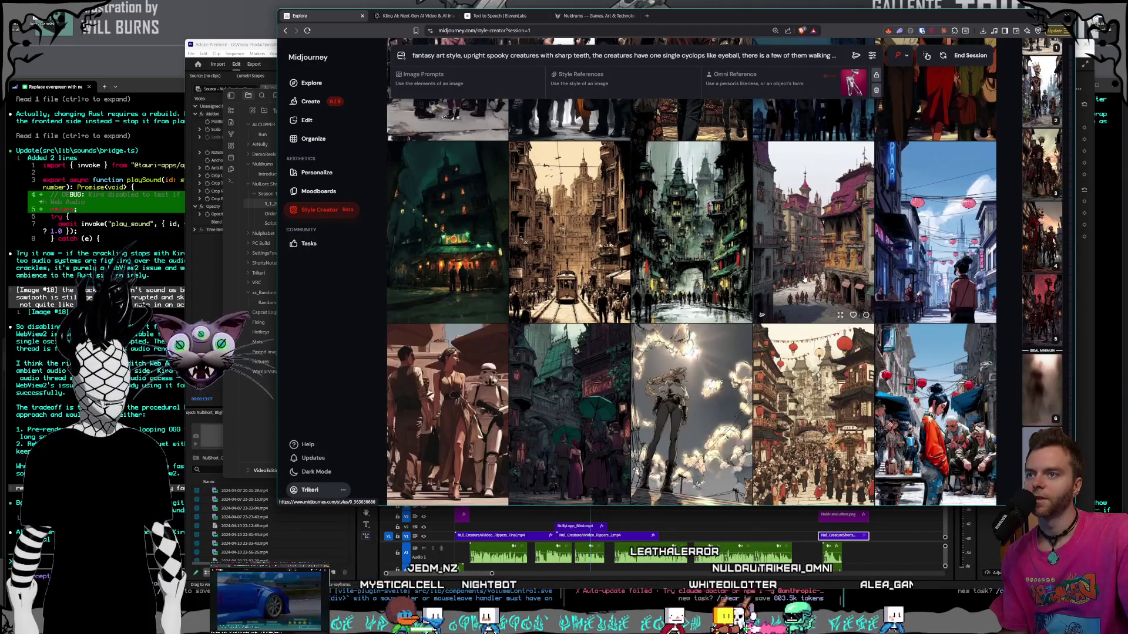
- End the style-rating session and open the bottom-right creature image from Create in full size
left_click(320, 209)
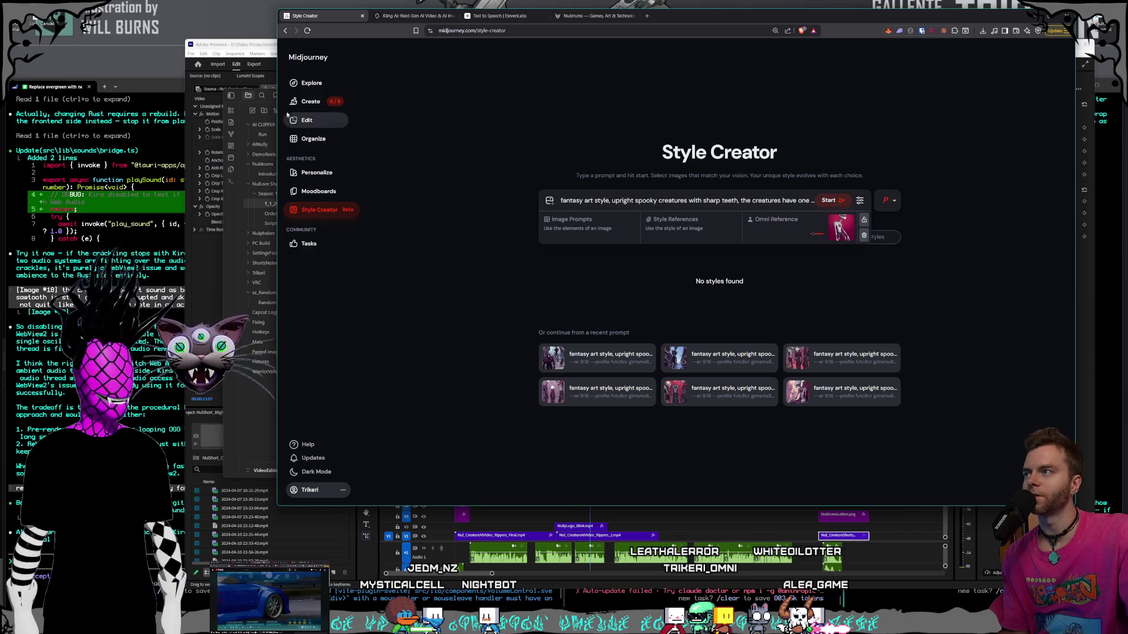
left_click(311, 101)
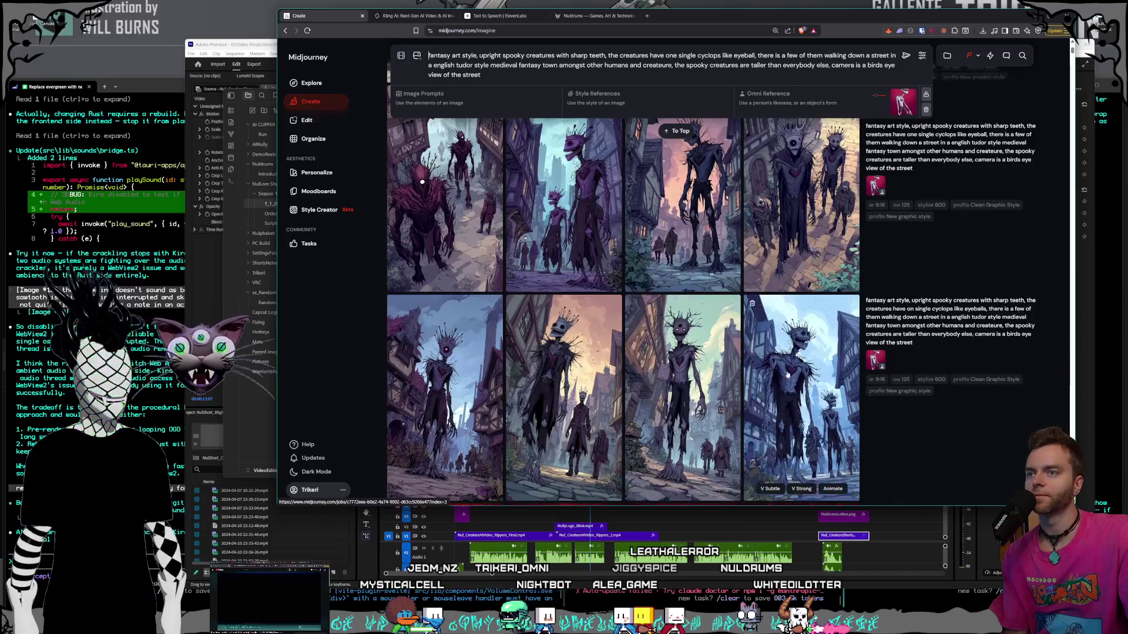
left_click(787, 374)
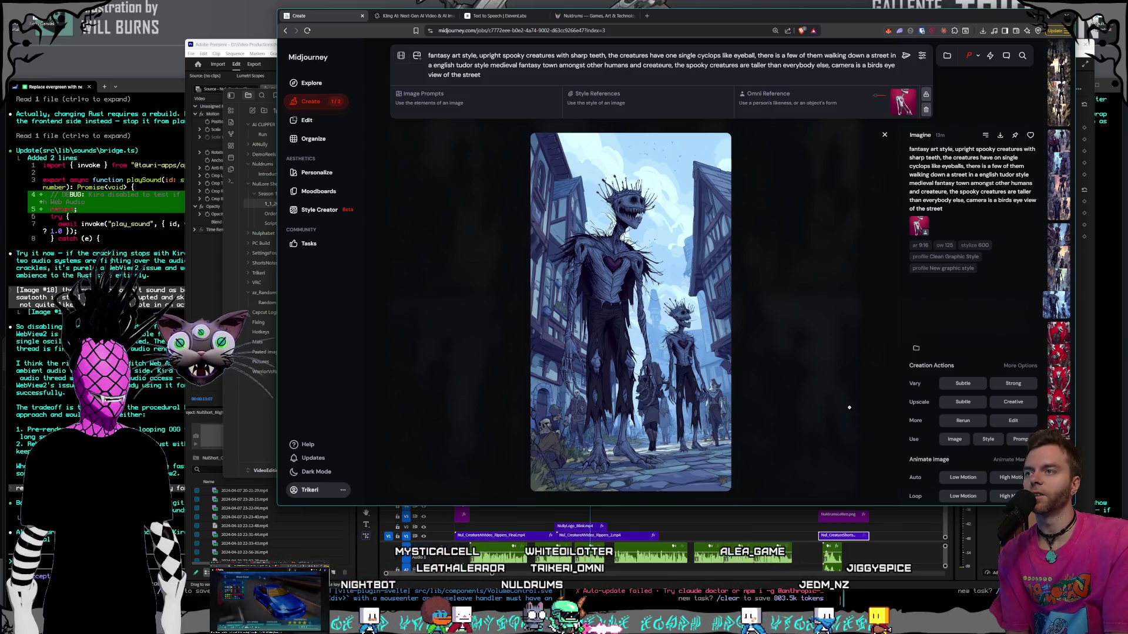
- Flip back through six earlier creature images across generations with the Up arrow
key("Up")
key("Up")
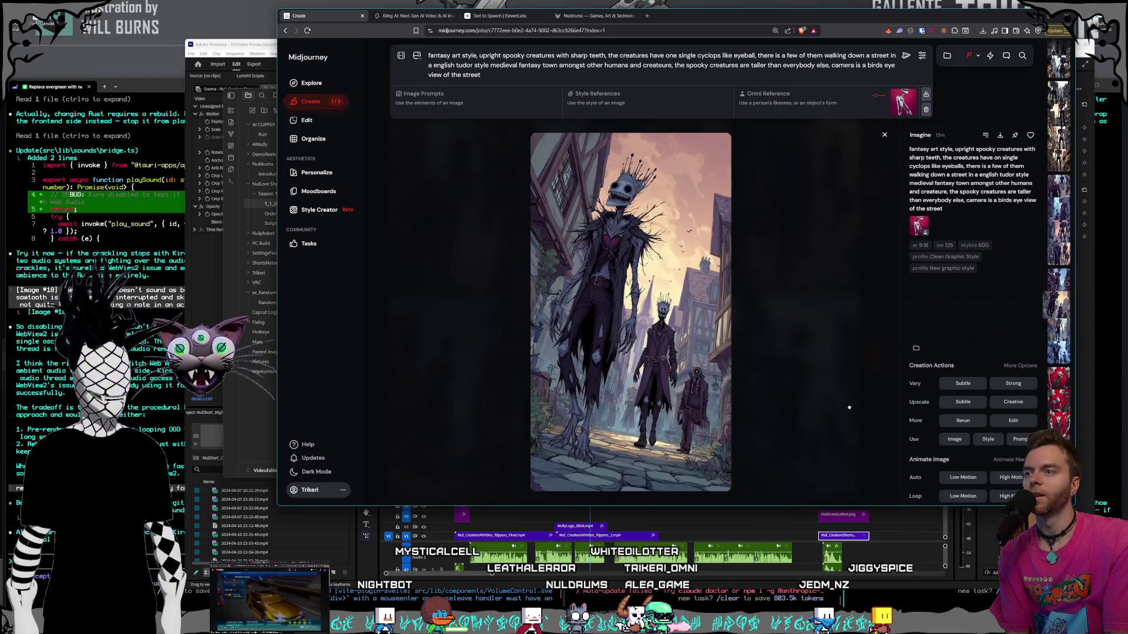
key("Up")
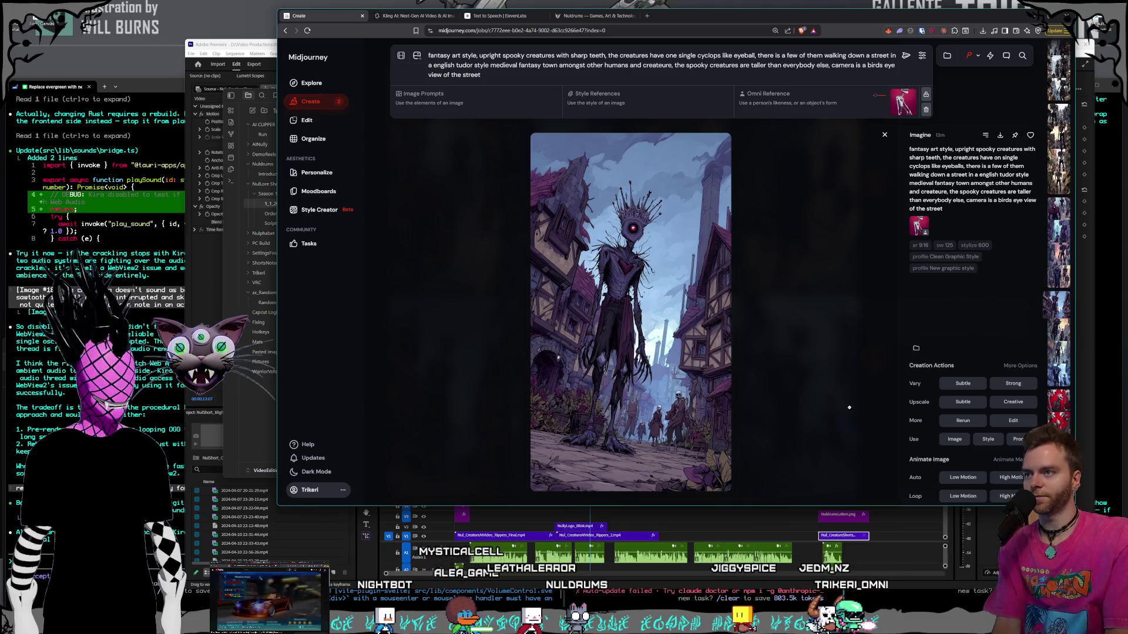
key("Up")
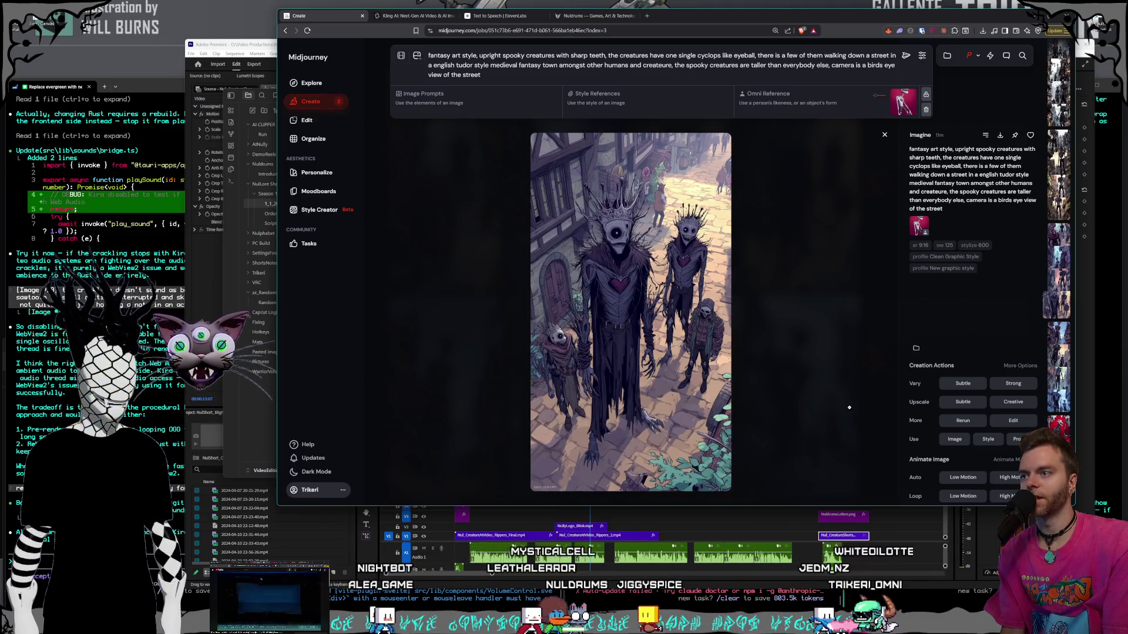
key("Up")
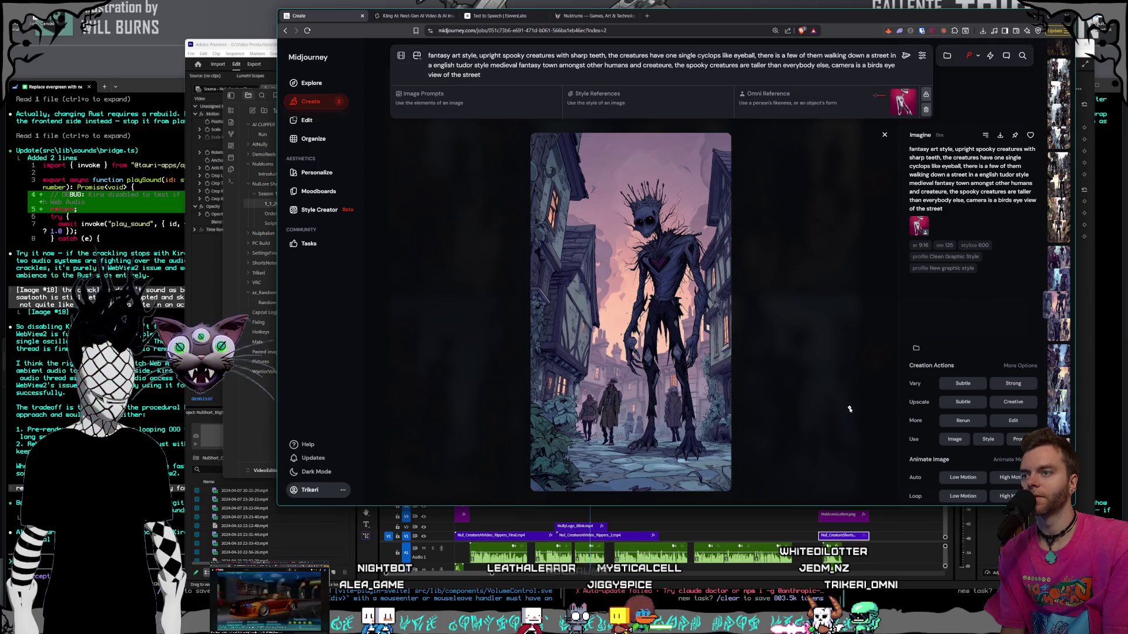
key("Up")
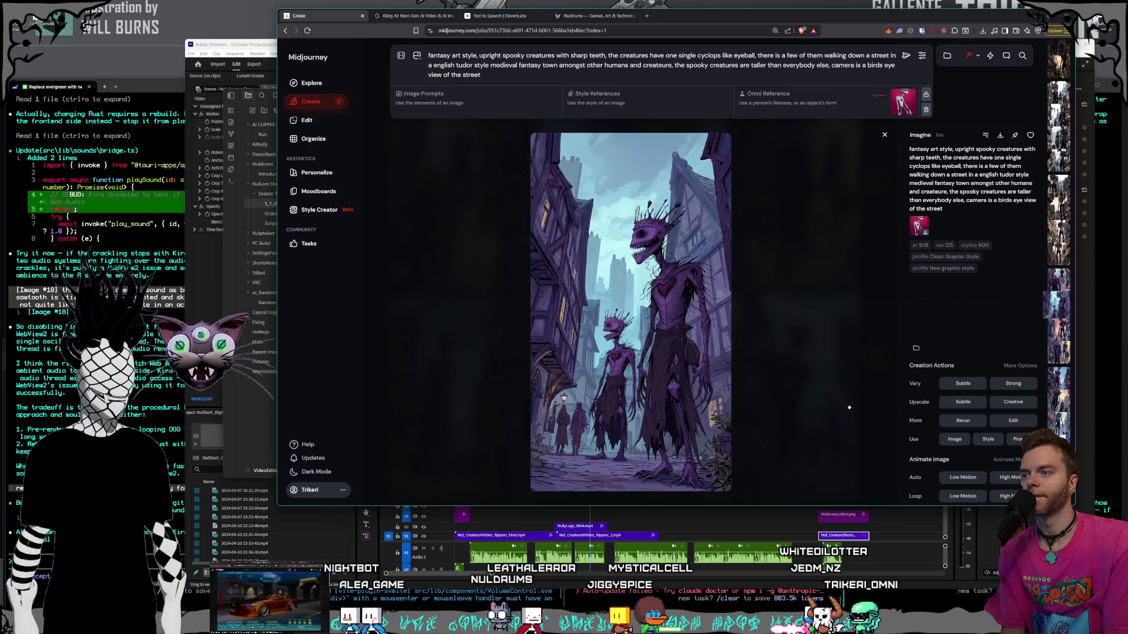
key("Up")
key("Up")
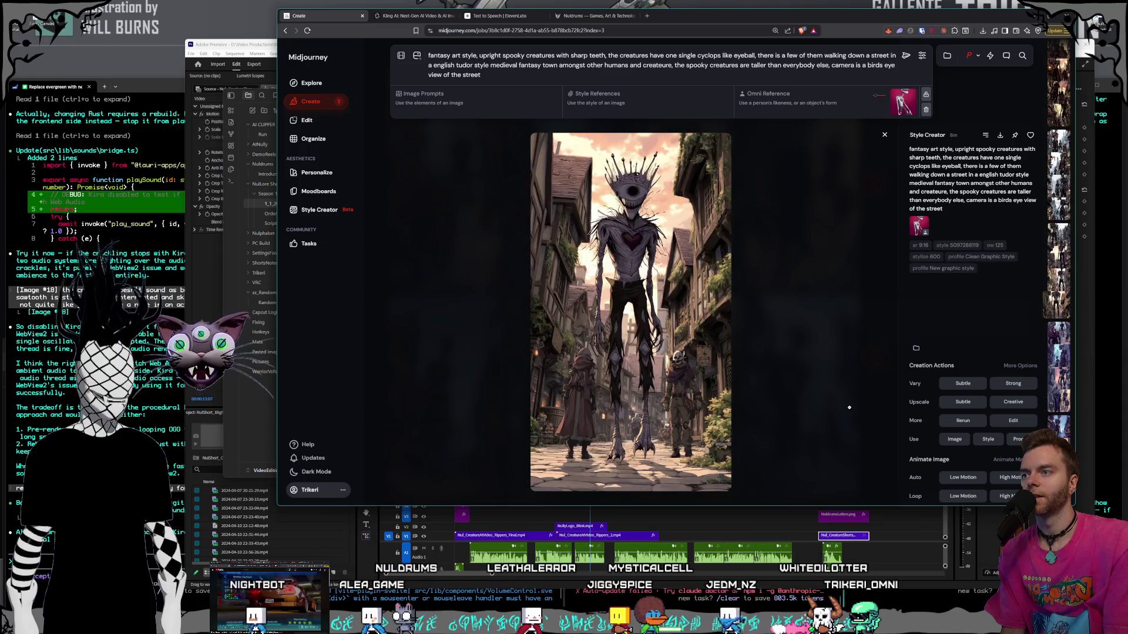
- Step back through this job's images into the previous batch's red-eyed, spiky-crowned creature
key("Up")
key("Down")
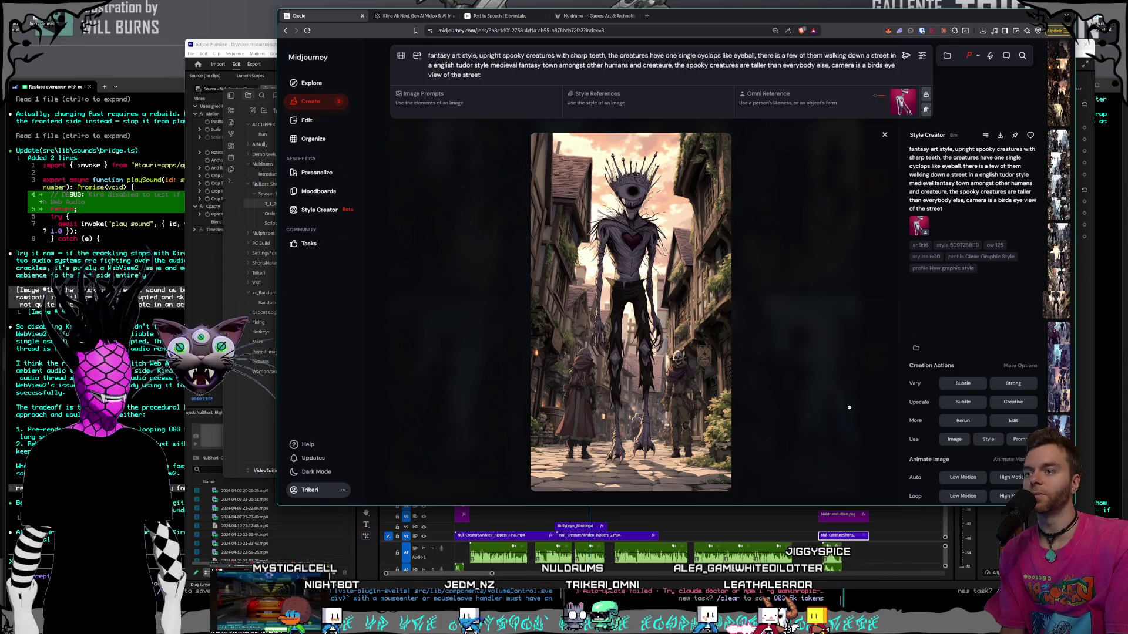
scroll(848, 407, "up", 1)
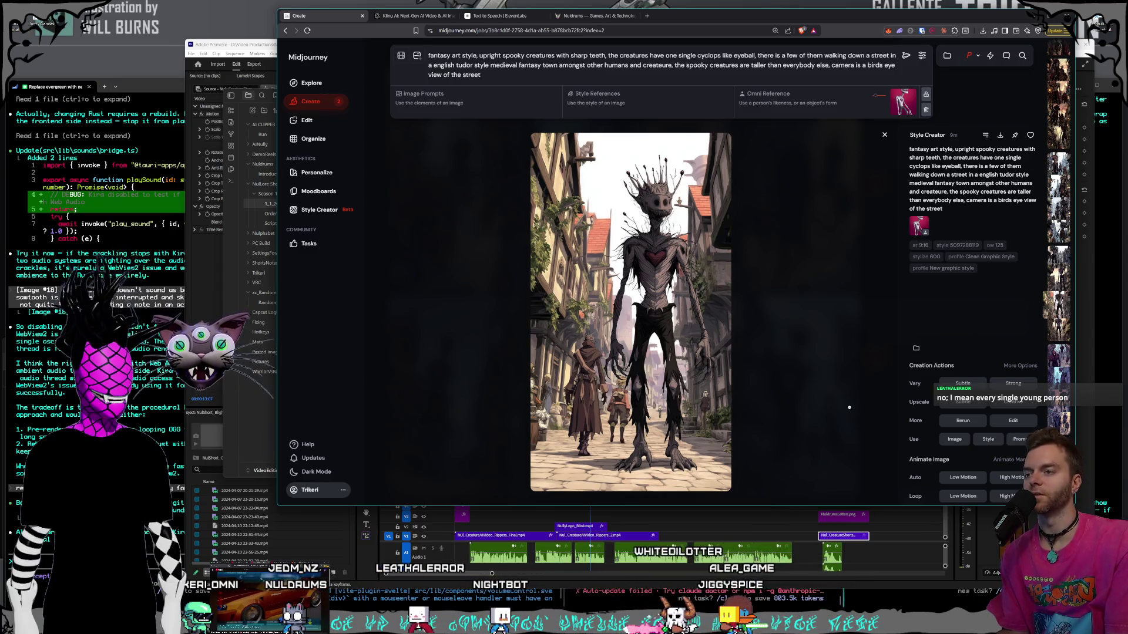
key("Left")
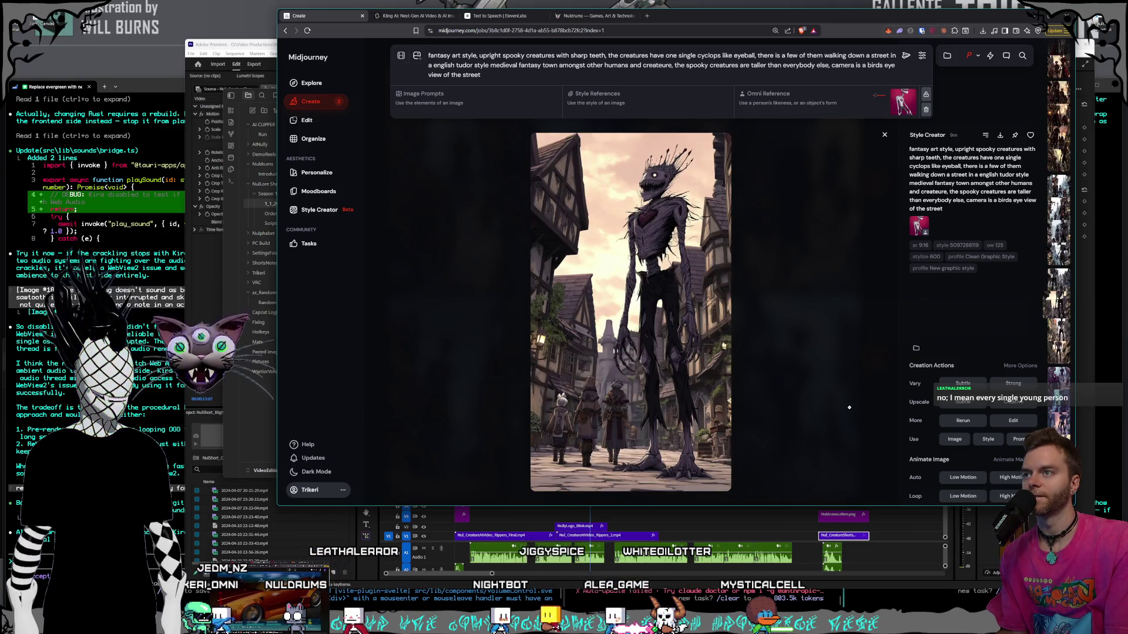
key("Left")
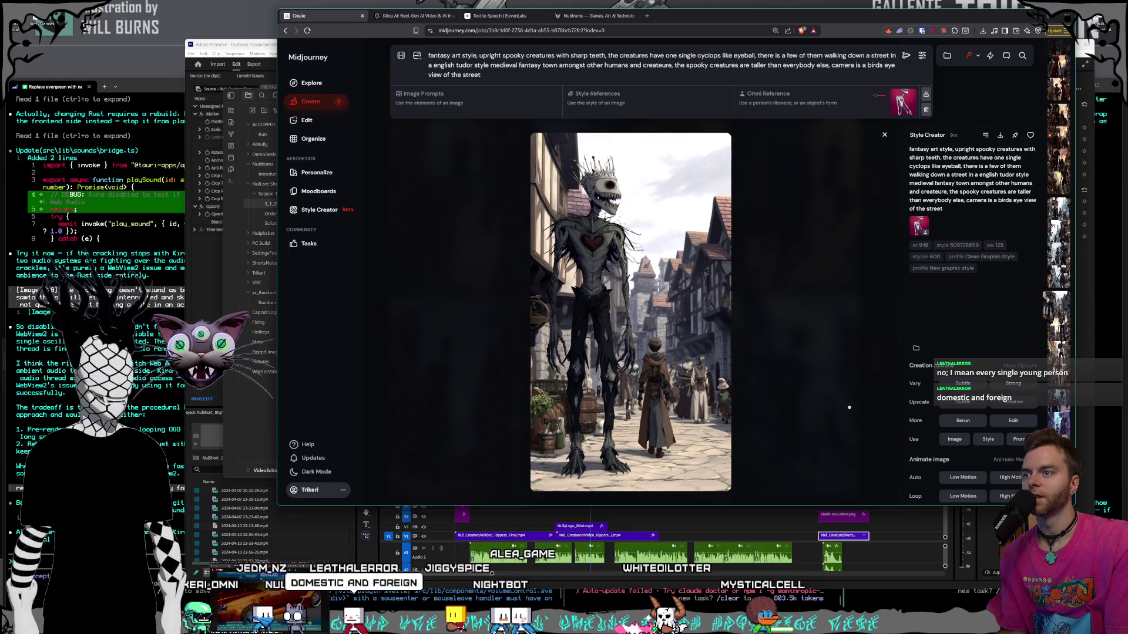
key("Left")
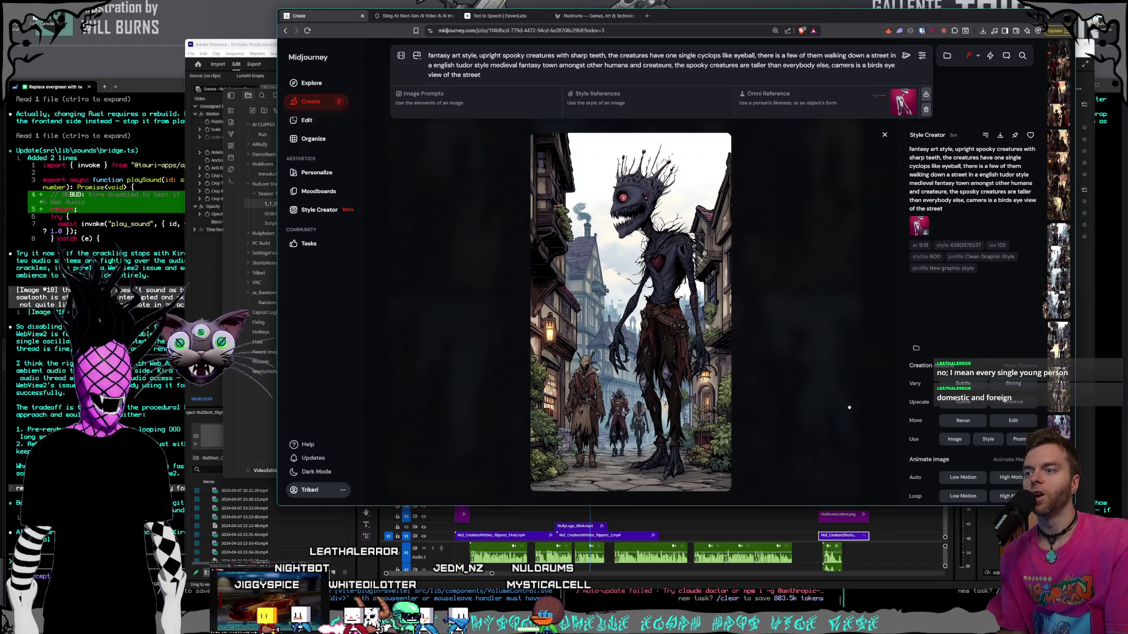
- Page back with the Left arrow through three older batches of creature images
key("Left")
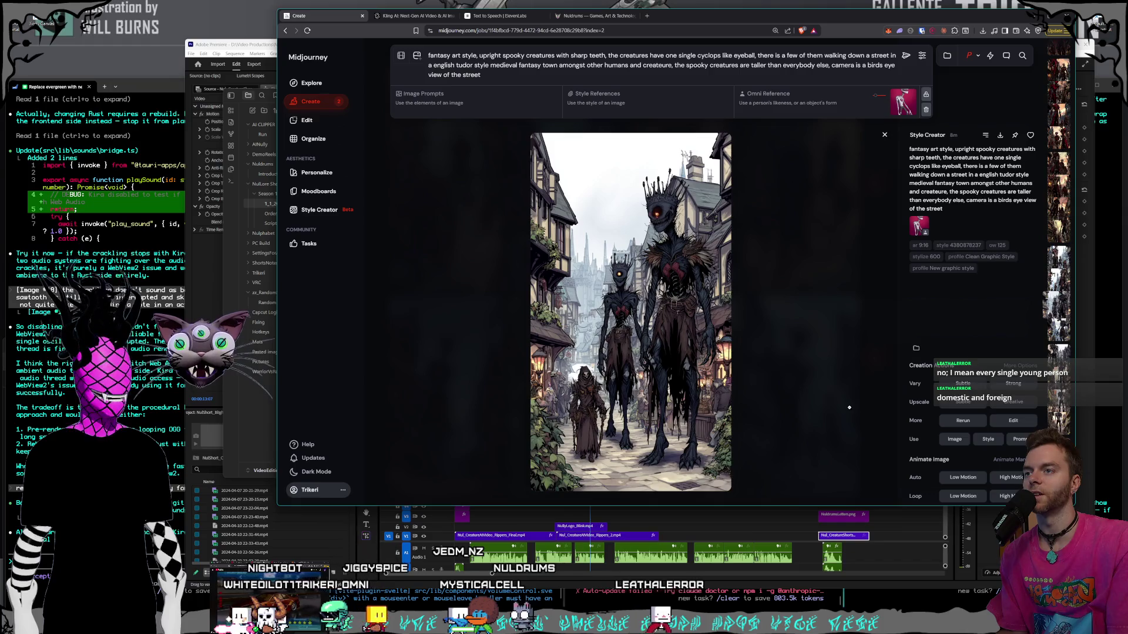
key("Right")
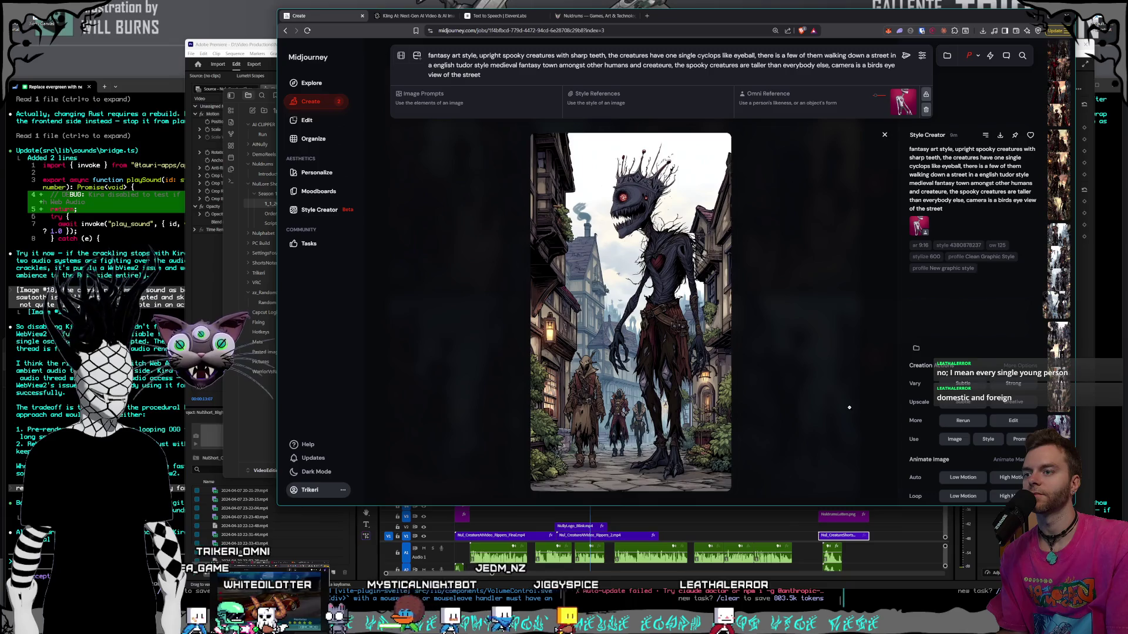
key("Left")
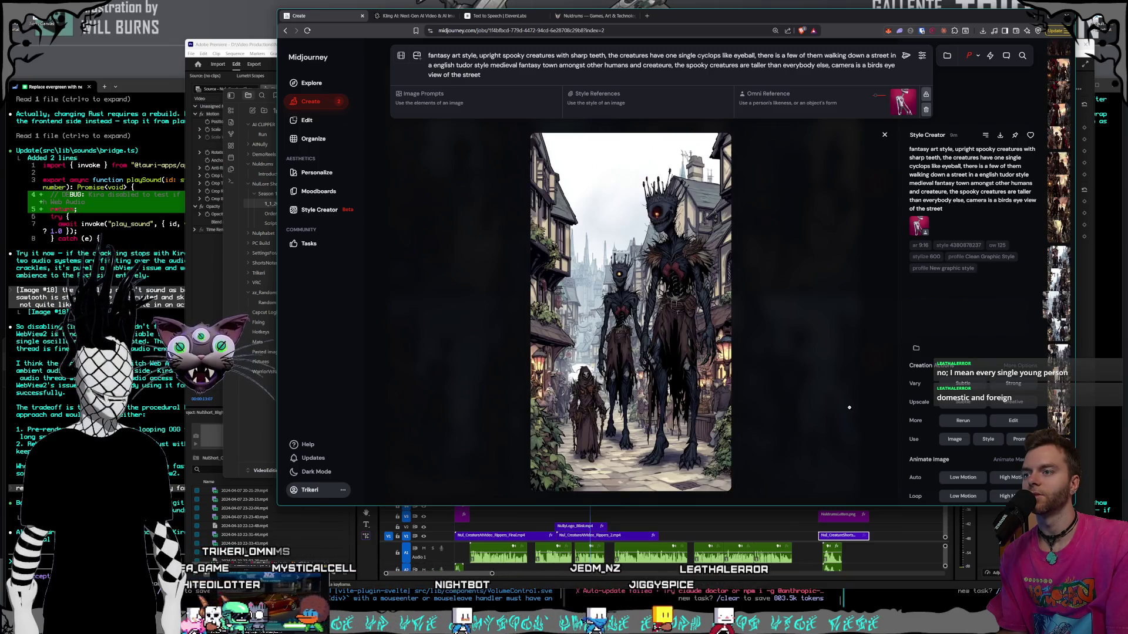
key("Left")
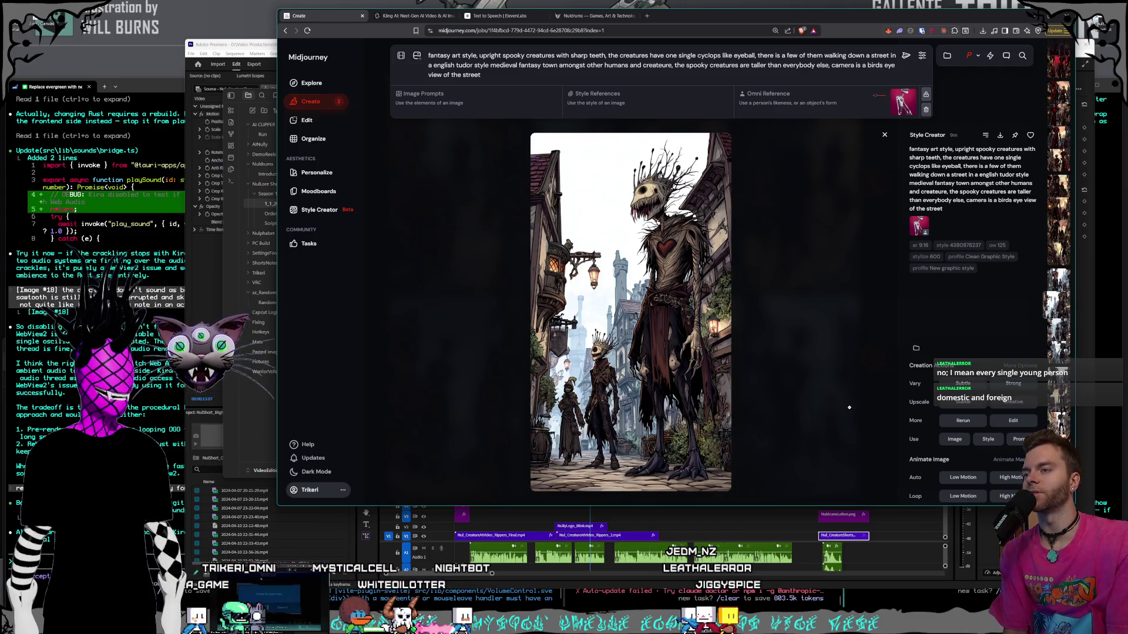
key("Left")
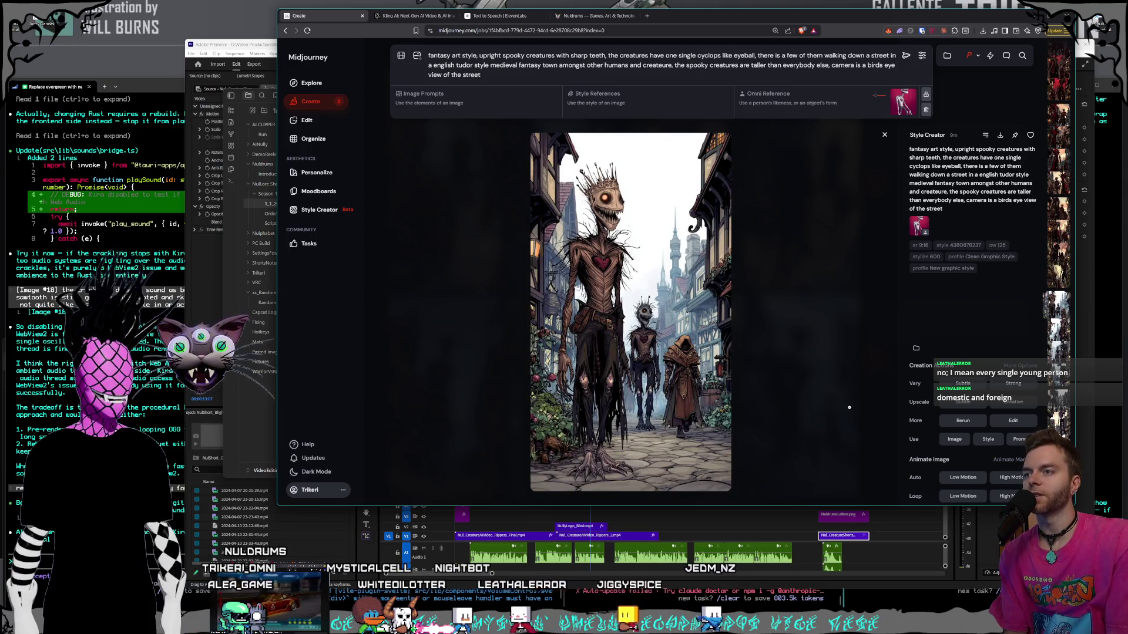
key("Left")
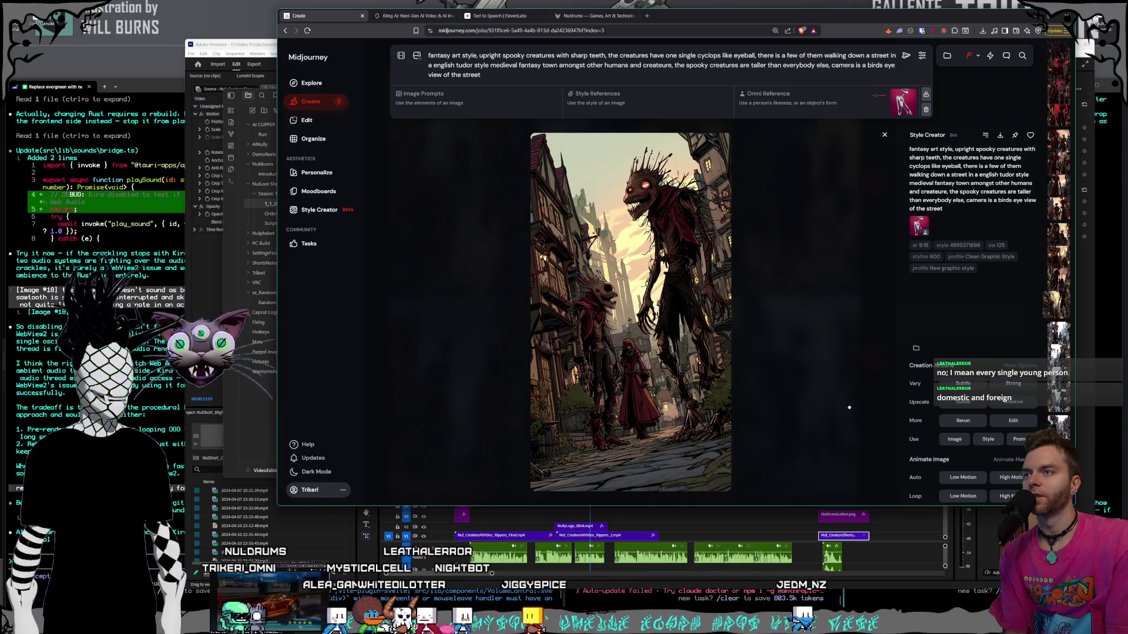
key("Left")
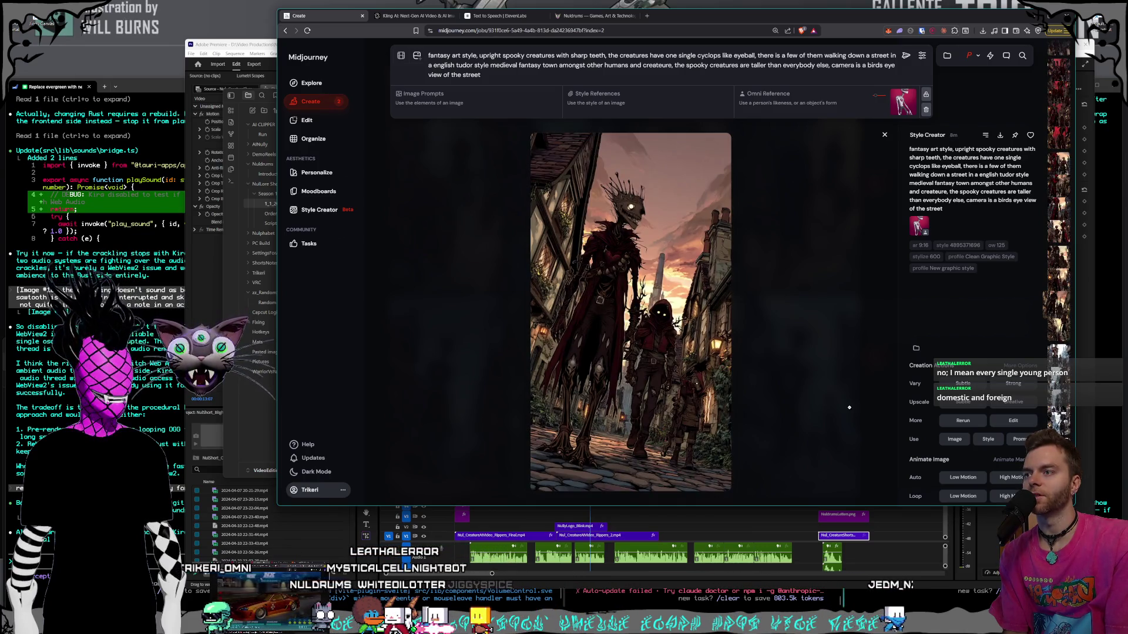
key("Left")
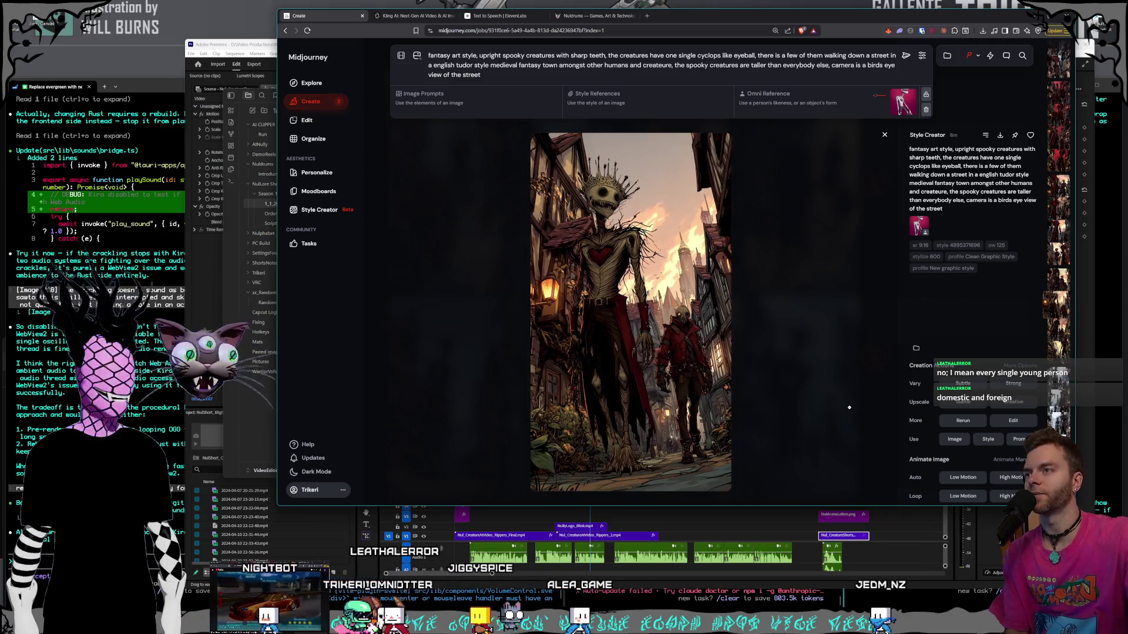
key("Left")
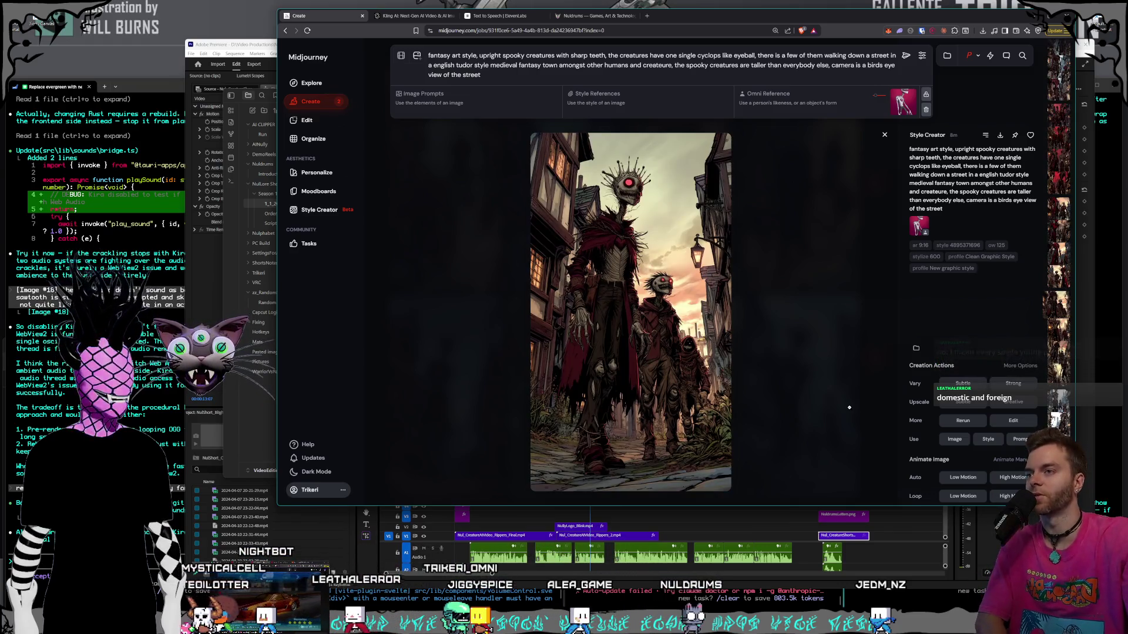
key("Left")
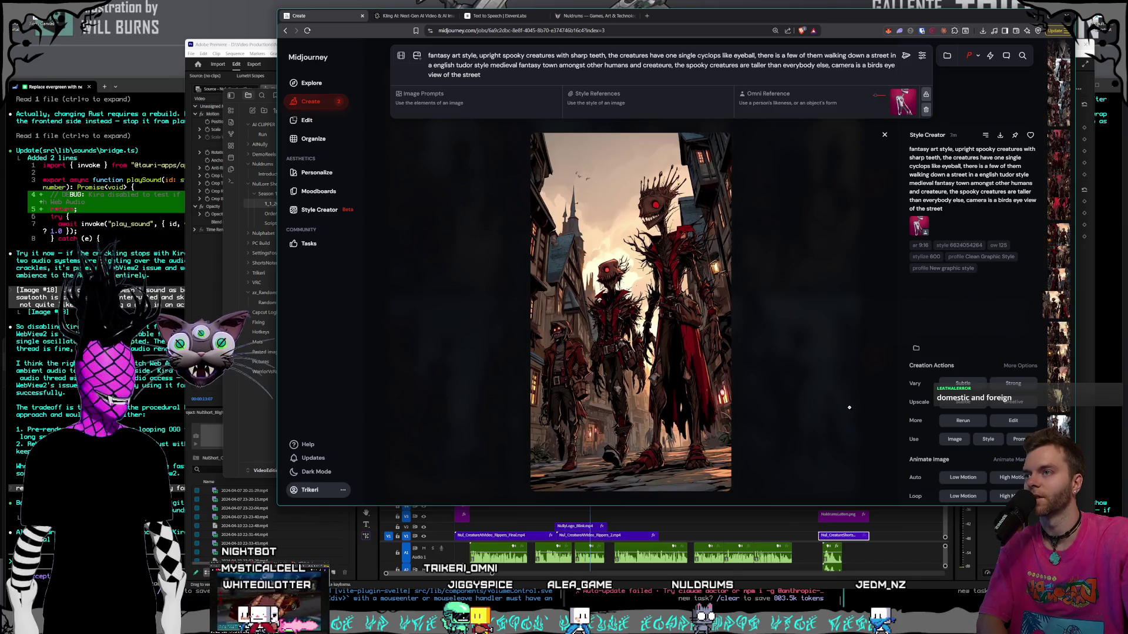
key("Left")
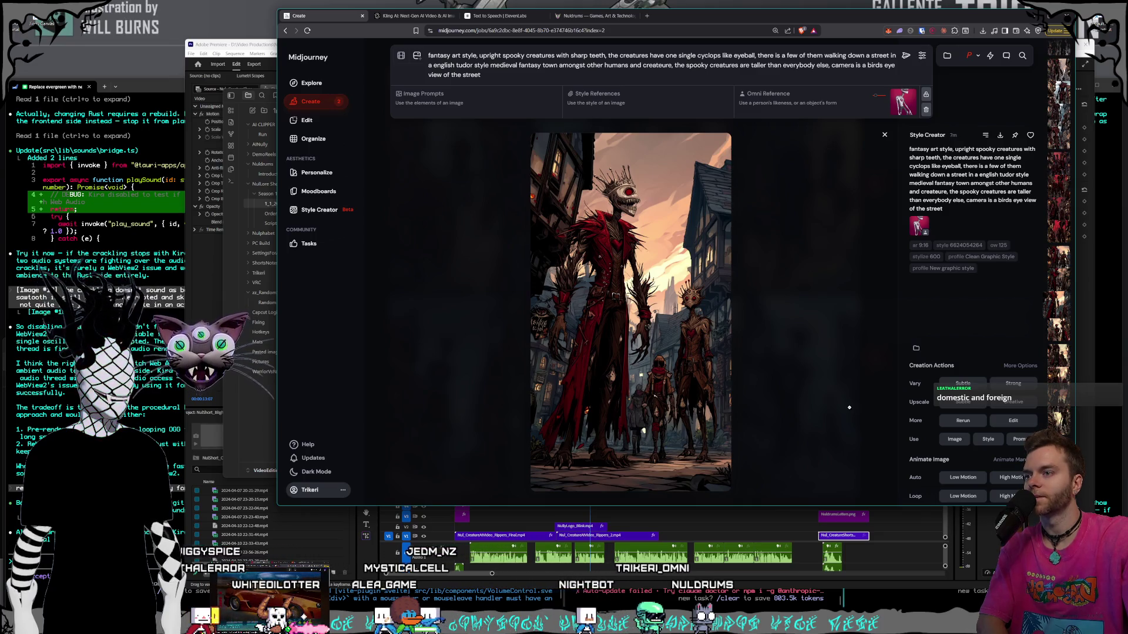
key("Left")
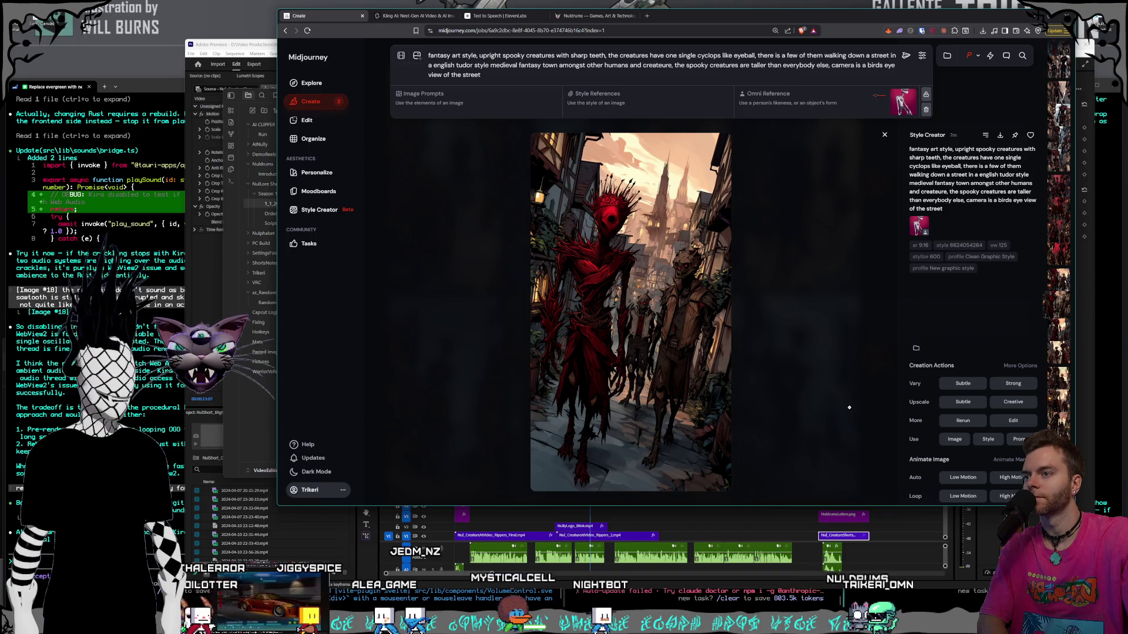
- Scroll the lightbox to review more older generations, ending on the towering red creature
scroll(849, 407, "down", 1)
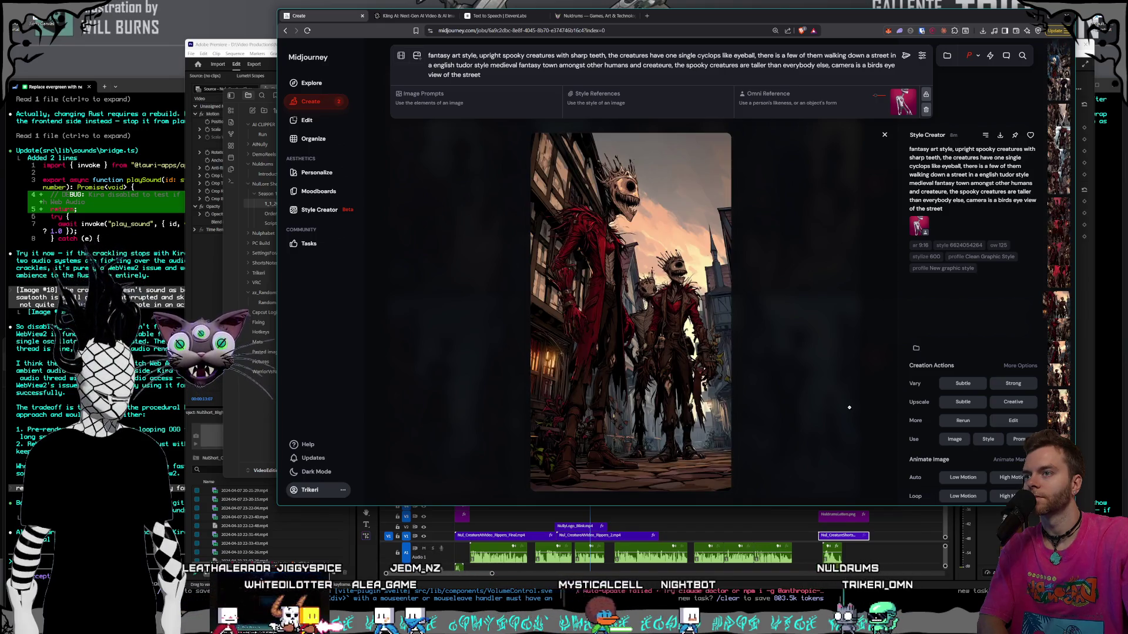
scroll(849, 407, "down", 1)
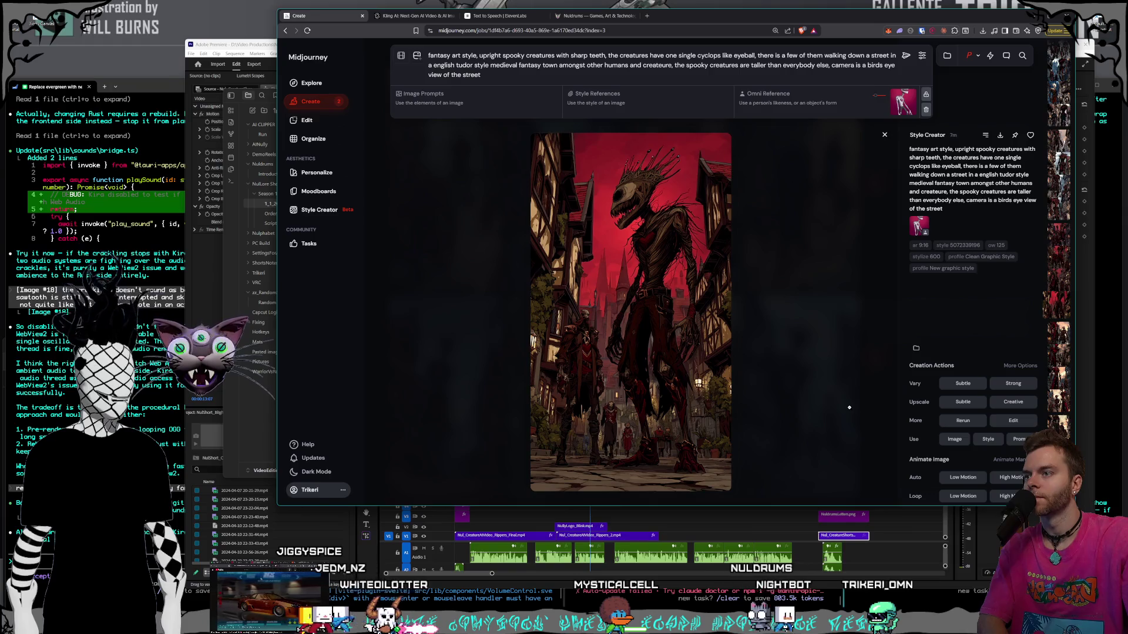
scroll(848, 407, "down", 1)
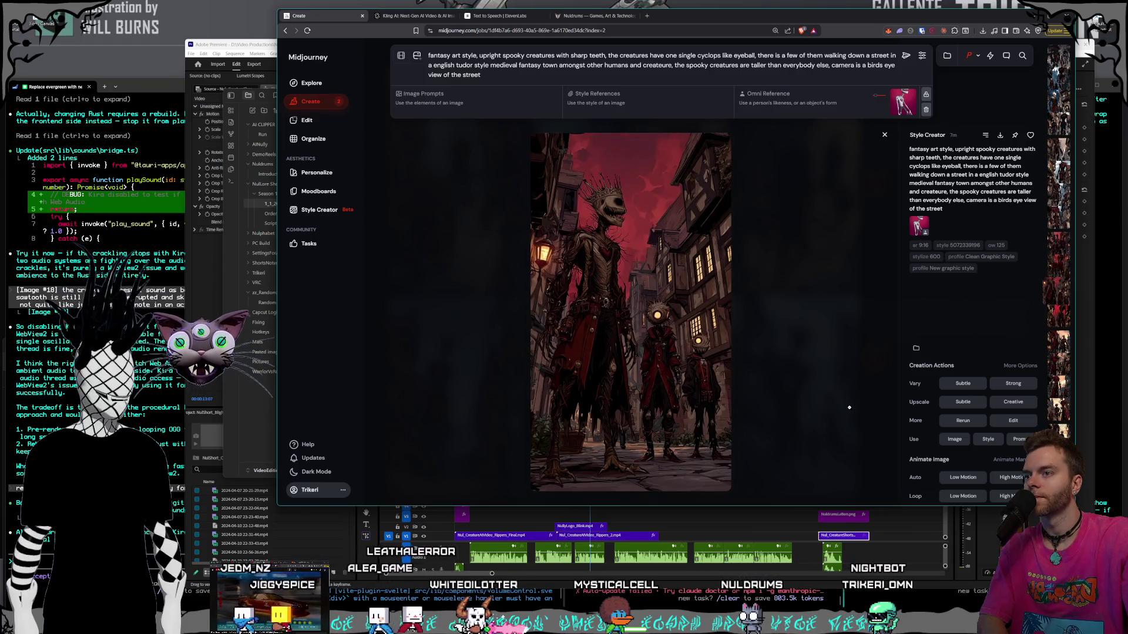
scroll(849, 407, "down", 1)
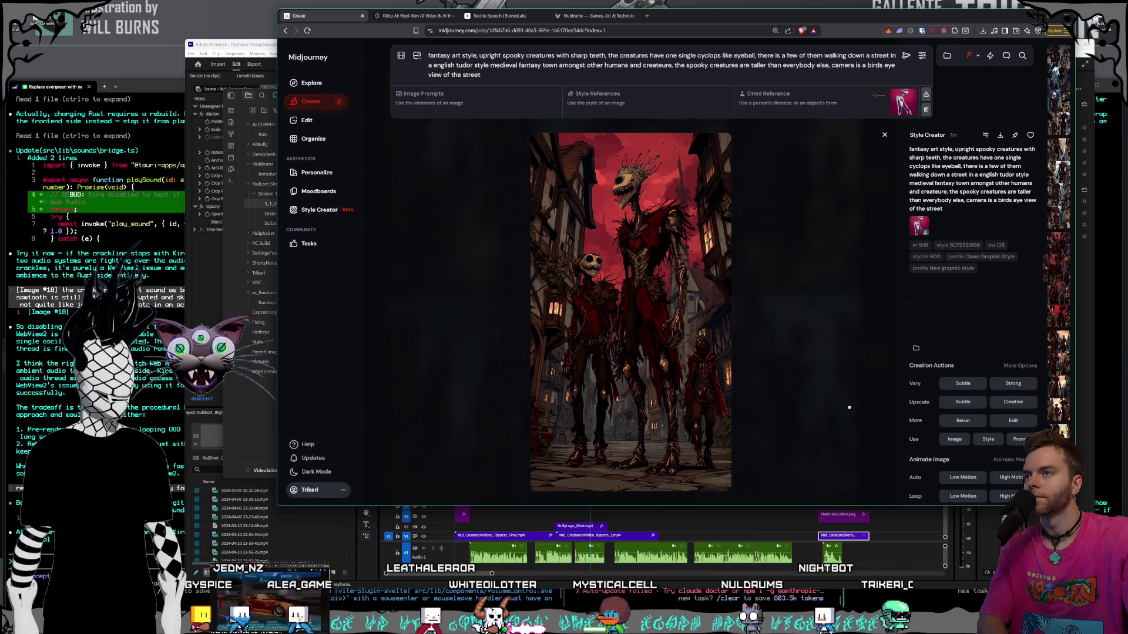
scroll(849, 407, "down", 1)
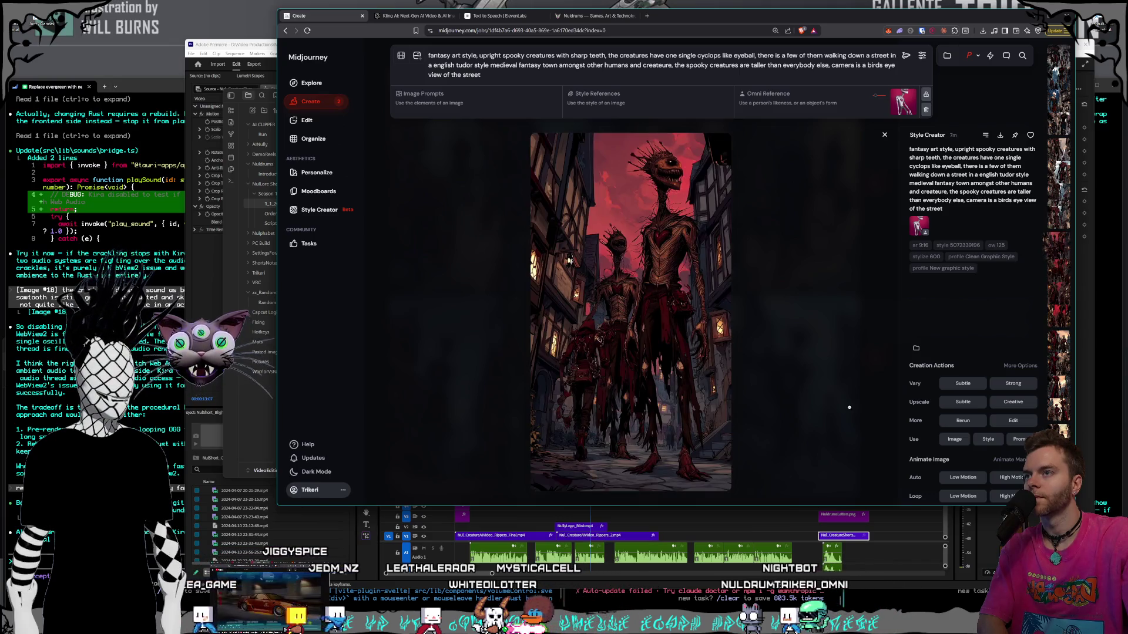
scroll(849, 407, "down", 1)
scroll(848, 407, "down", 1)
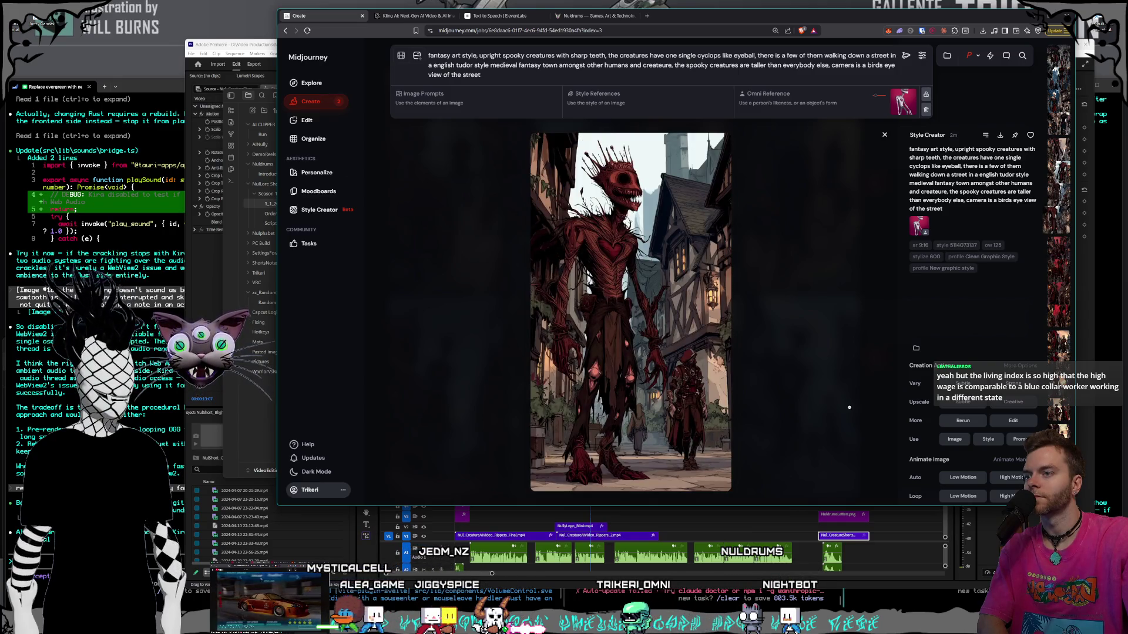
scroll(849, 407, "up", 2)
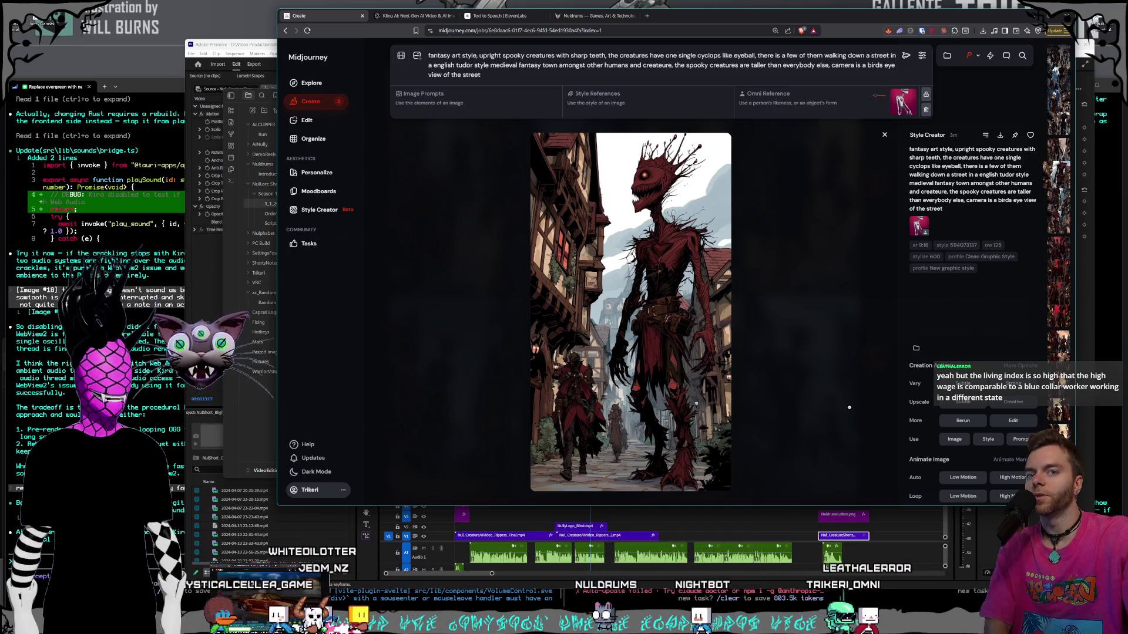
- Compare variants across neighbouring batches, settling on the pale crowned creature image
key("Left")
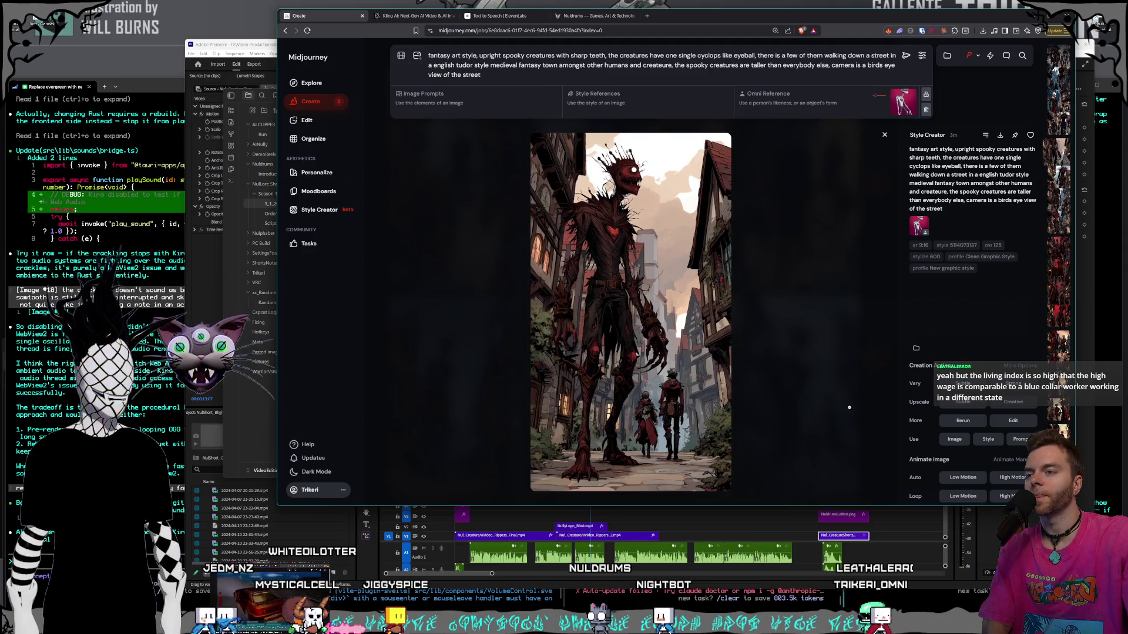
key("Left")
key("Left")
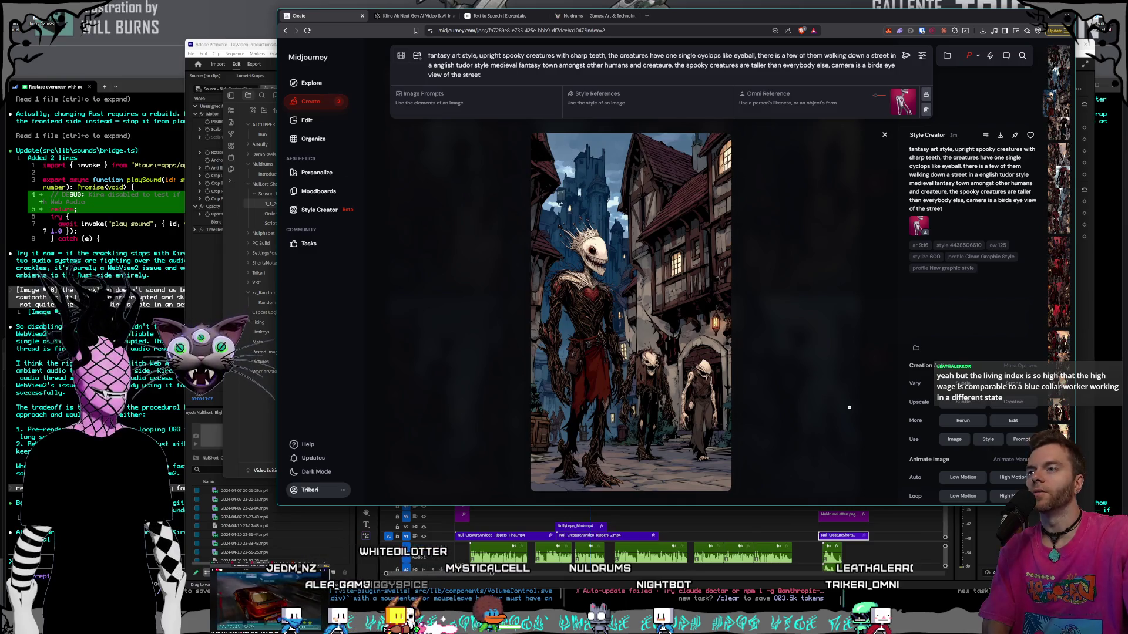
key("Left")
key("Left")
key("Left")
key("Right")
key("Left")
key("Right")
key("Right")
key("Left")
key("Right")
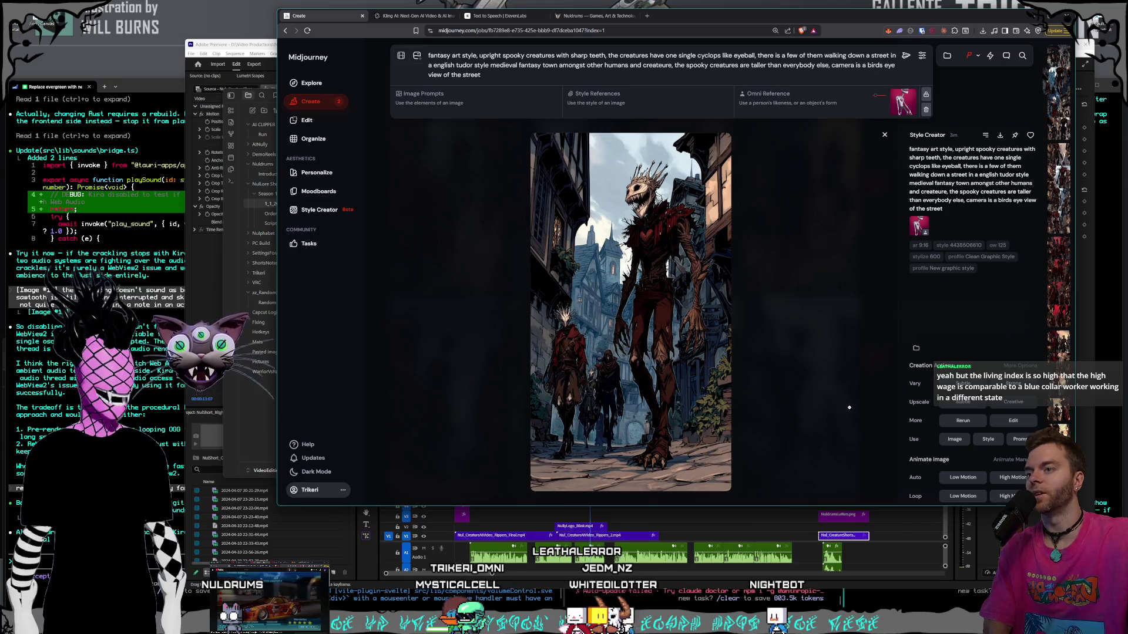
key("Left")
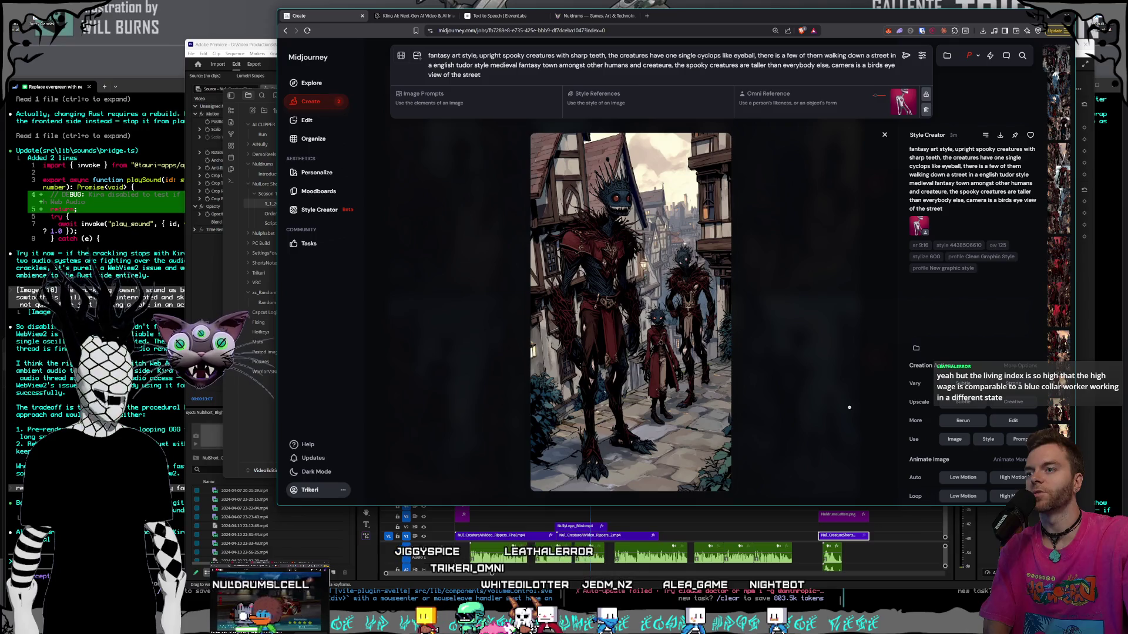
key("Left")
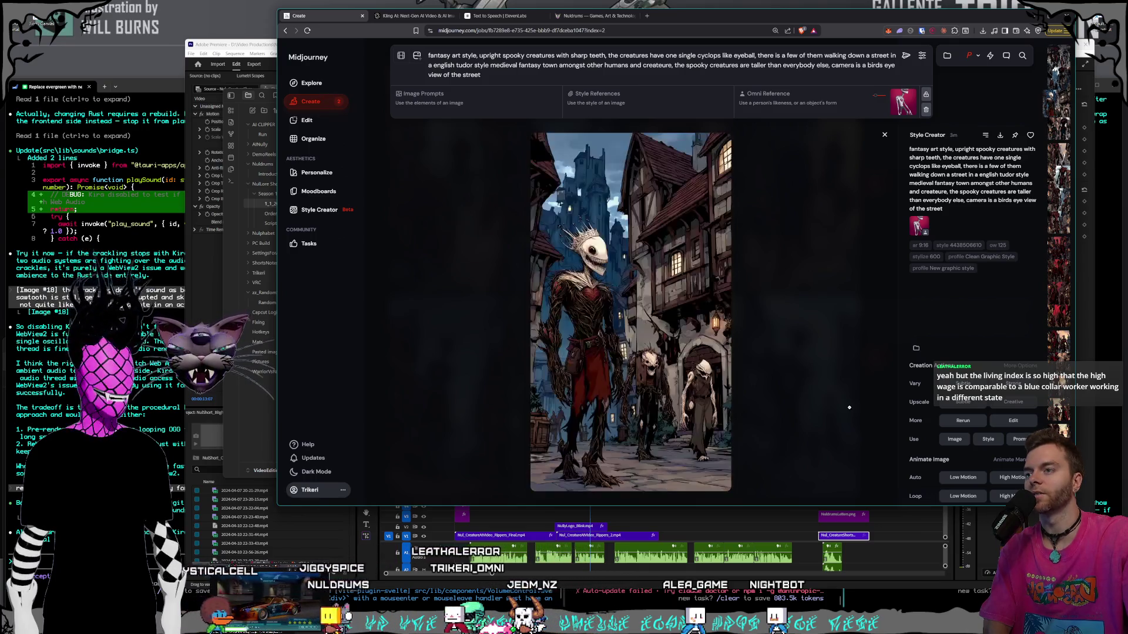
key("Left")
key("Right")
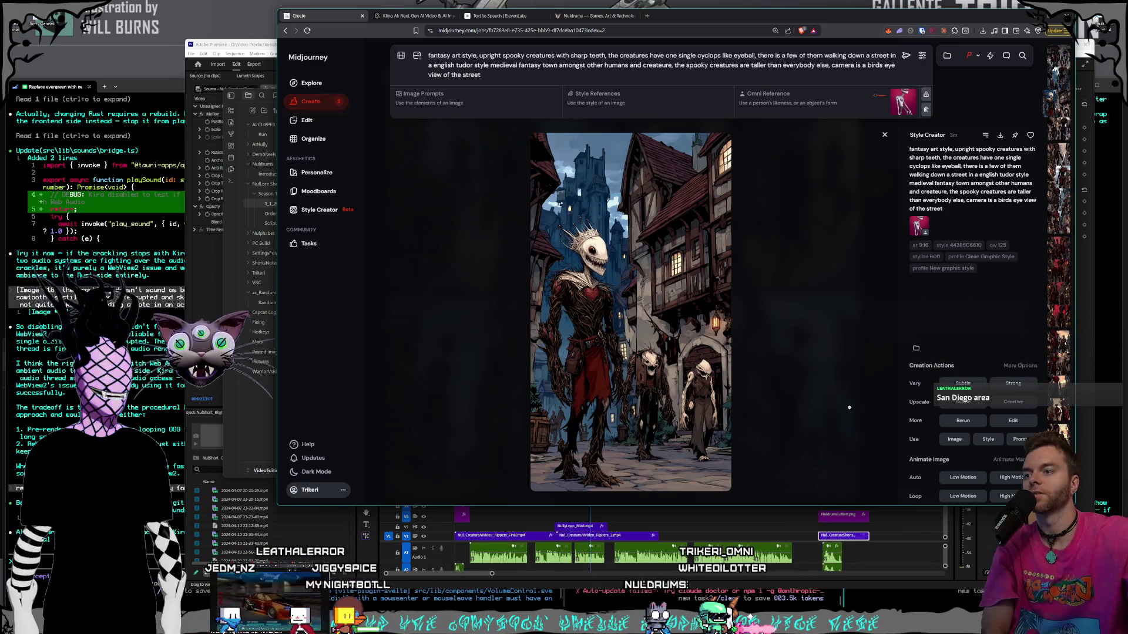
- Step up and down through generations to the creature under a blood-red sky
key("Up")
key("Up")
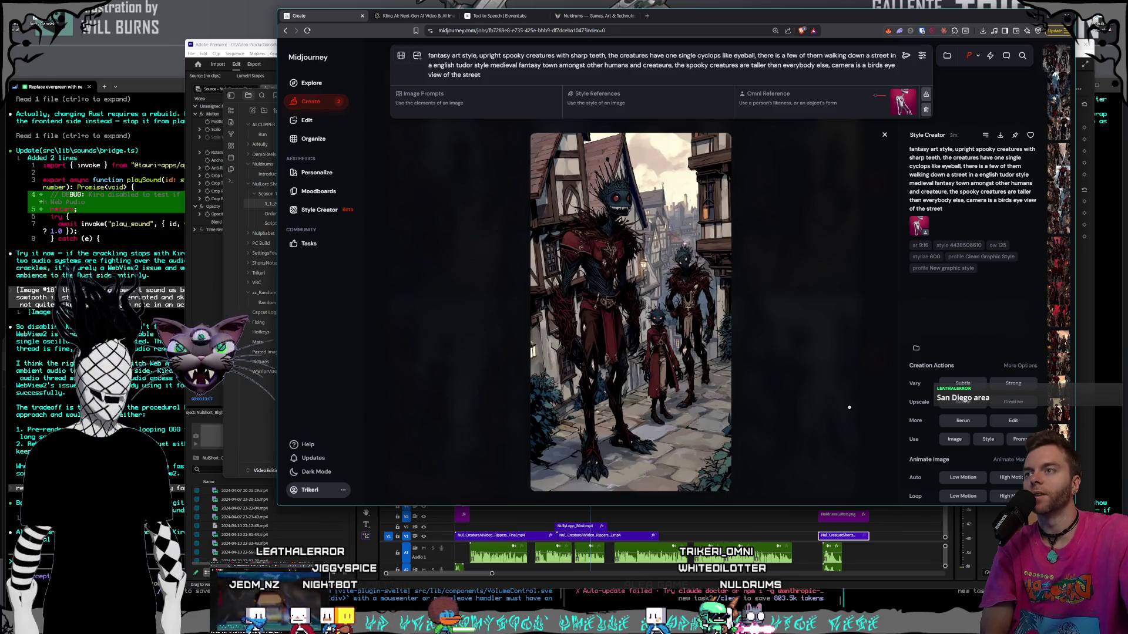
key("Down")
key("Down")
key("Down")
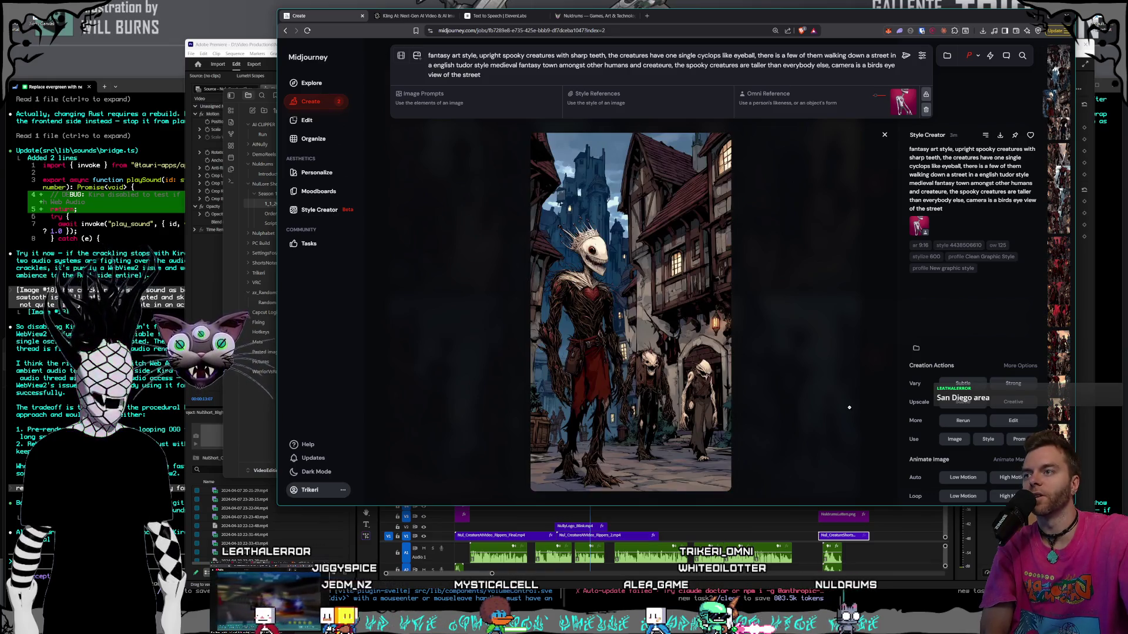
key("Down")
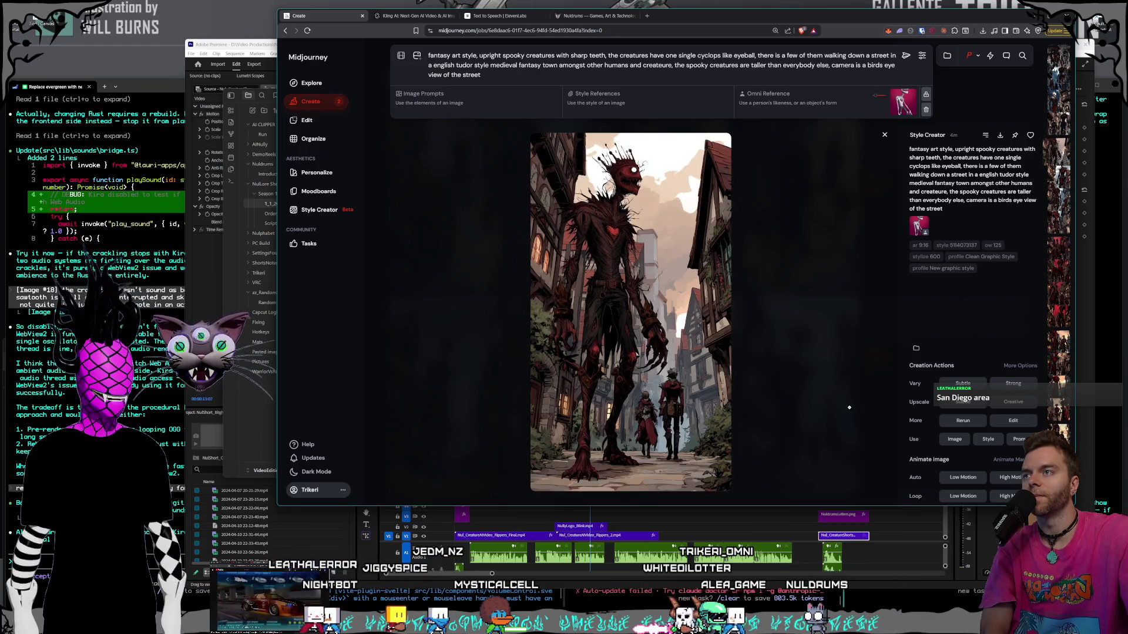
key("Down")
key("Down")
key("Down")
key("Down")
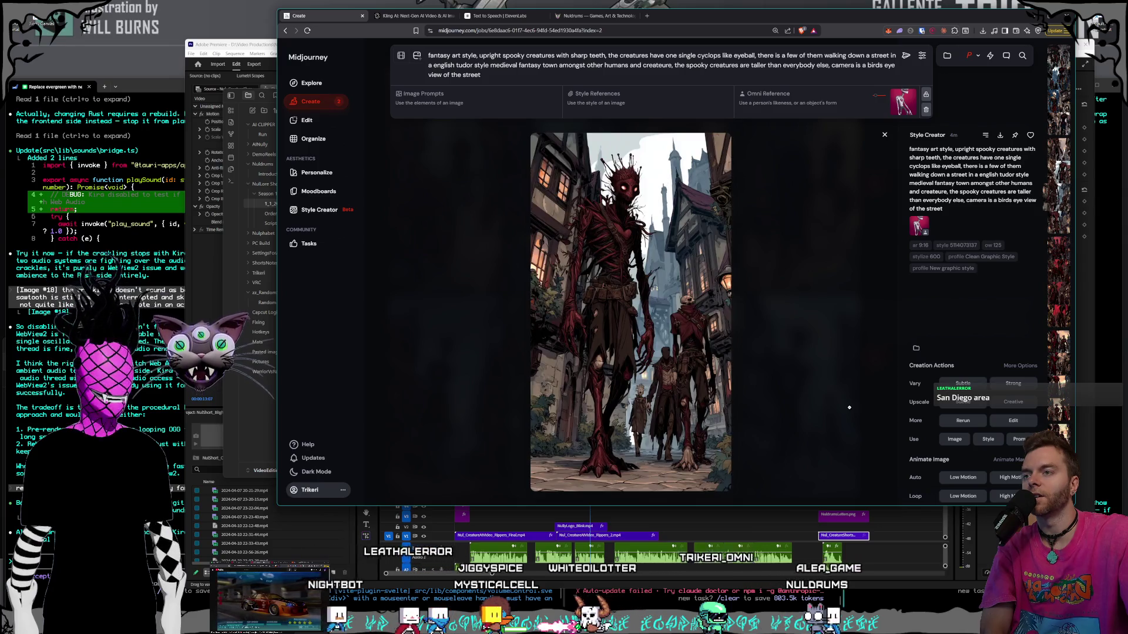
key("Down")
key("Down")
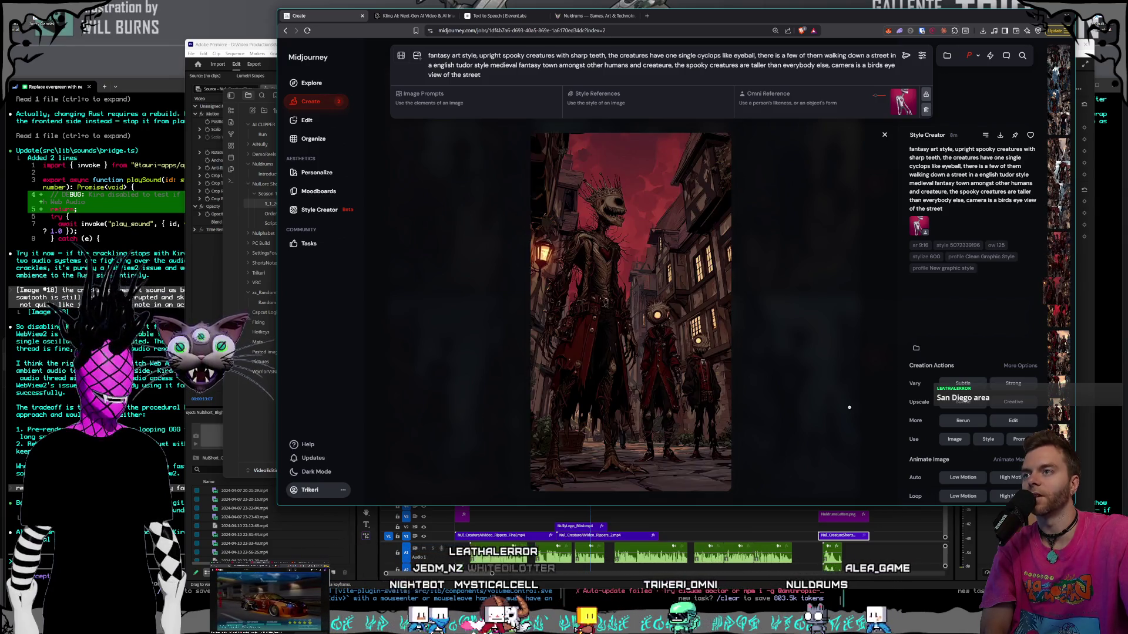
key("Down")
key("Down")
key("Up")
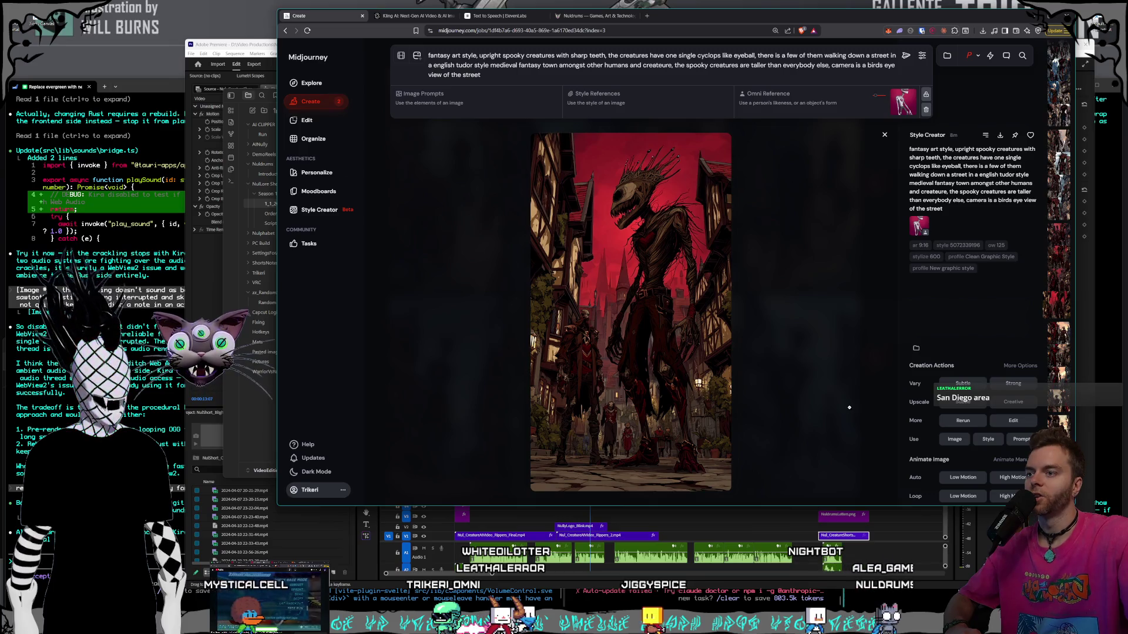
- Advance through several more generations to the dark red-eyed cyclops creatures on the misty street
key("Down")
key("Down")
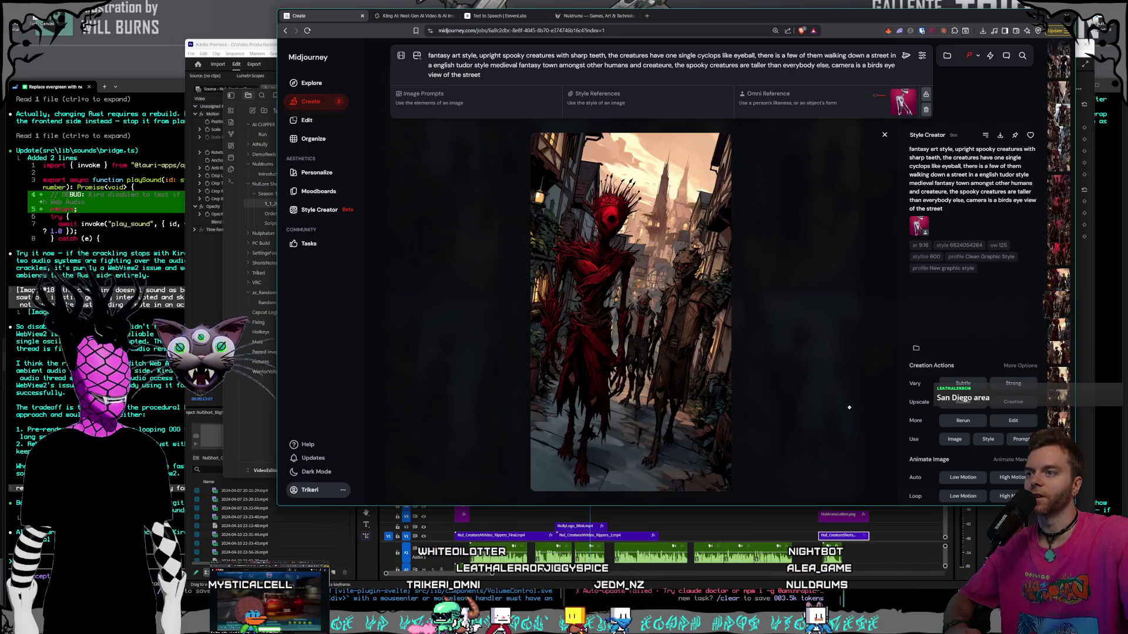
key("Down")
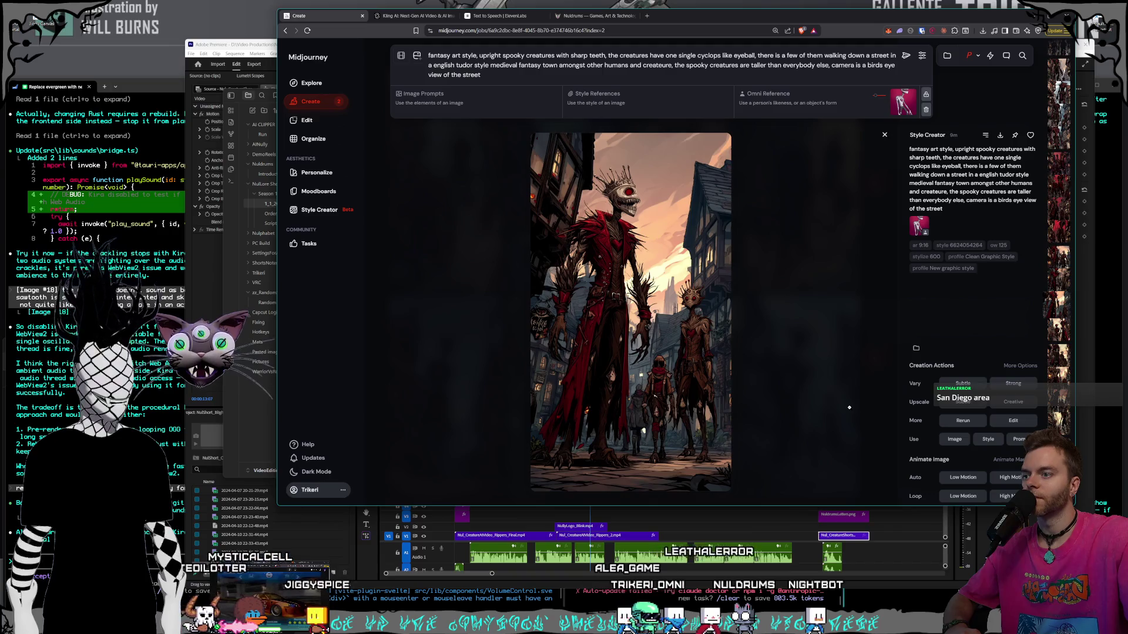
key("Down")
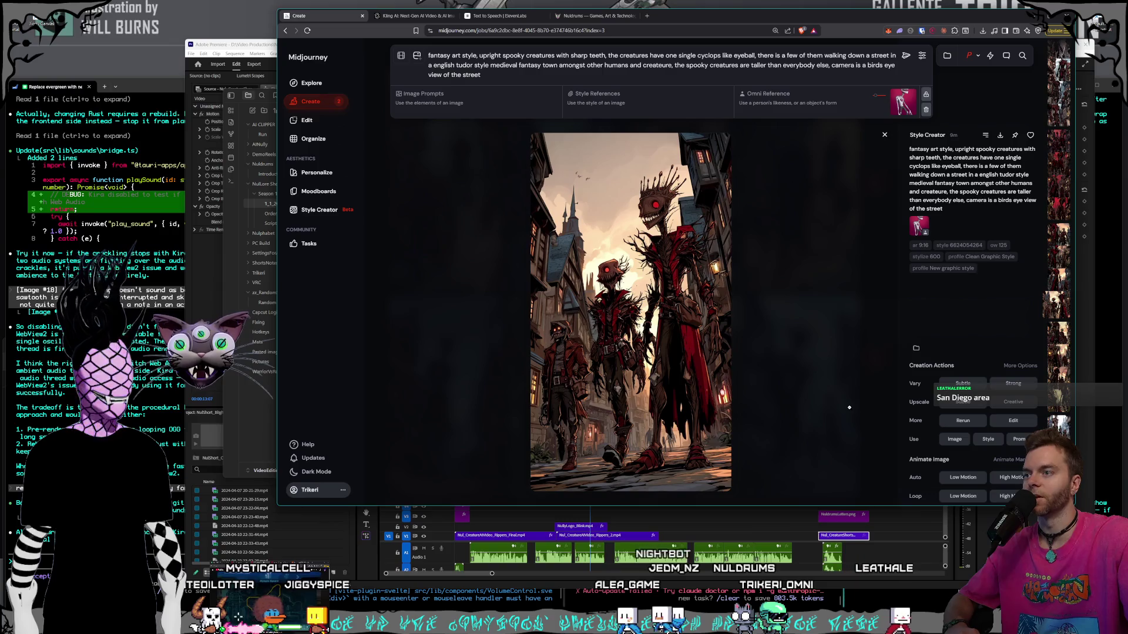
key("Down")
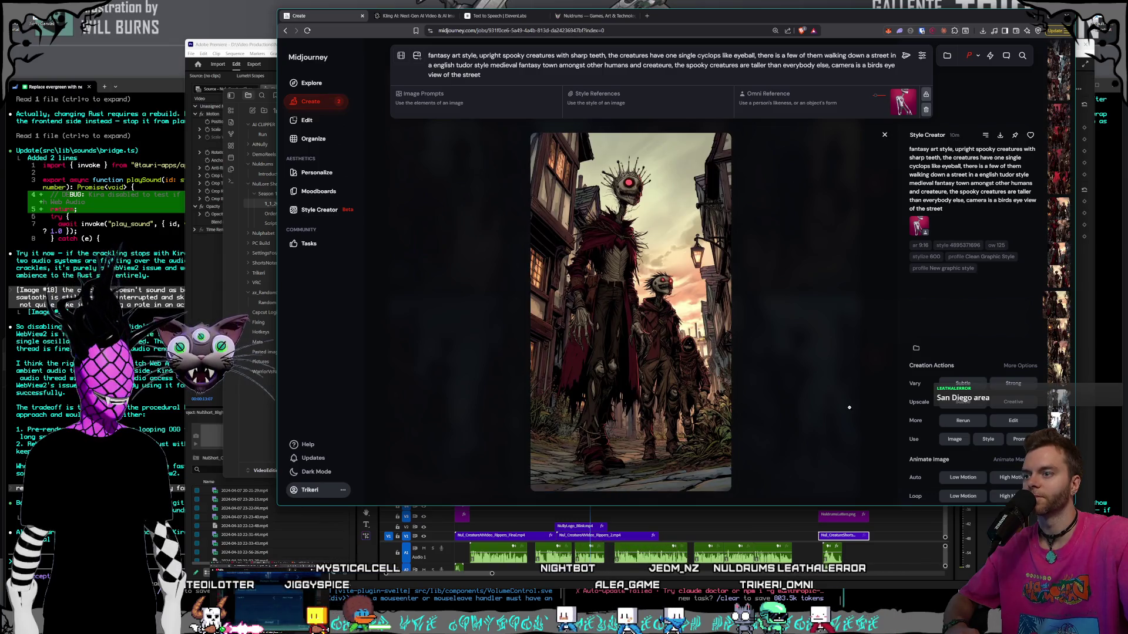
key("Down")
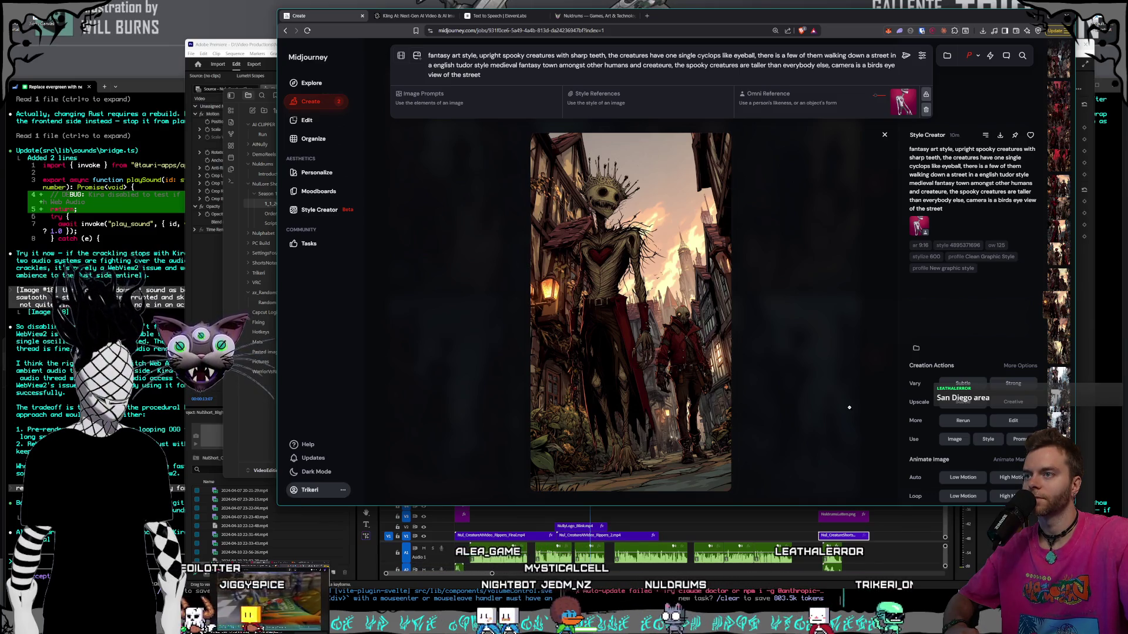
key("Down")
key("Down")
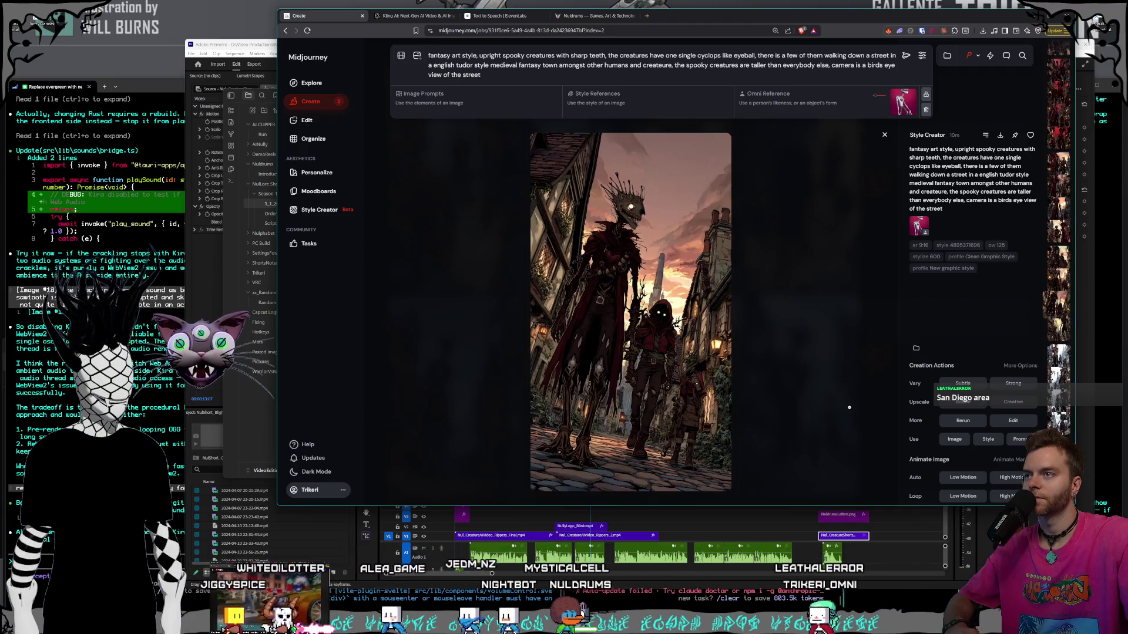
key("Down")
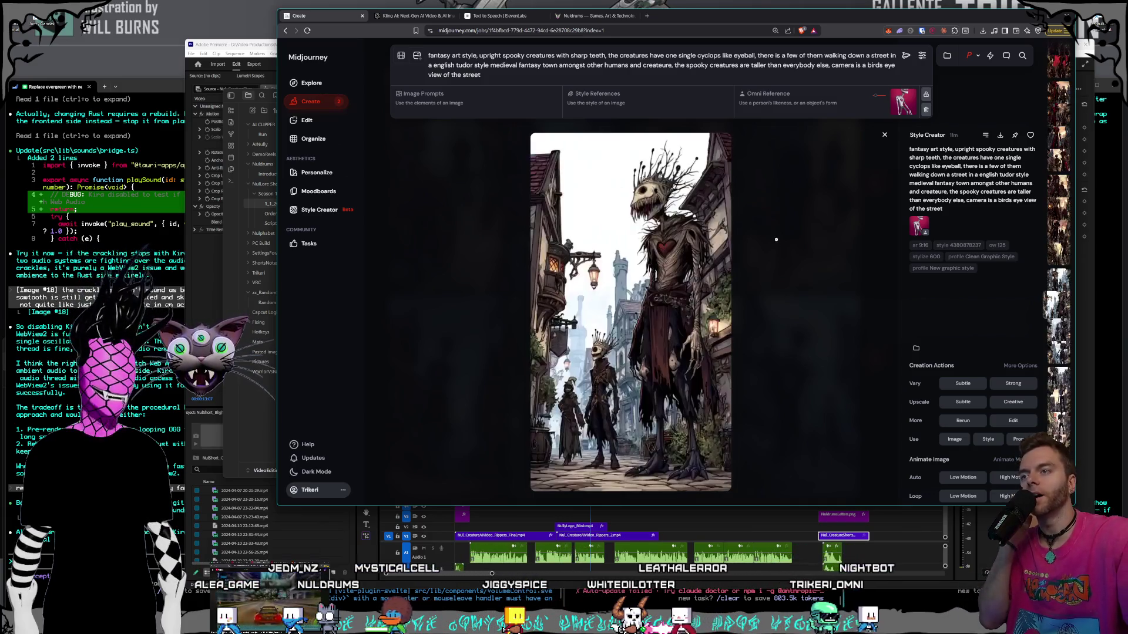
key("Right")
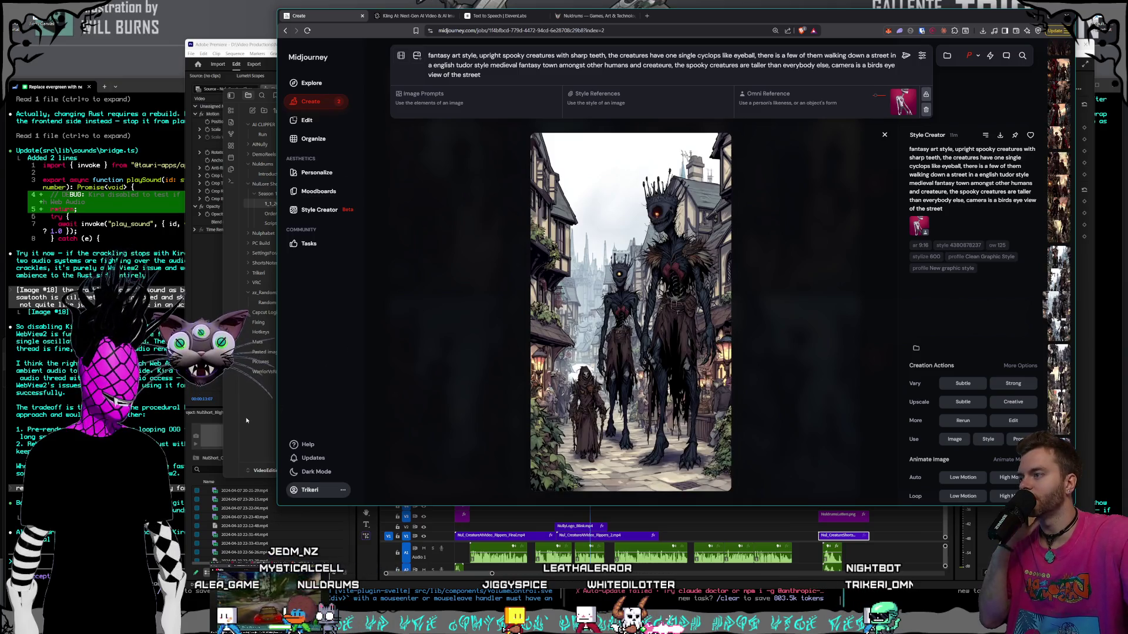
- Bring the Obsidian Rippers notes forward, move it to the upper left, then refocus Midjourney
left_click(247, 420)
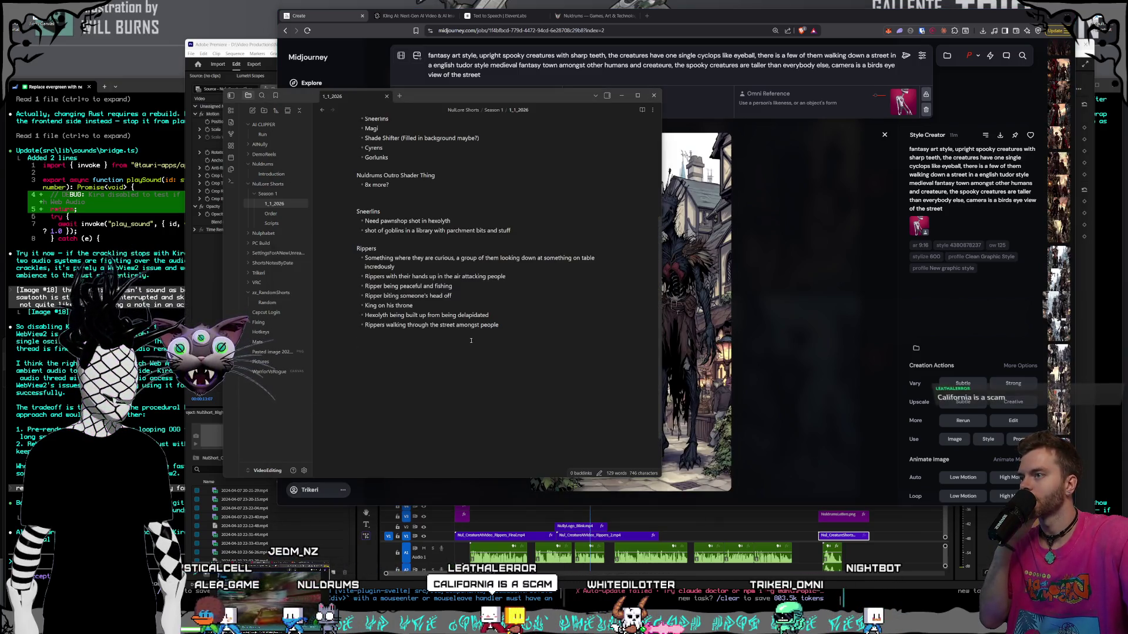
left_click_drag(471, 96, 373, 62)
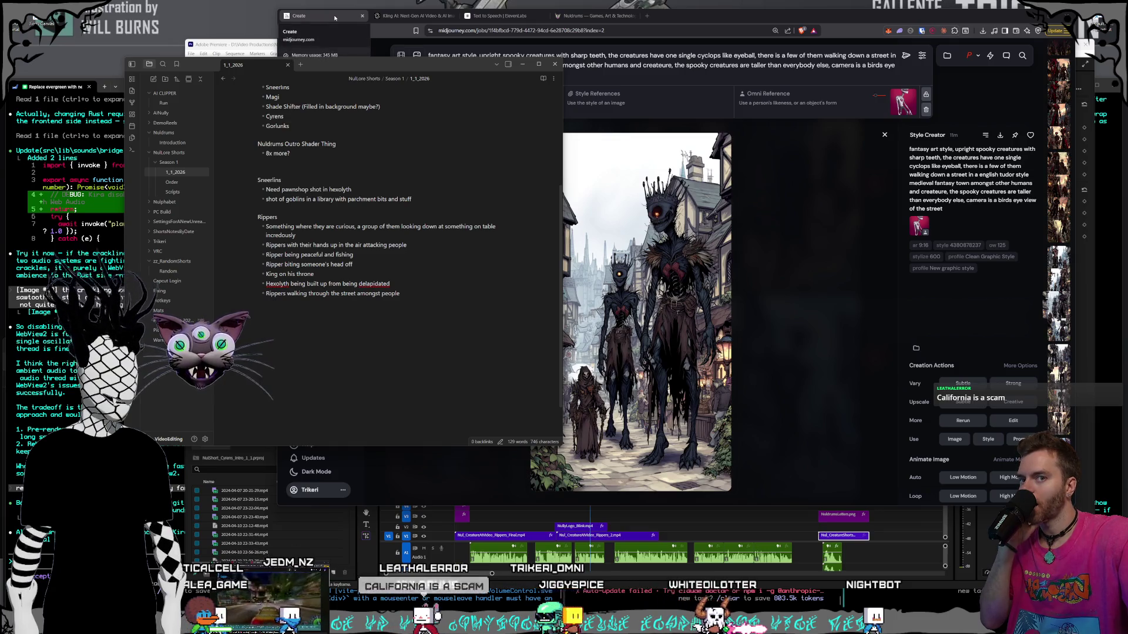
left_click_drag(334, 69, 299, 63)
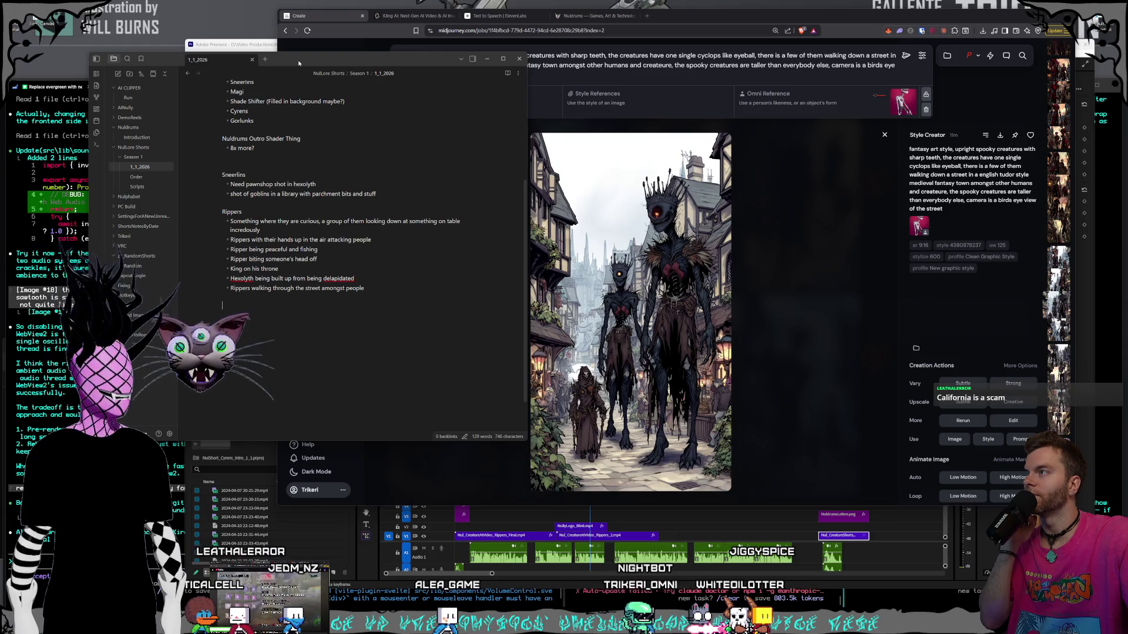
left_click_drag(206, 19, 64, 70)
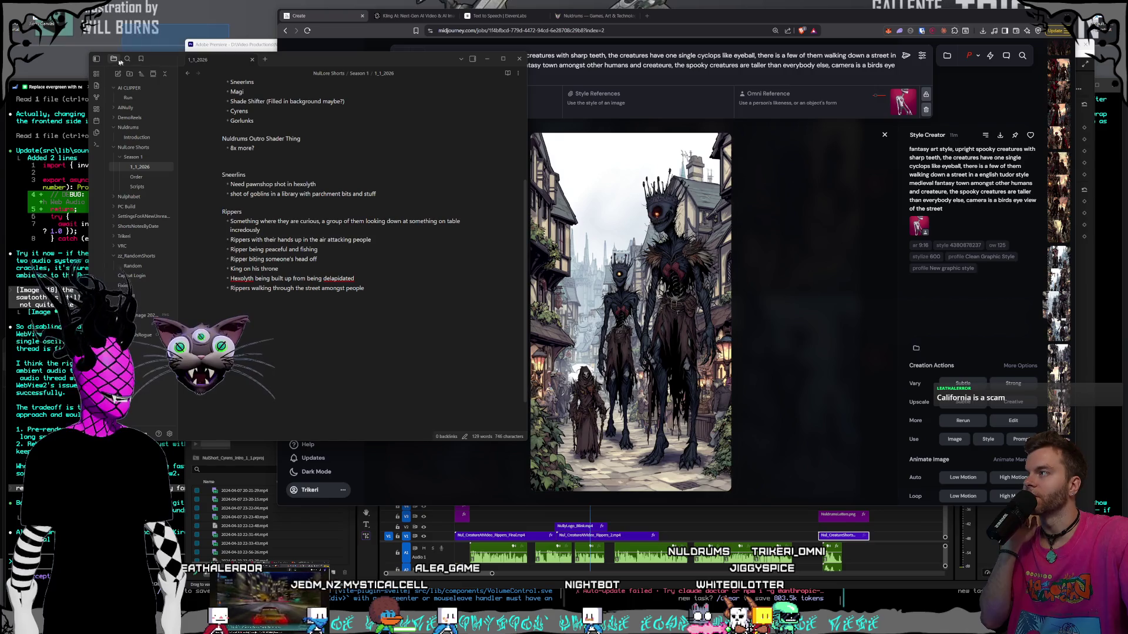
left_click_drag(222, 24, 221, 28)
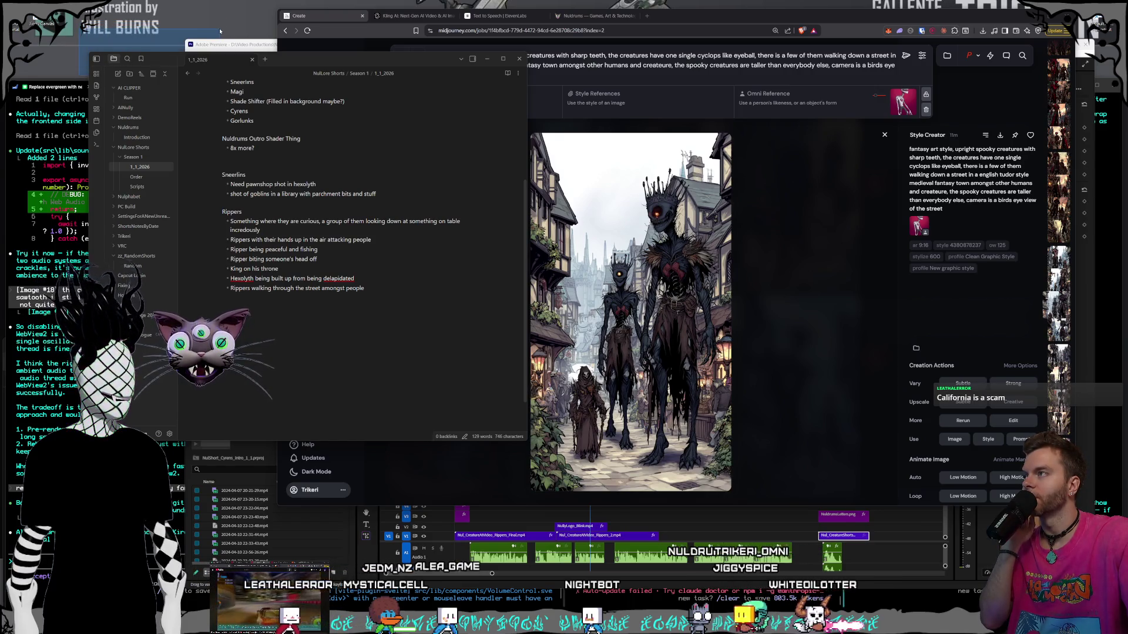
left_click_drag(84, 78, 70, 71)
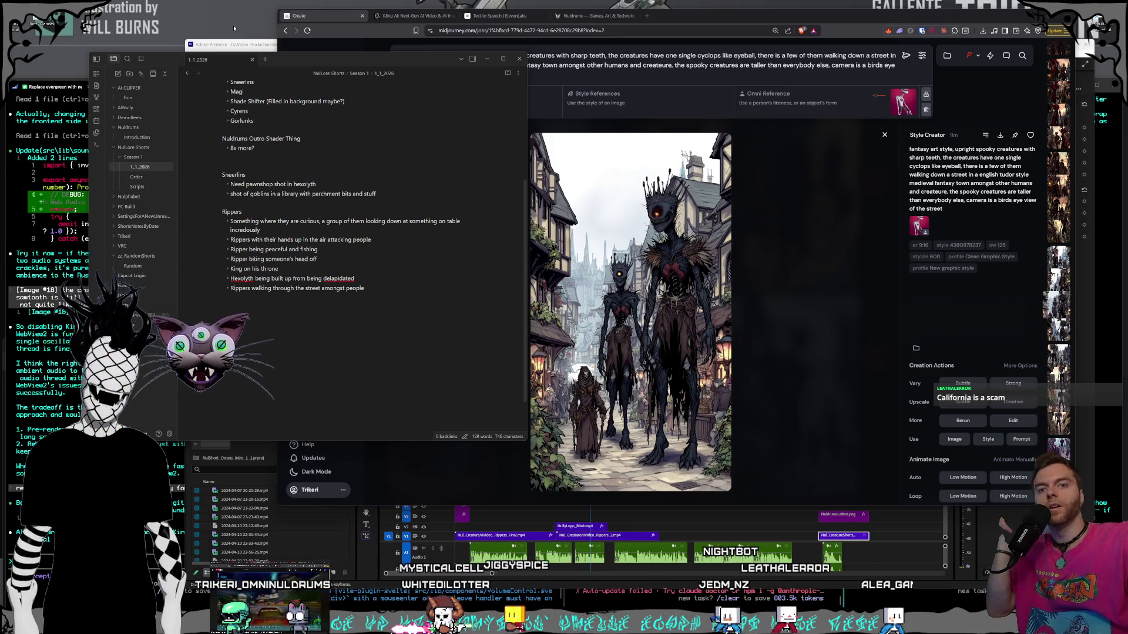
left_click(347, 33)
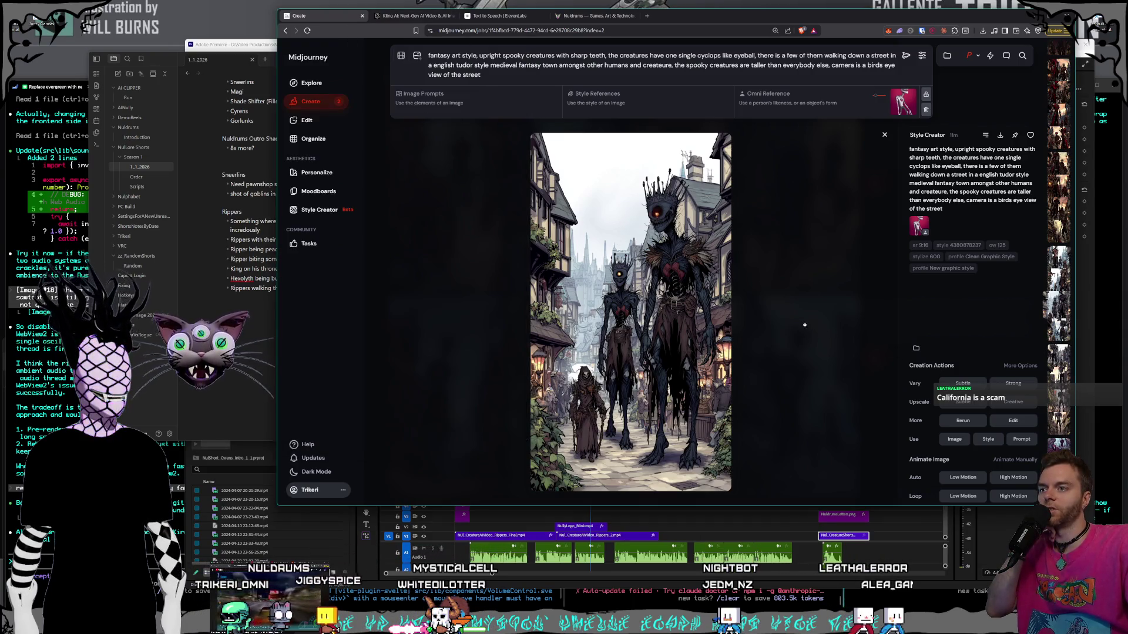
- Arrow forward through several creature street generations and their variations
key("Right")
key("Right")
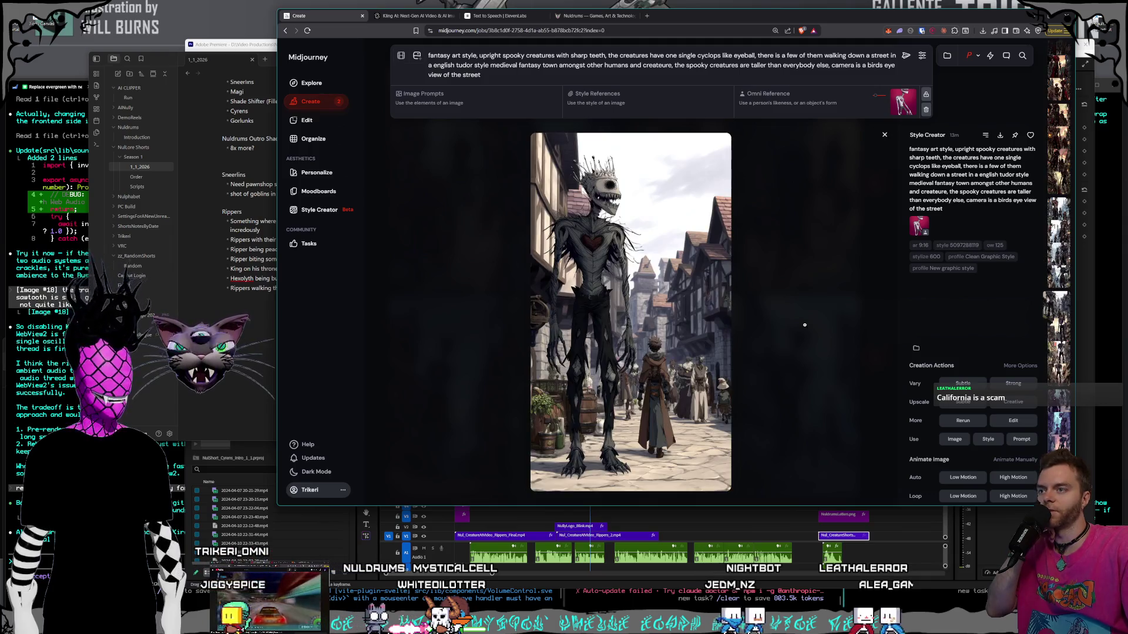
key("Right")
key("Right")
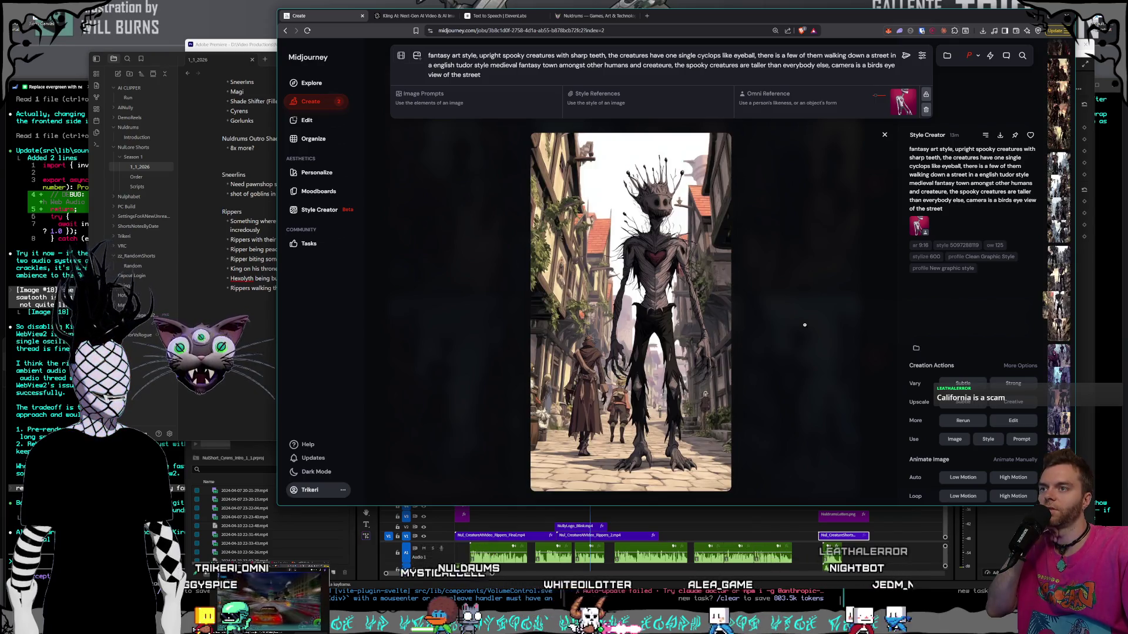
key("Right")
key("Right")
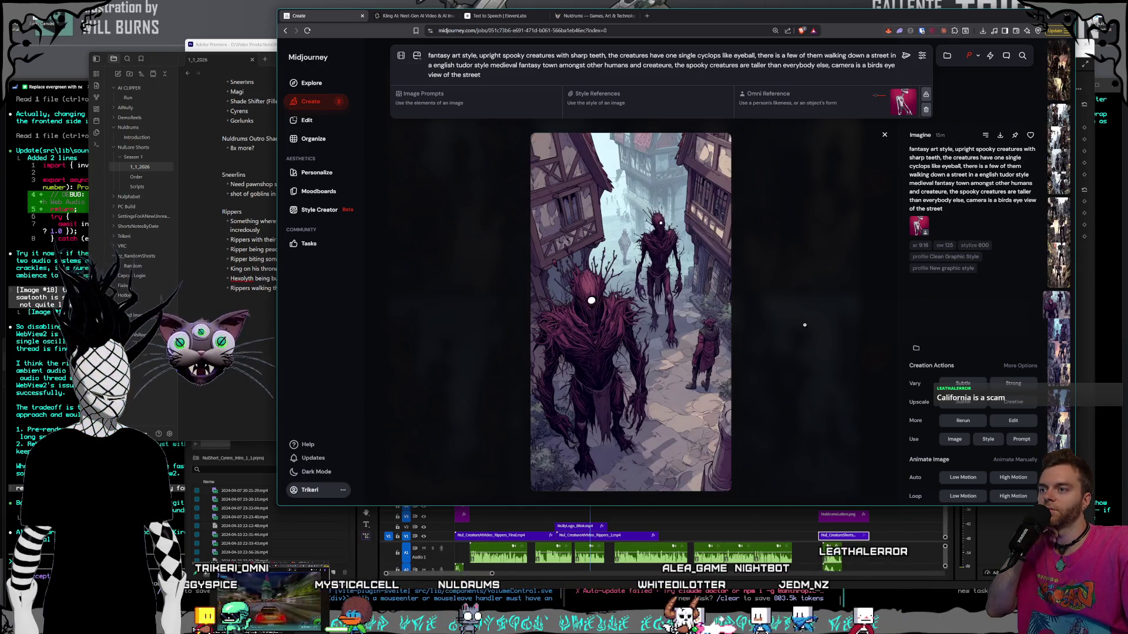
key("Right")
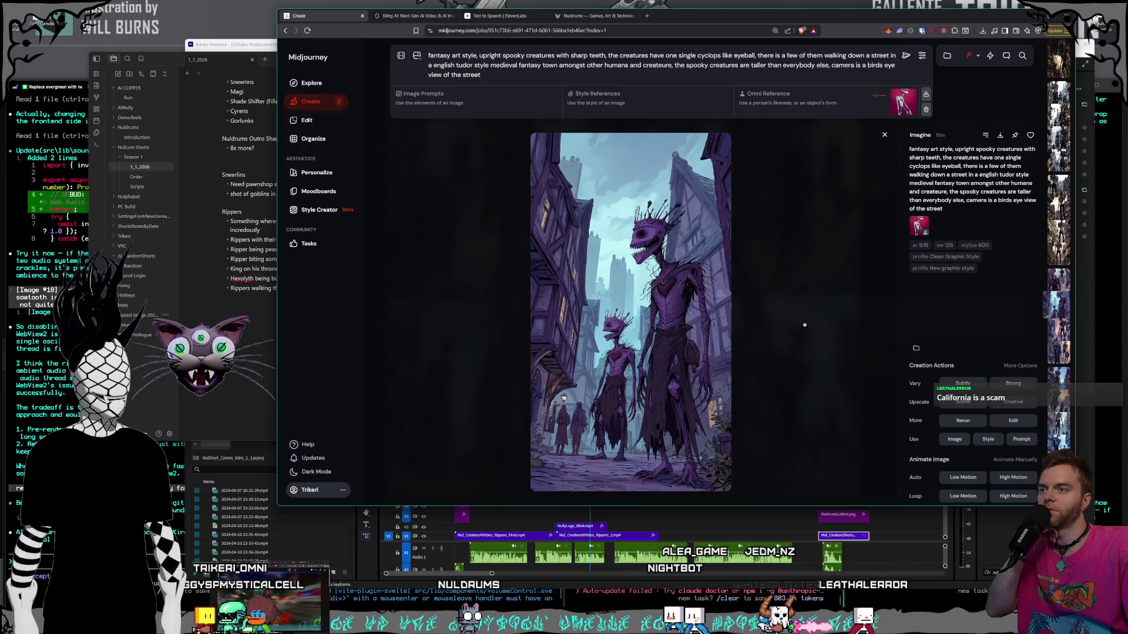
key("Right")
key("Right")
key("Right")
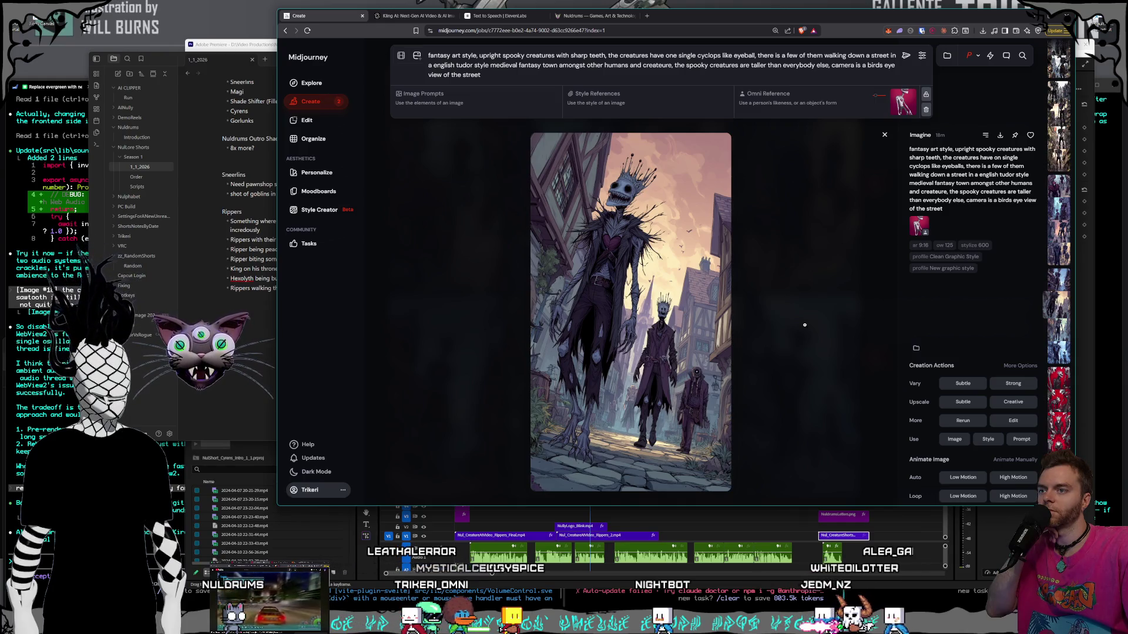
key("Right")
key("Right")
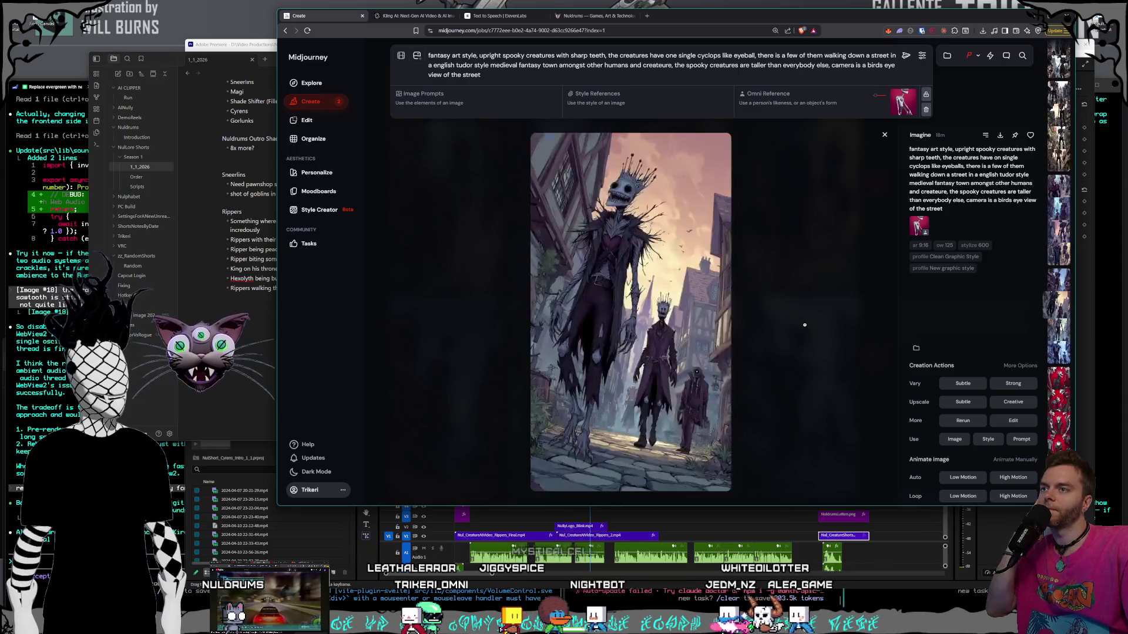
key("Left")
key("Right")
key("Right")
key("Right")
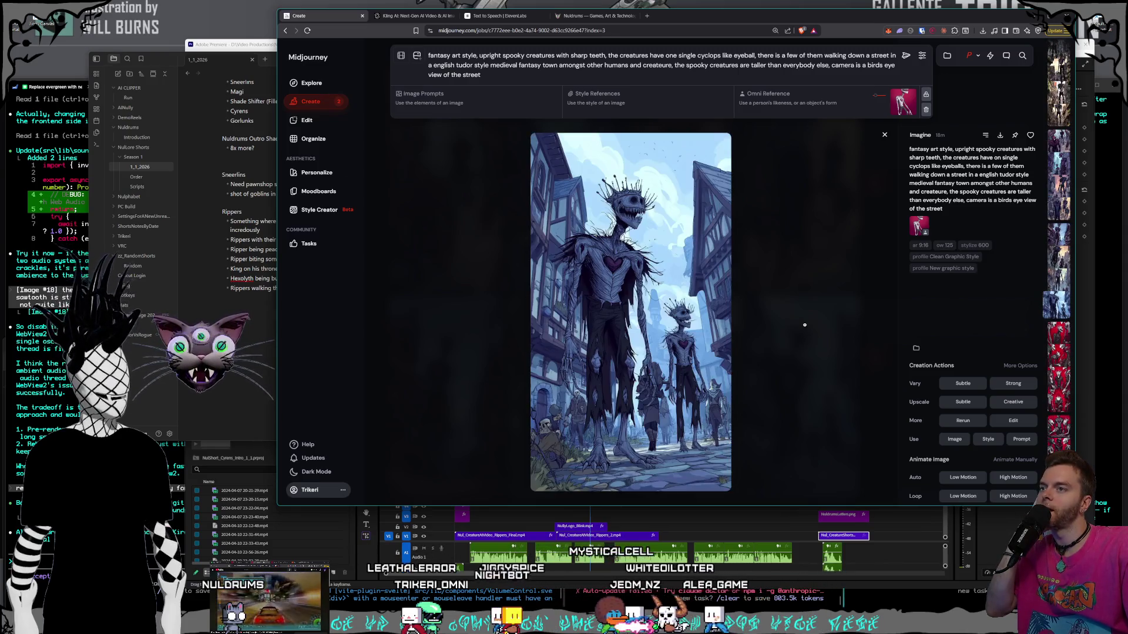
key("Right")
key("Right")
key("Right")
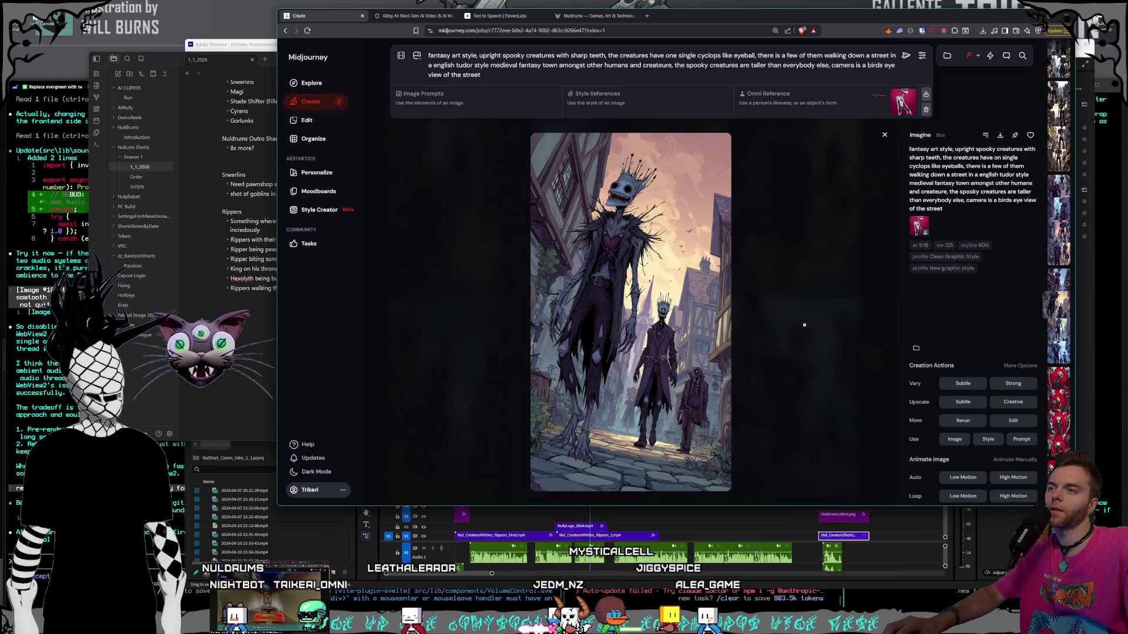
- Arrow back to the first variant of the pale crowned creature towering over townsfolk
key("Left")
key("Left")
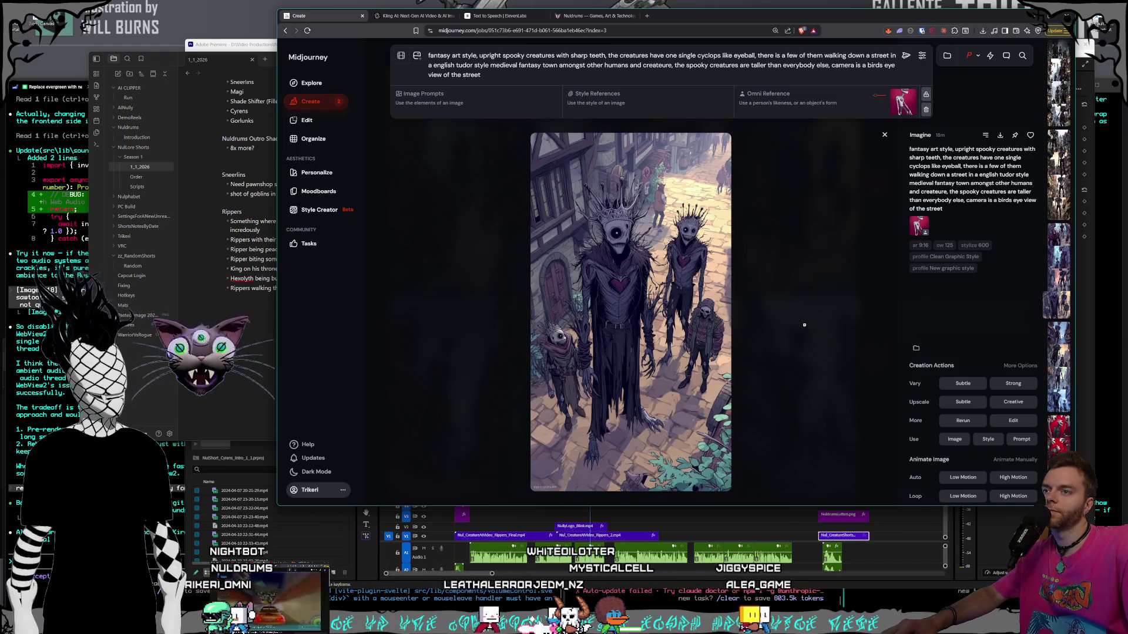
key("Left")
key("Left")
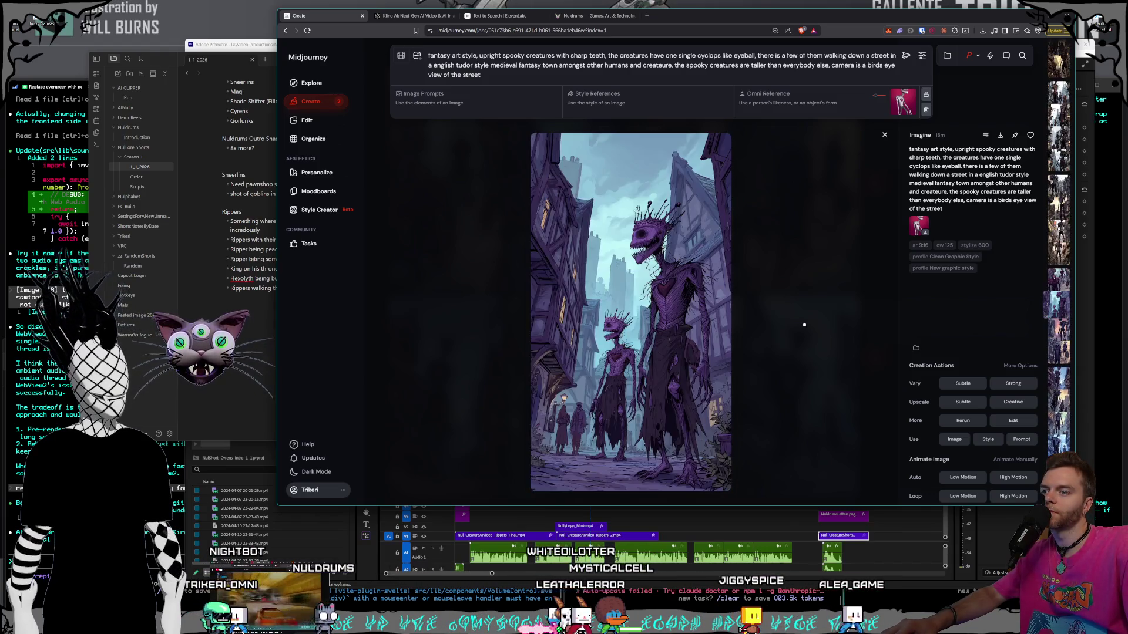
key("Left")
key("Left")
key("Left")
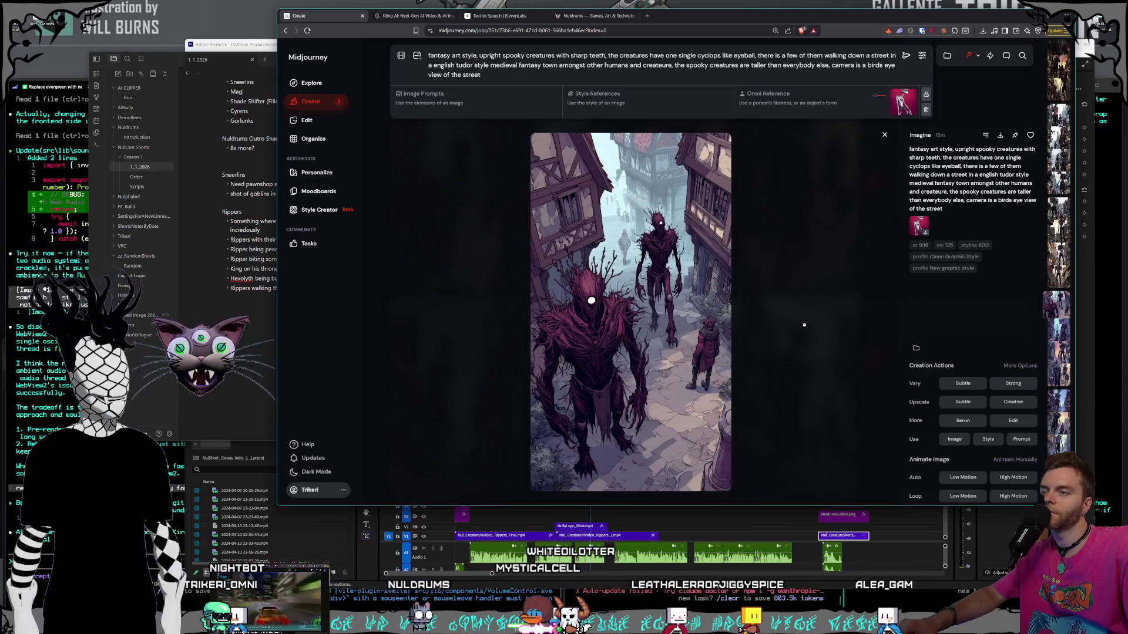
key("Left")
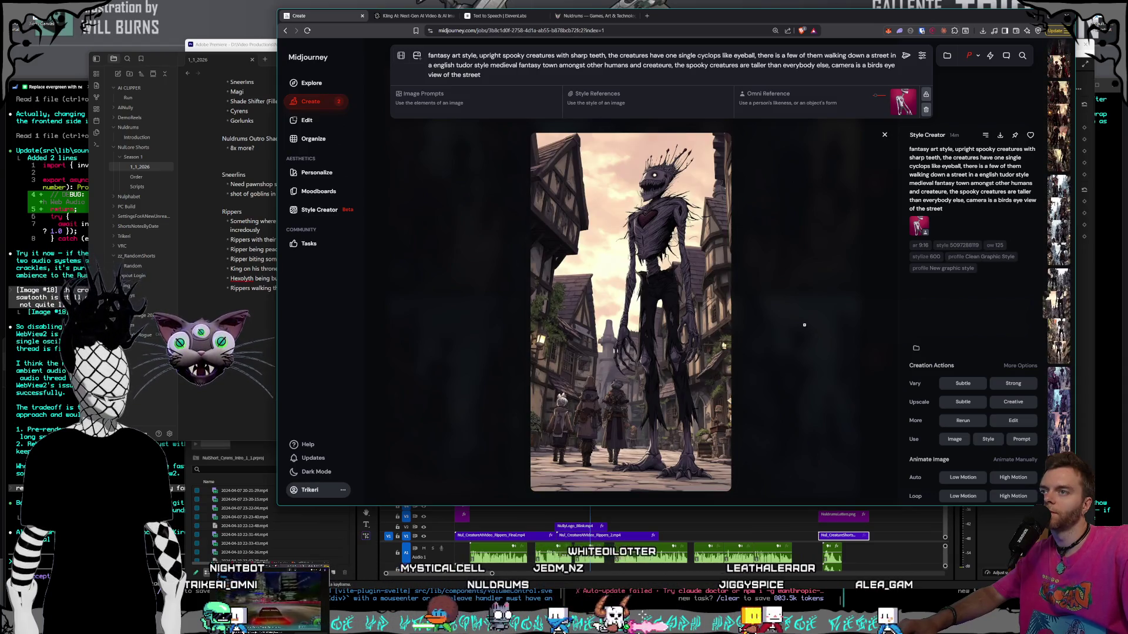
key("Left")
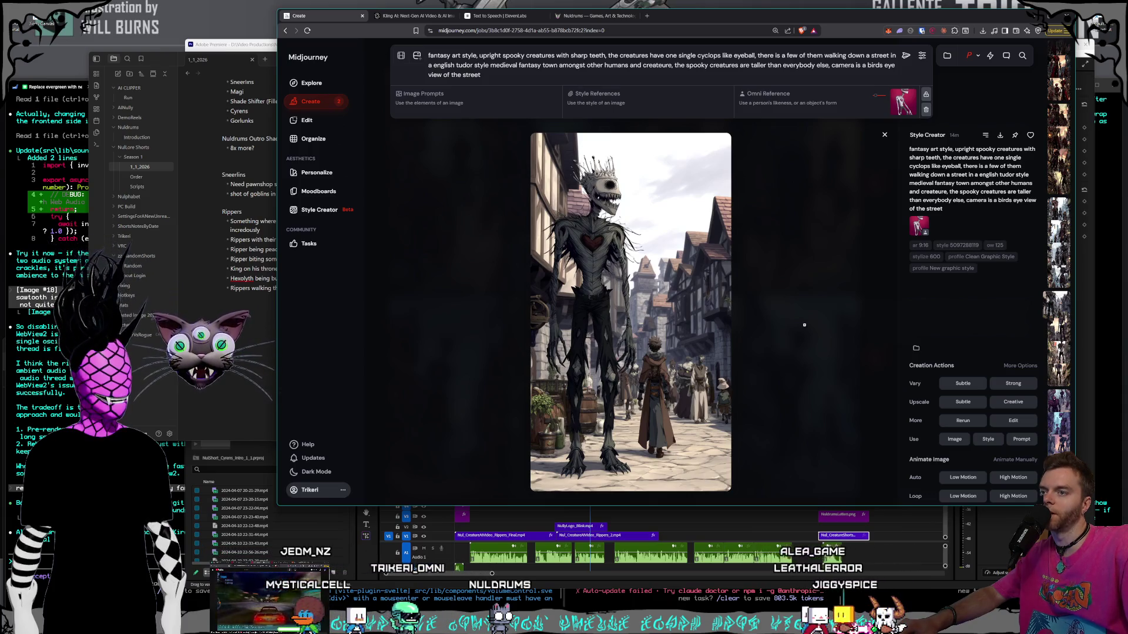
- Browse to another job's creature image and save it as a PNG
key("Left")
key("Left")
key("Left")
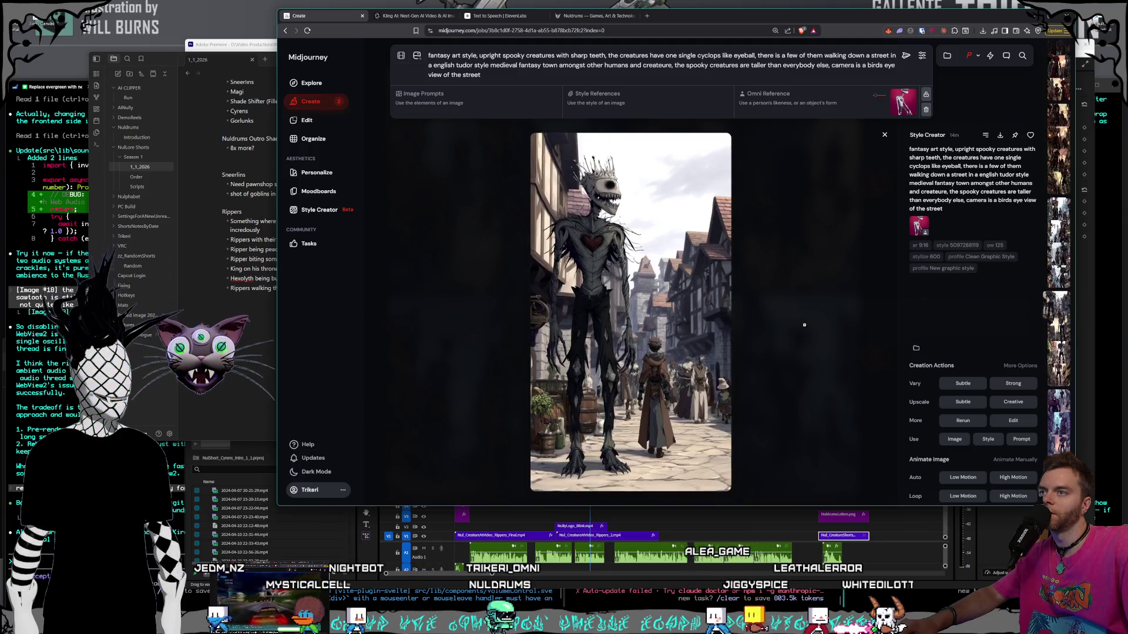
key("Left")
key("Left")
key("Left")
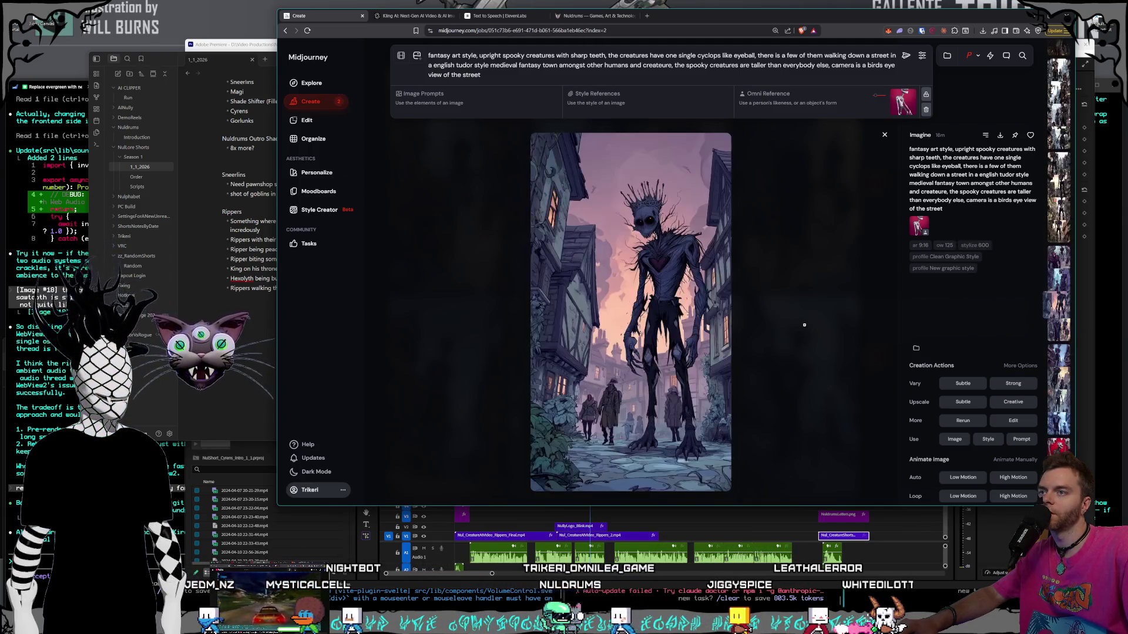
key("Left")
key("Left")
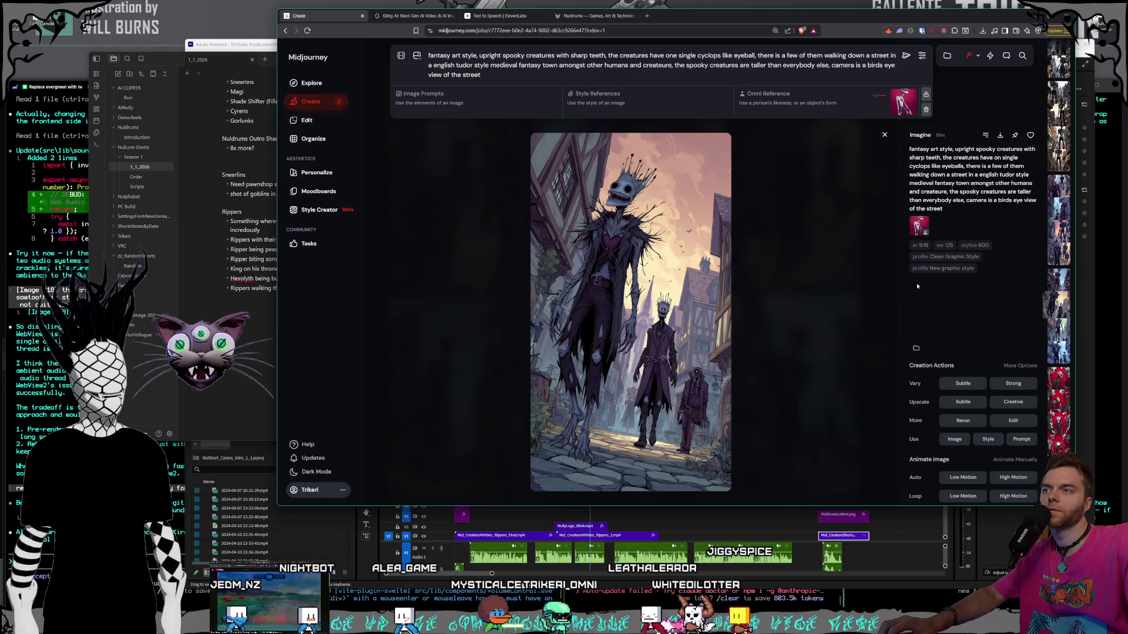
key("ctrl+s")
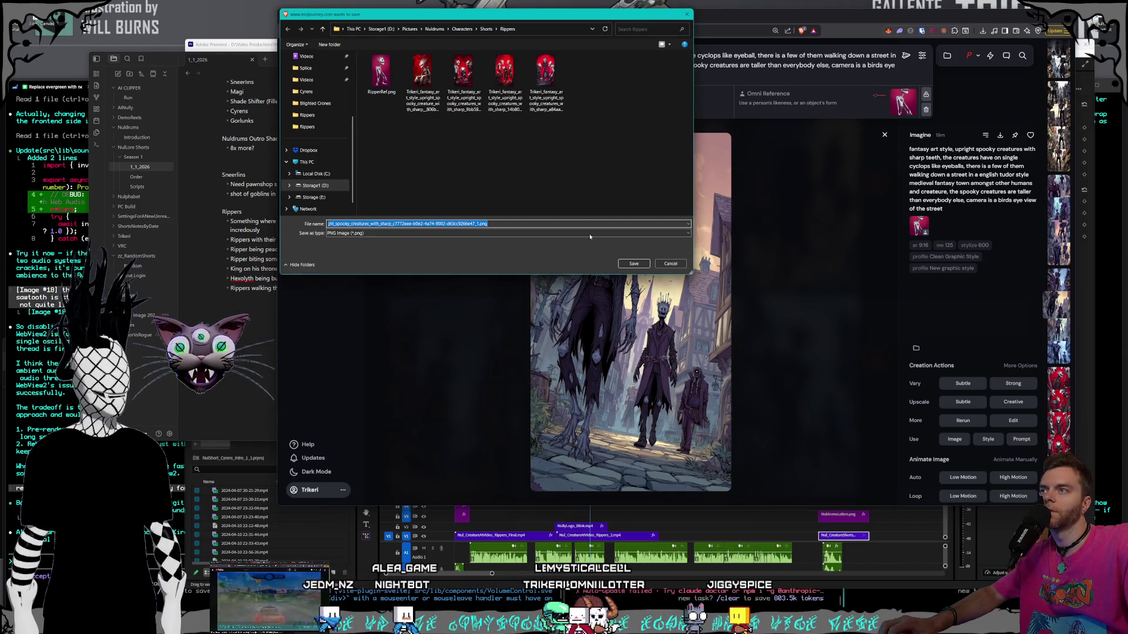
left_click(638, 265)
key("Right")
key("Right")
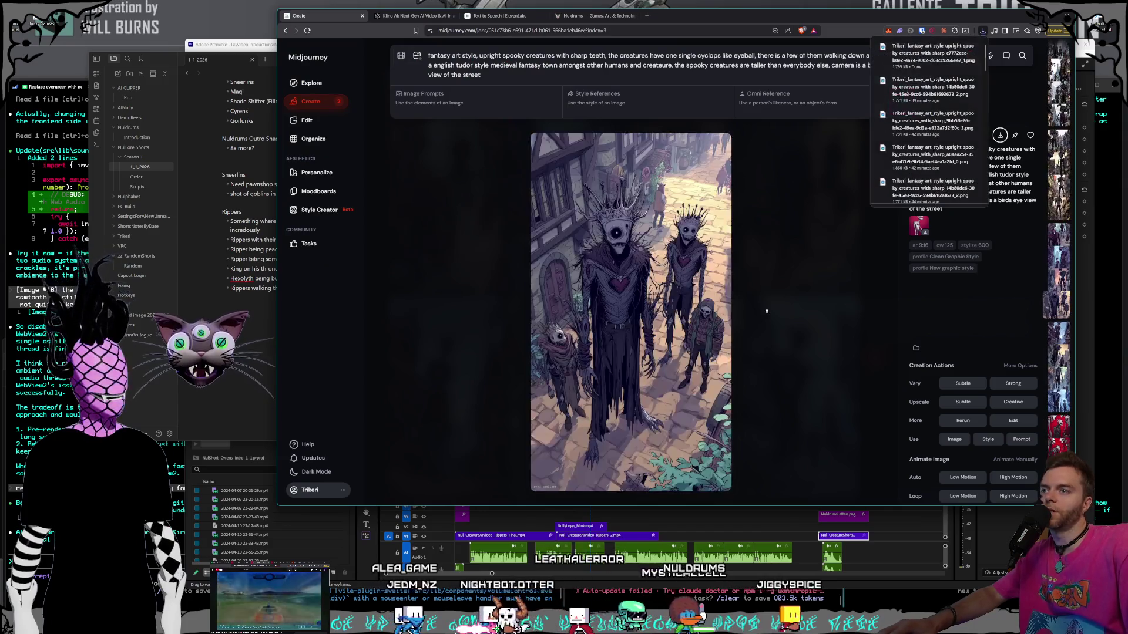
- Keep browsing forward and back through other creature generations
key("Right")
key("Right")
key("Right")
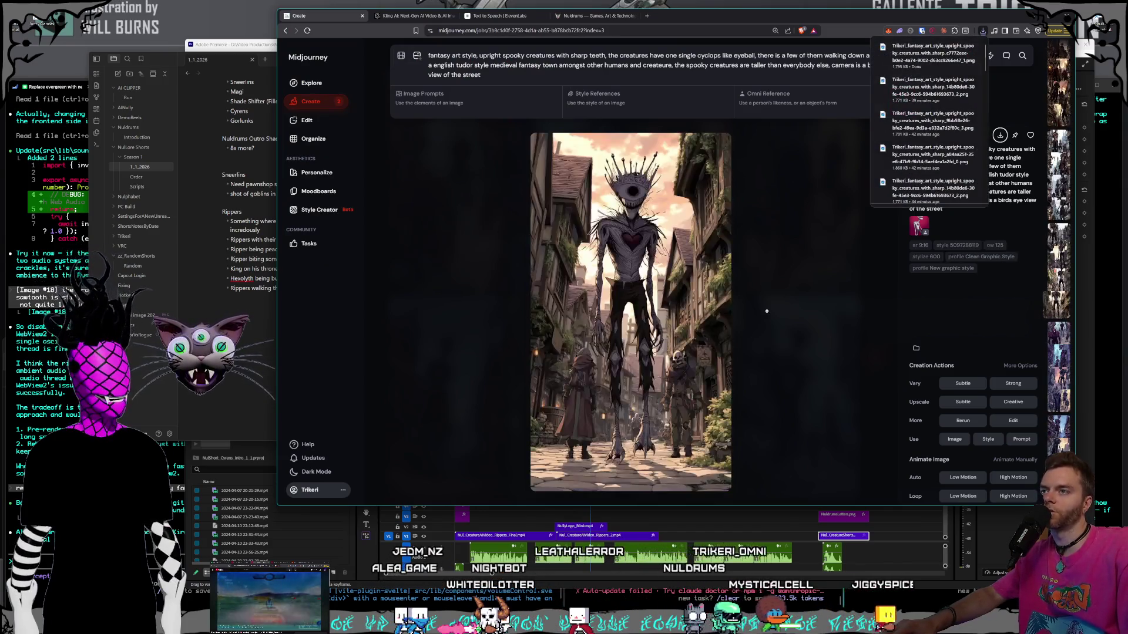
key("Right")
key("Right")
key("Right")
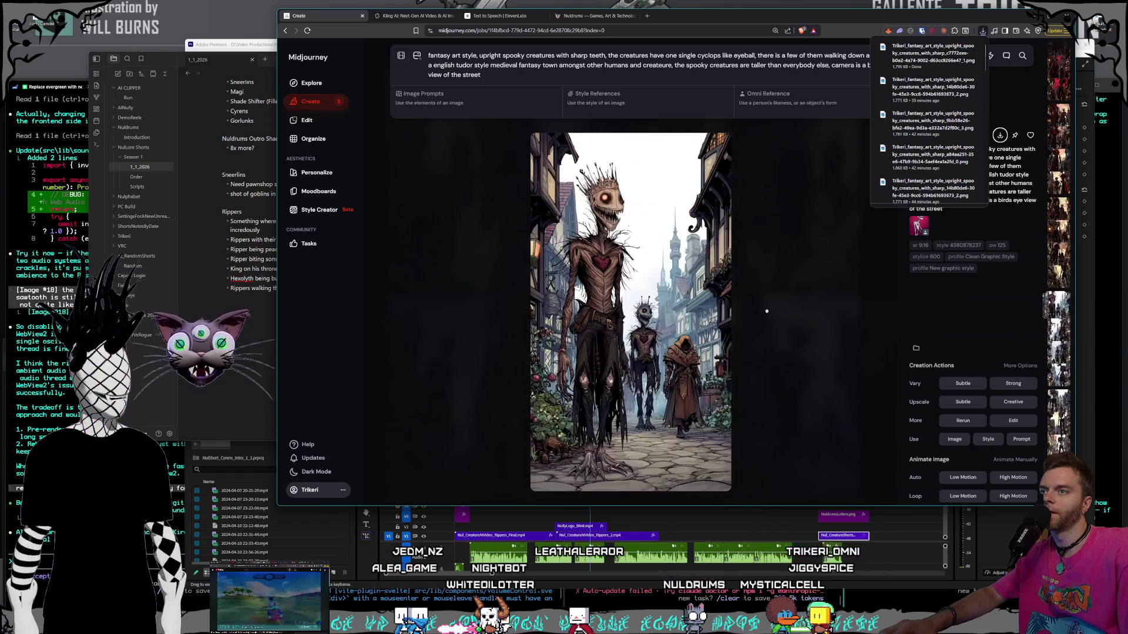
key("Right")
key("Right")
key("Right")
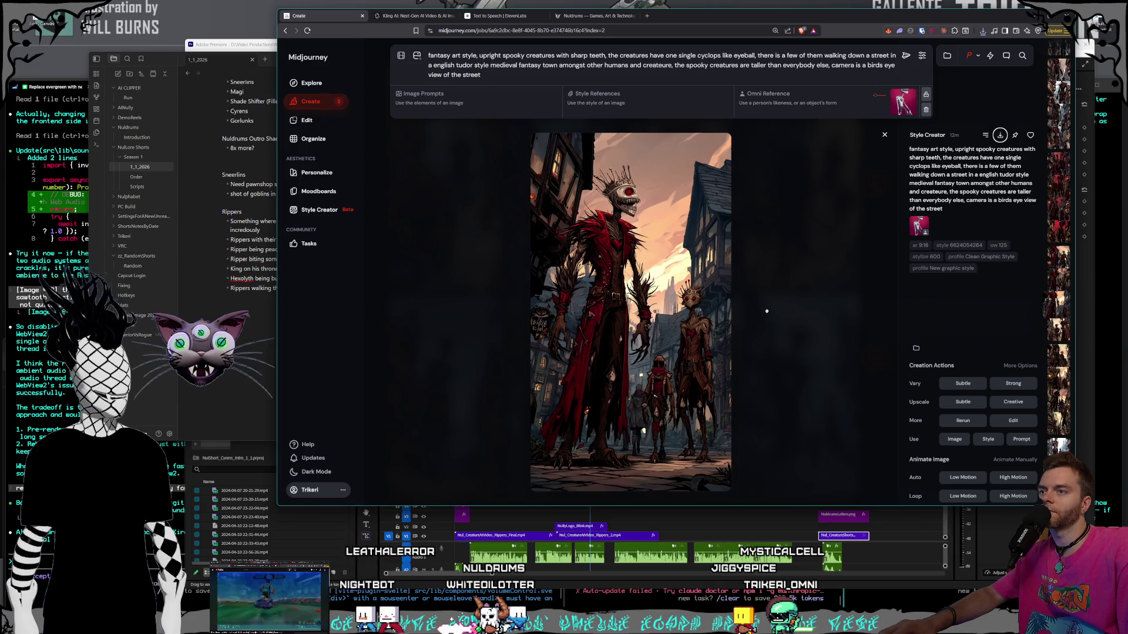
key("Left")
key("Left")
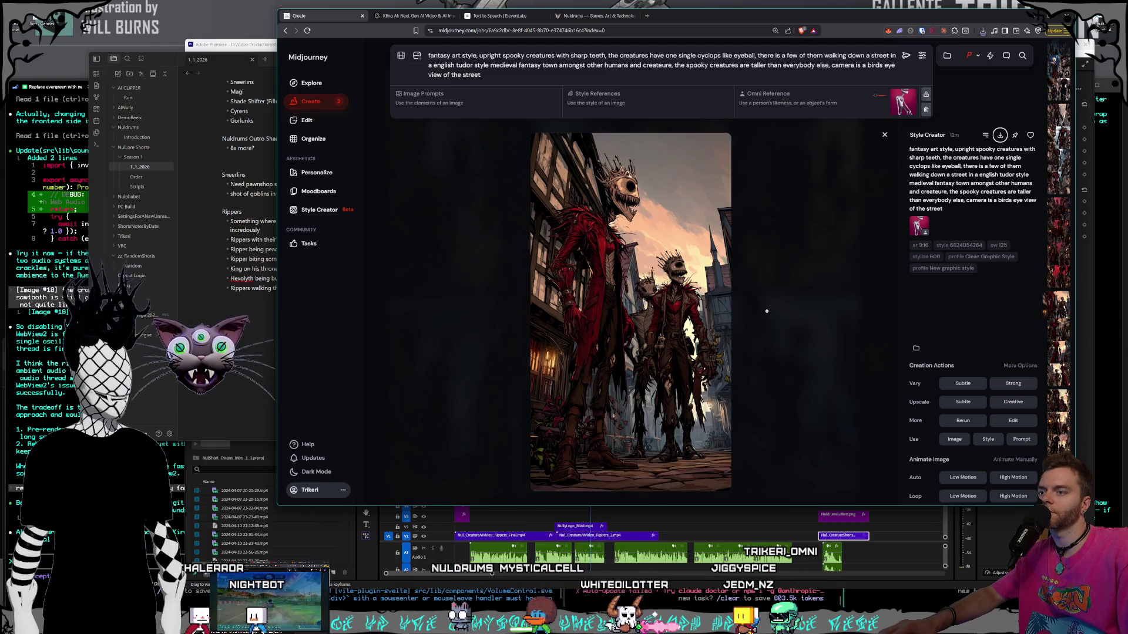
key("Left")
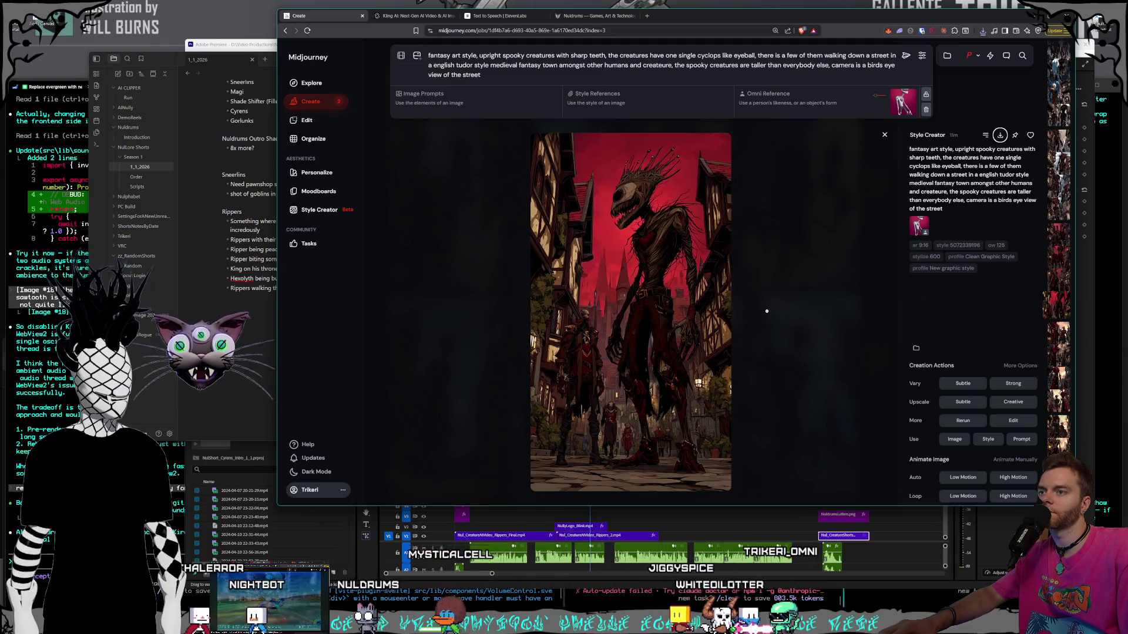
key("Left")
key("Left")
key("Left")
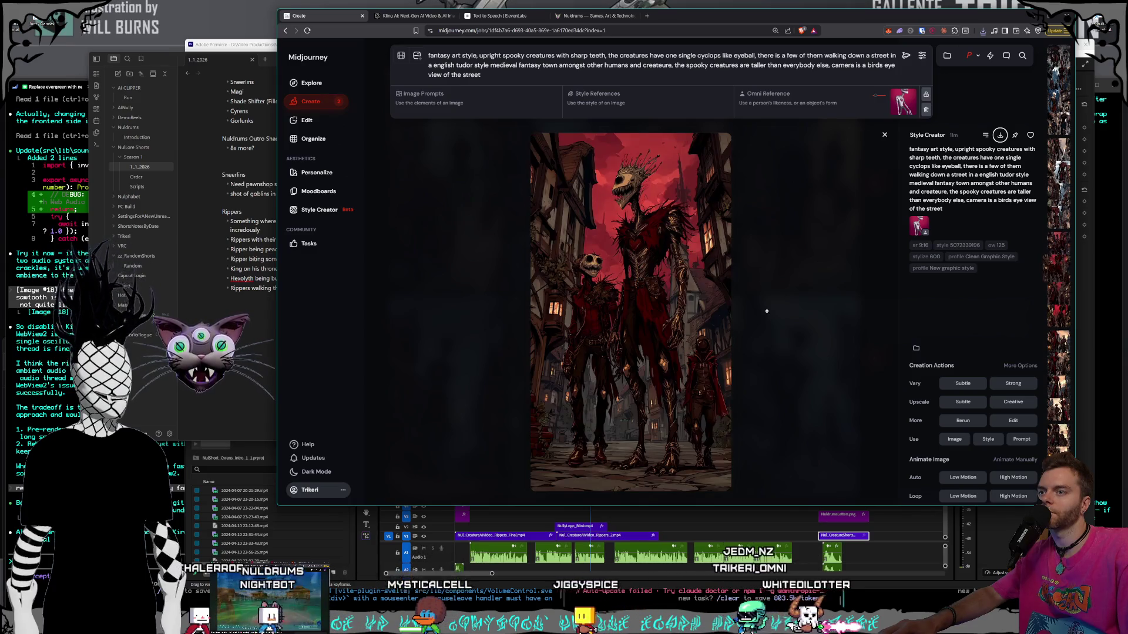
key("Left")
key("Left")
key("Left")
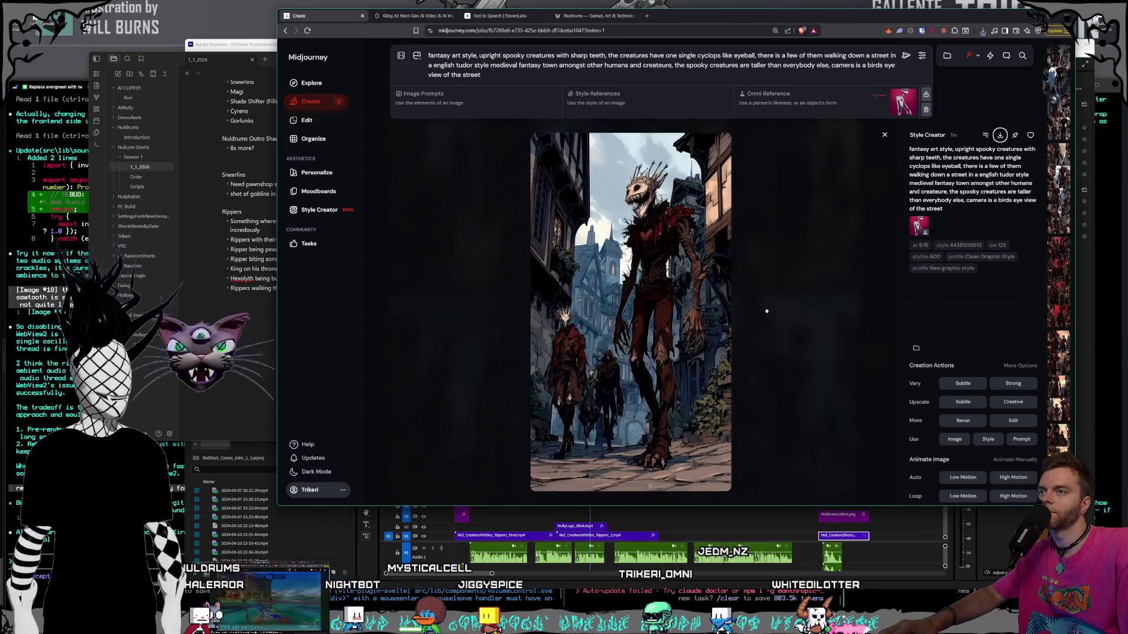
key("Left")
key("Left")
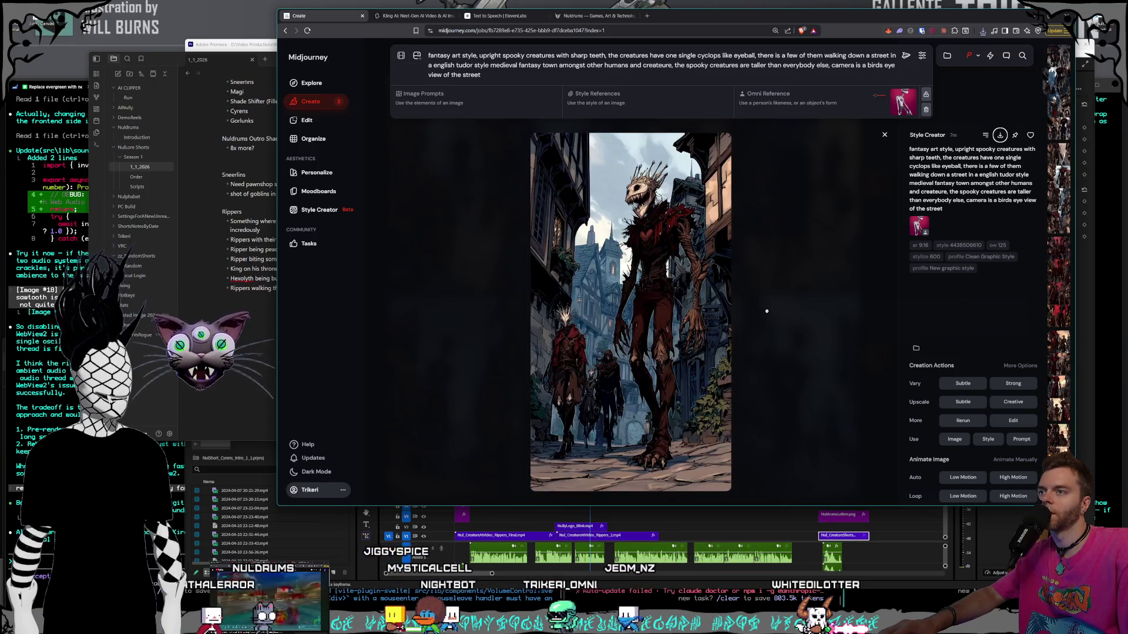
key("Left")
key("Left")
key("Left")
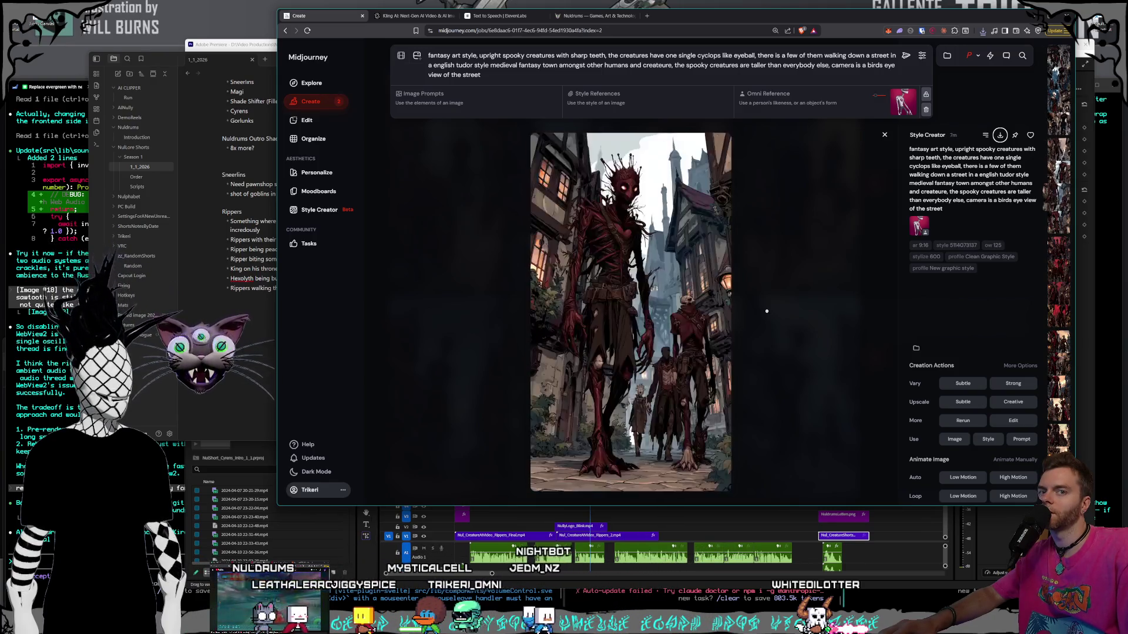
key("Left")
key("Left")
key("Left")
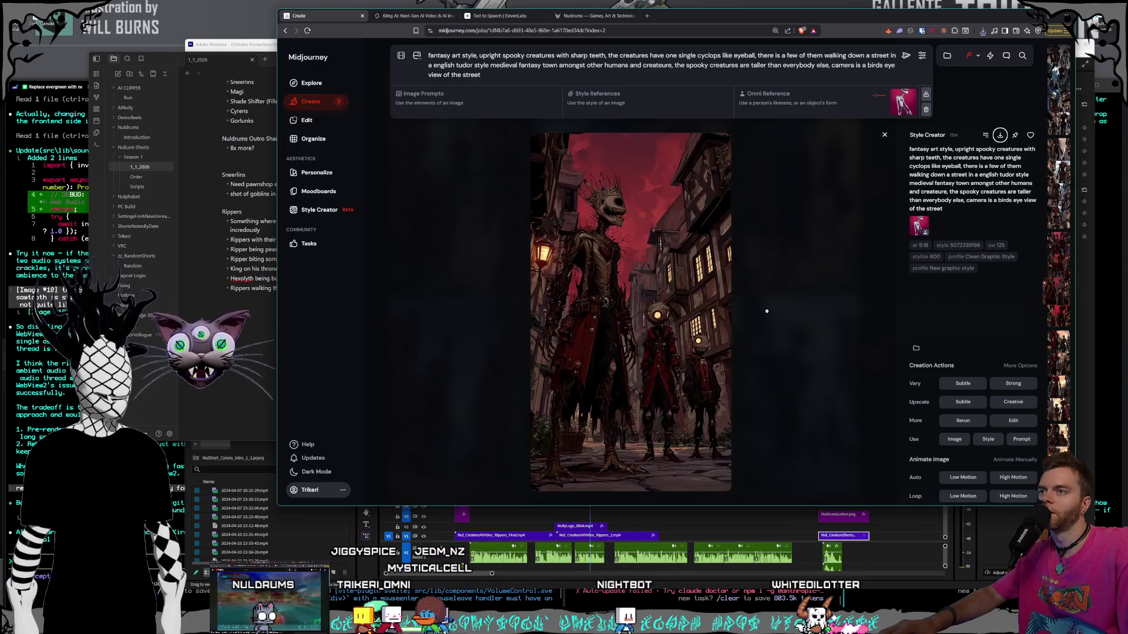
key("Left")
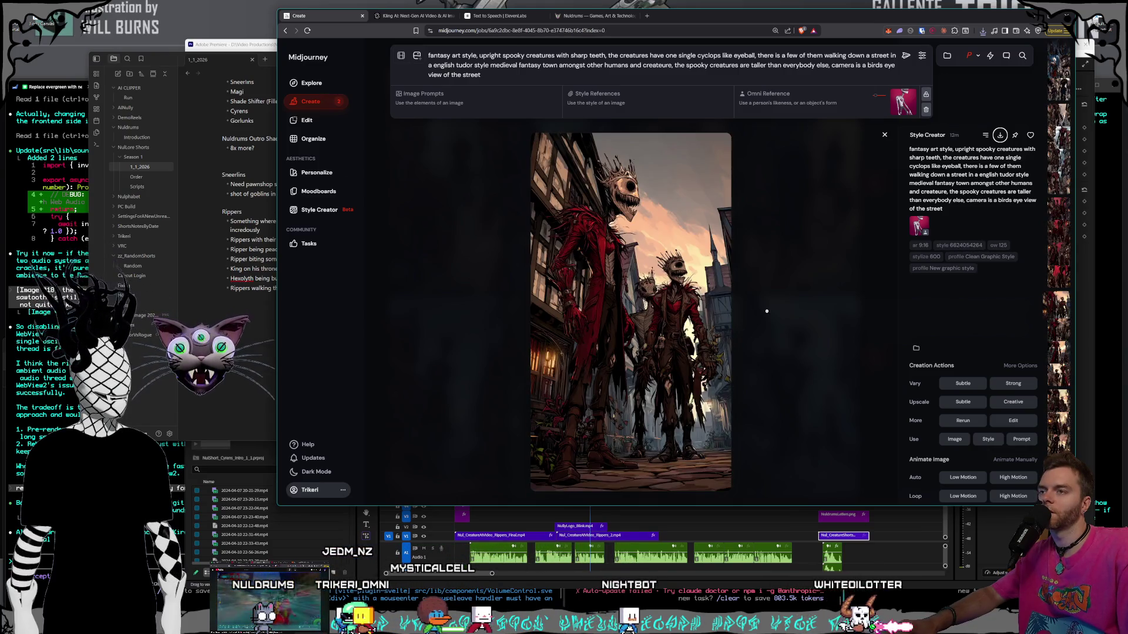
- Save the first variant of the two red spiky-crowned creatures as a PNG
key("Right")
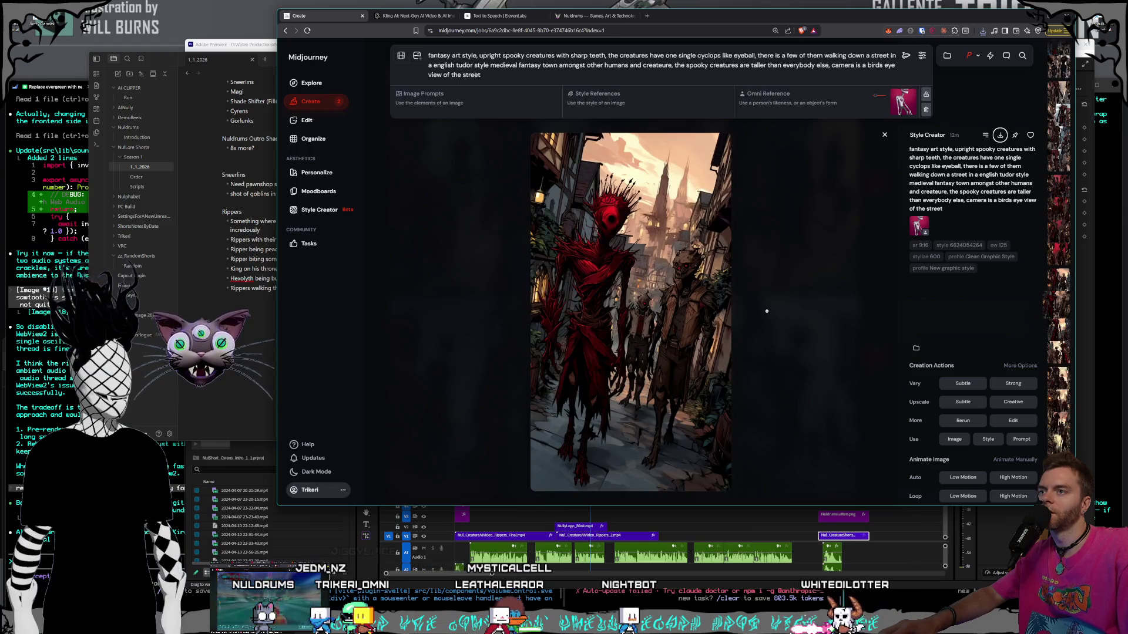
key("Right")
key("Right")
key("Left")
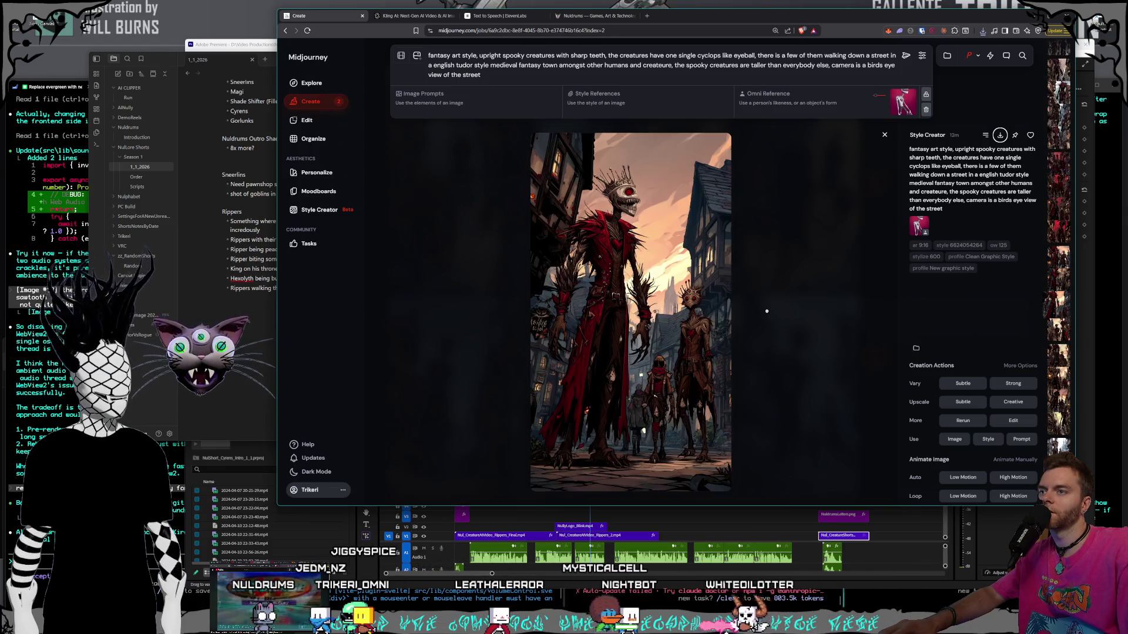
key("Left")
key("Left")
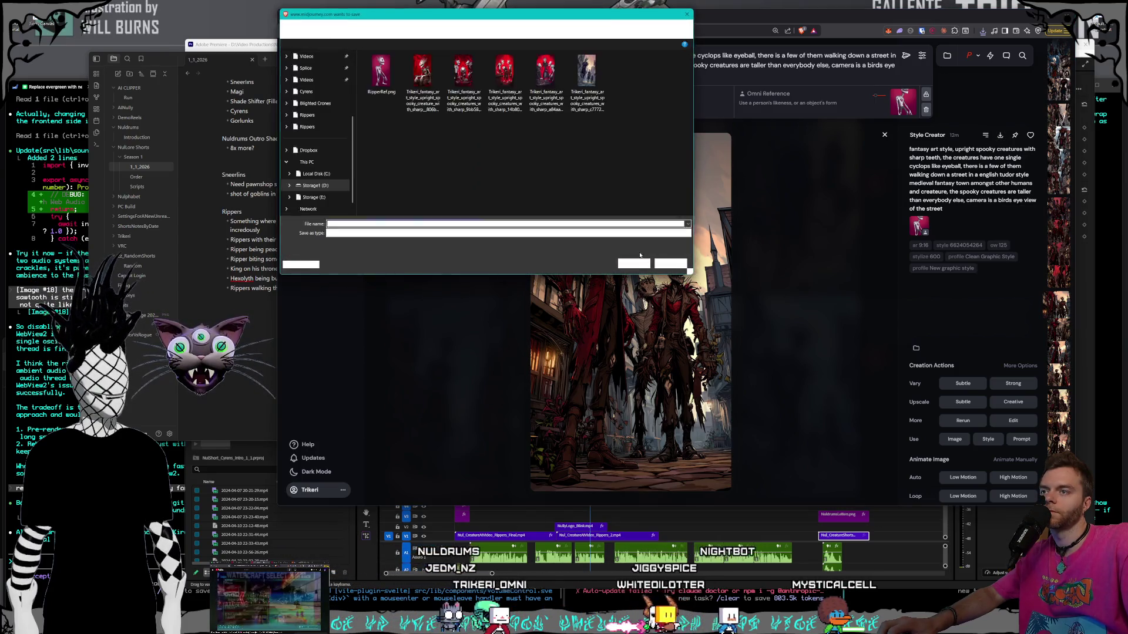
key("Return")
- Close the single-image view and return to the grid of today's creature generations
key("Escape")
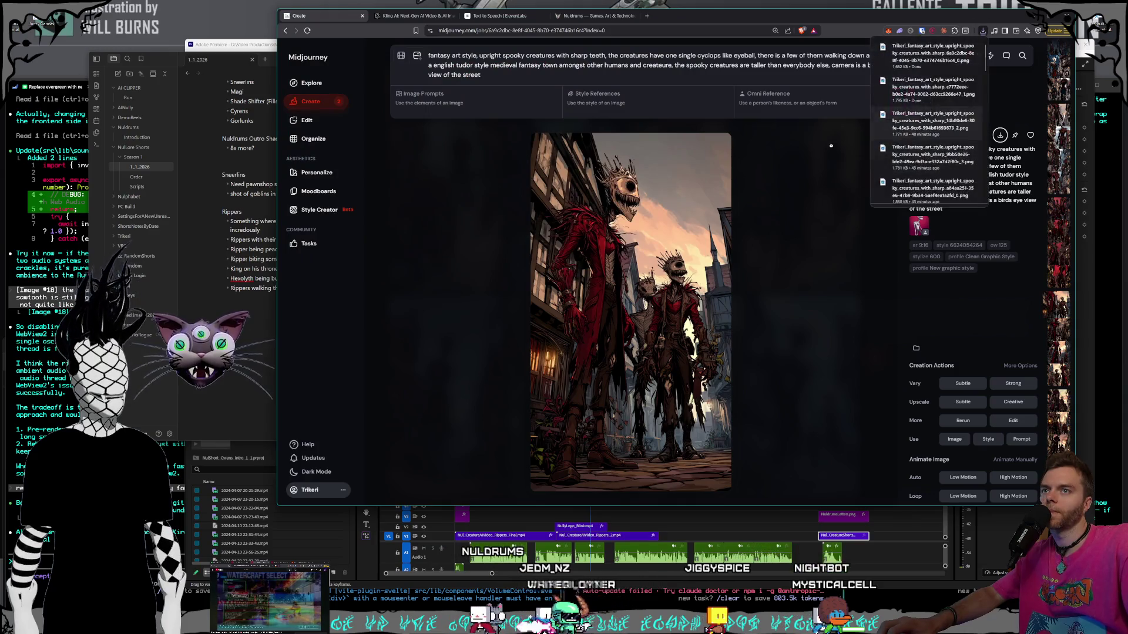
scroll(811, 327, "down", 5)
scroll(811, 327, "up", 5)
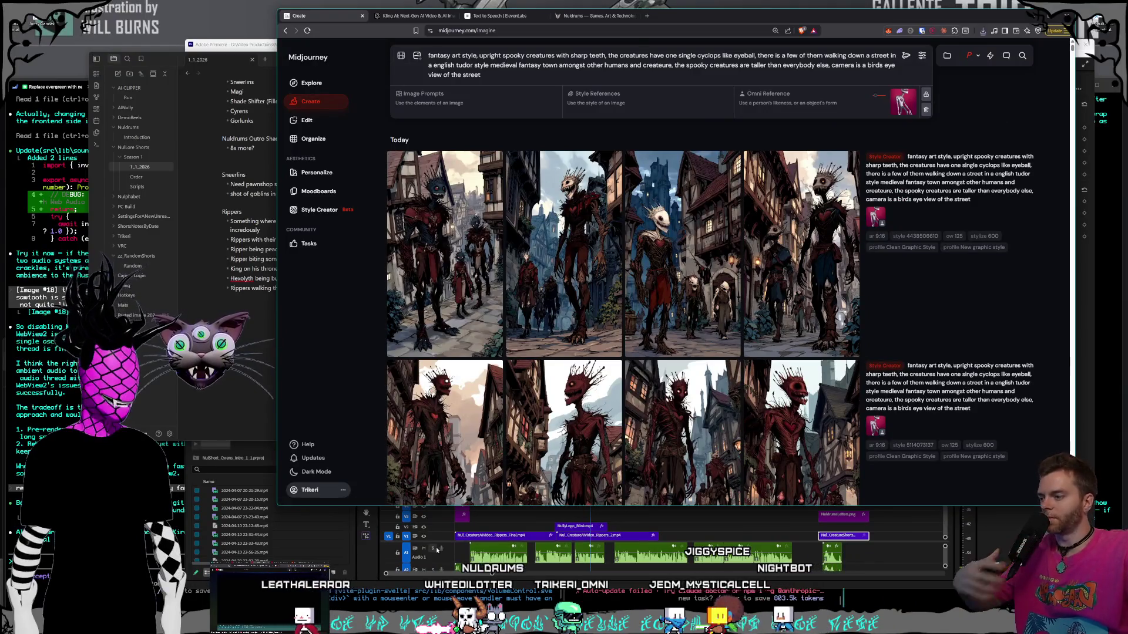
left_click(414, 19)
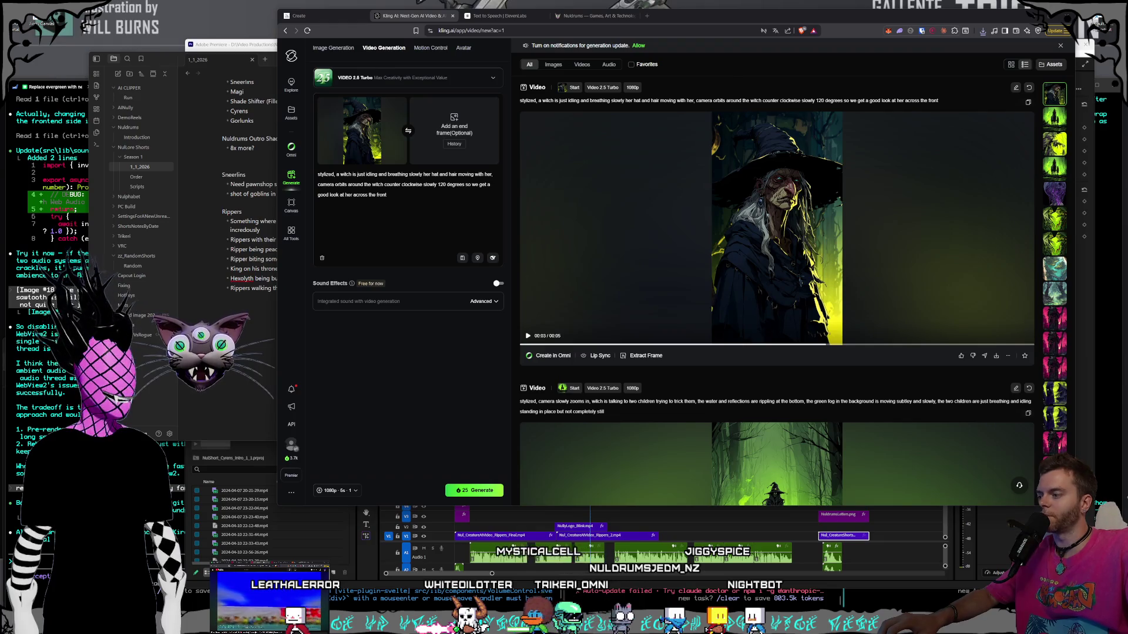
- Load the newer science-lab video with no new objects and start its MP4 download
scroll(1056, 364, "down", 10)
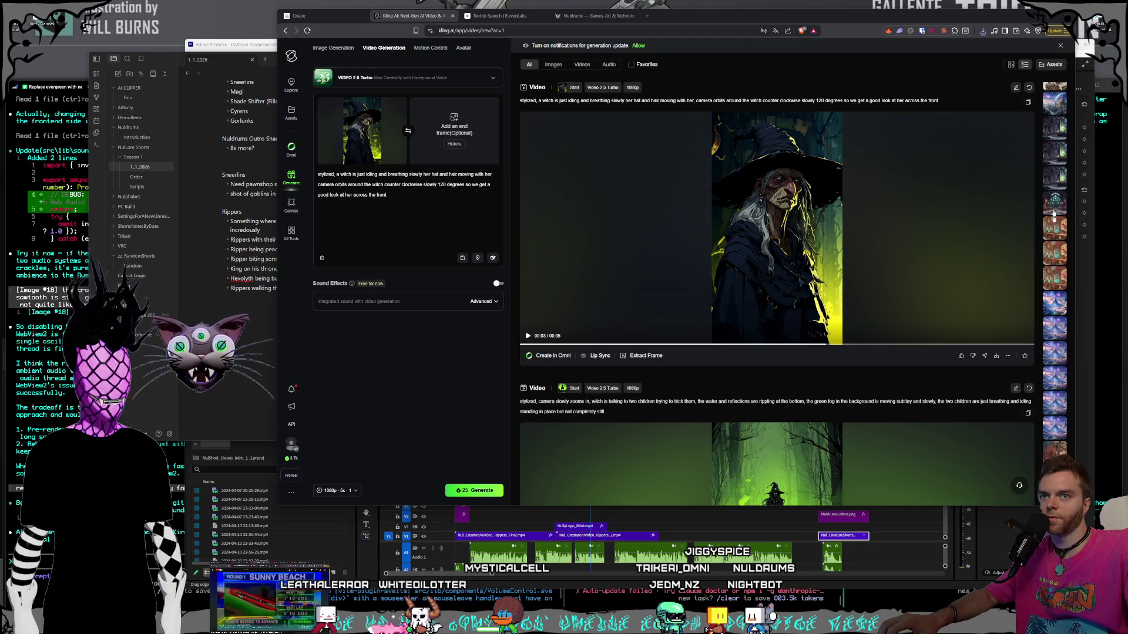
left_click(1054, 311)
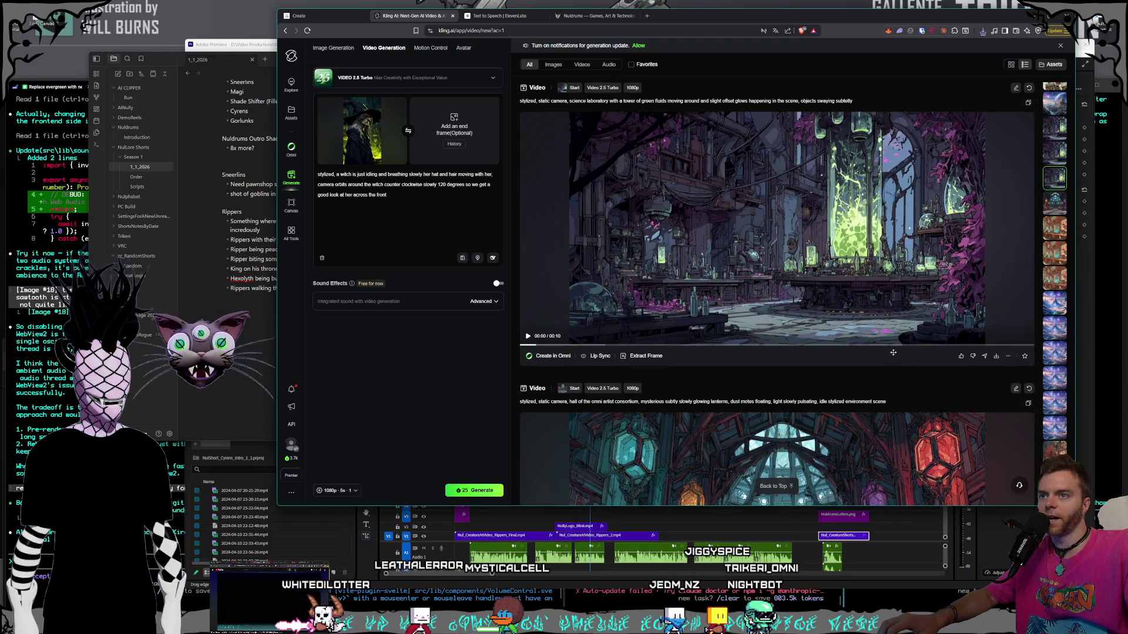
scroll(881, 360, "up", 1)
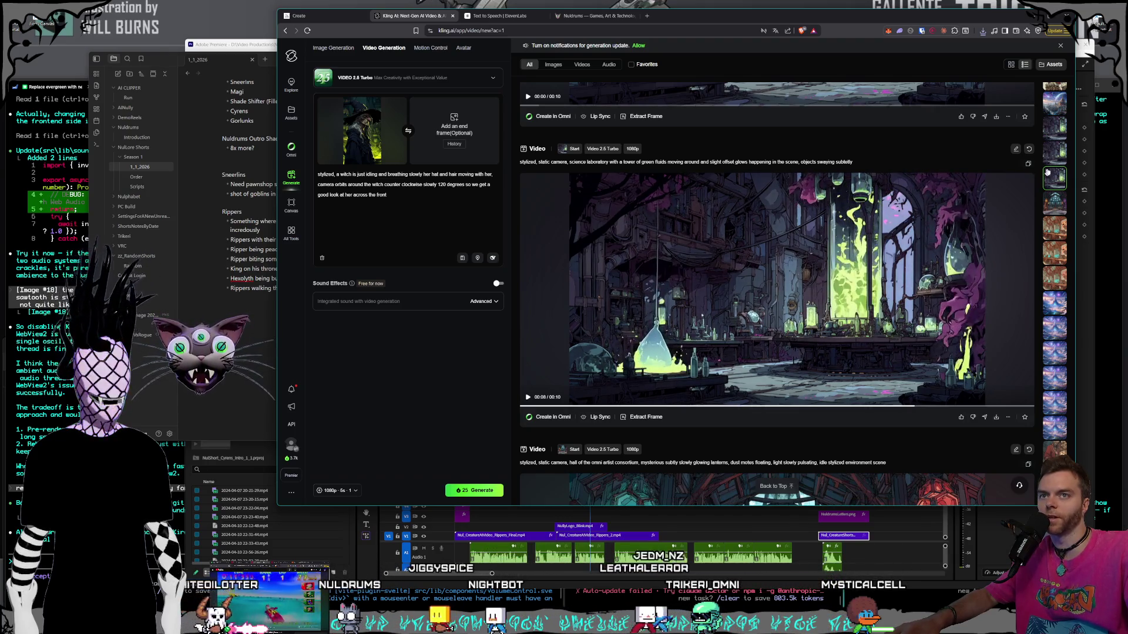
scroll(1046, 171, "down", 1)
scroll(934, 329, "down", 4)
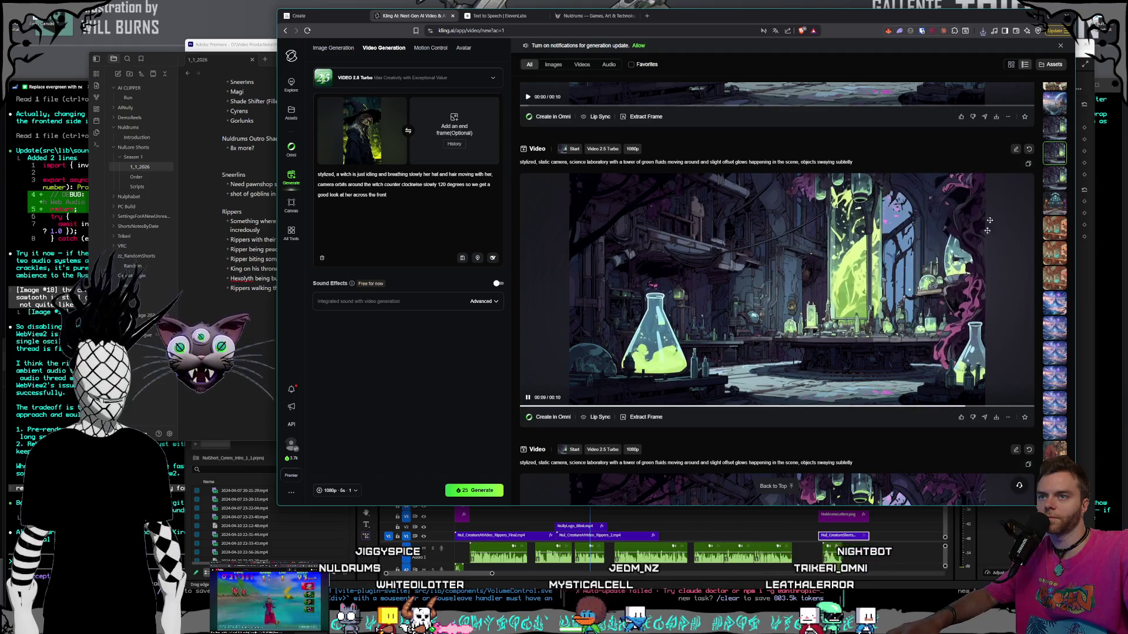
left_click(1057, 130)
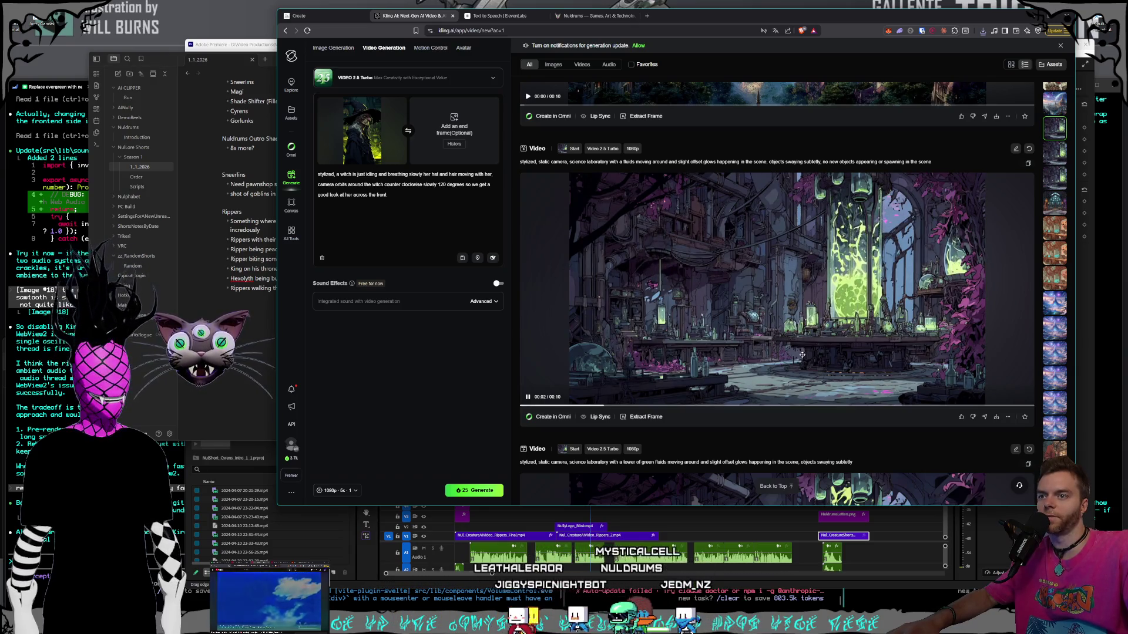
left_click(997, 418)
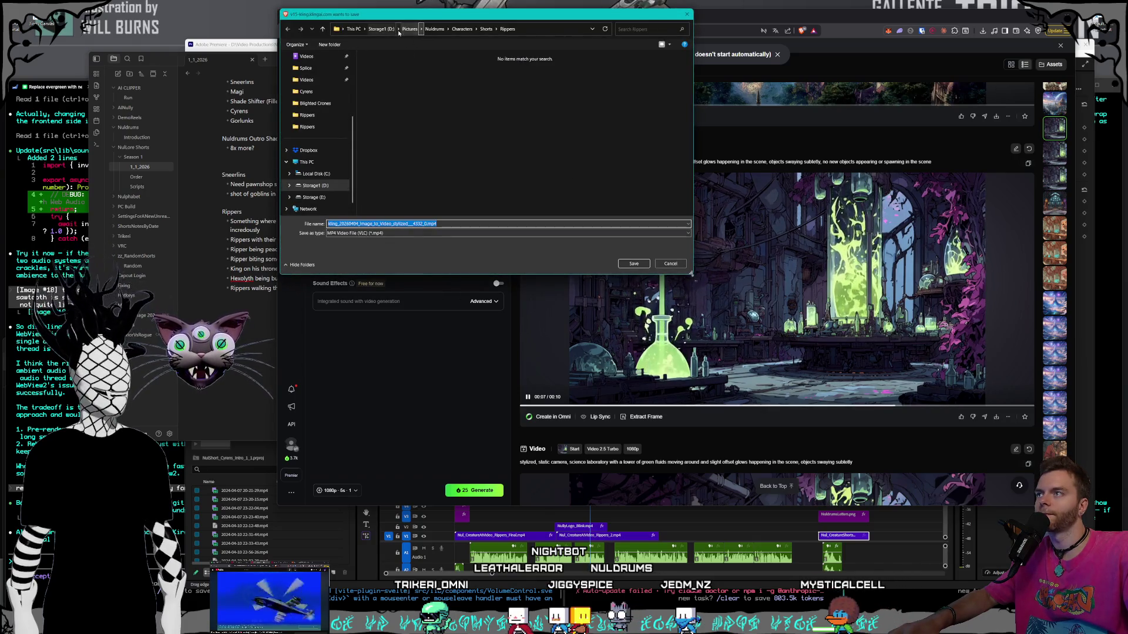
- Look through the Nuldrums folders under Pictures in the Save dialog, opening World
key("alt+Up")
key("alt+Up")
key("alt+Up")
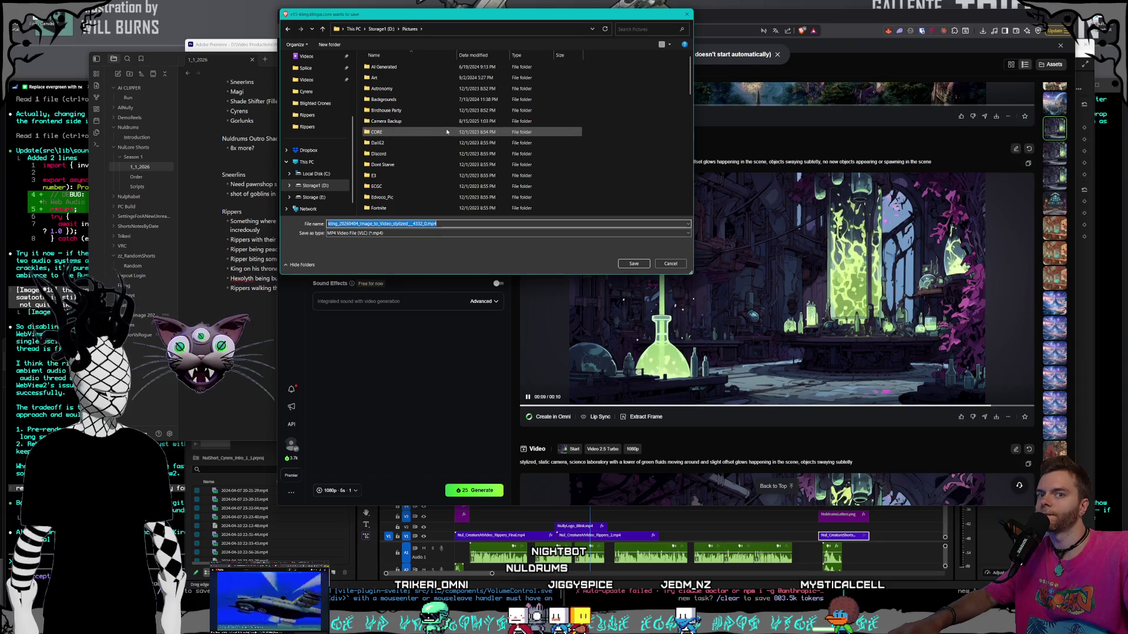
scroll(435, 135, "down", 10)
scroll(432, 142, "up", 3)
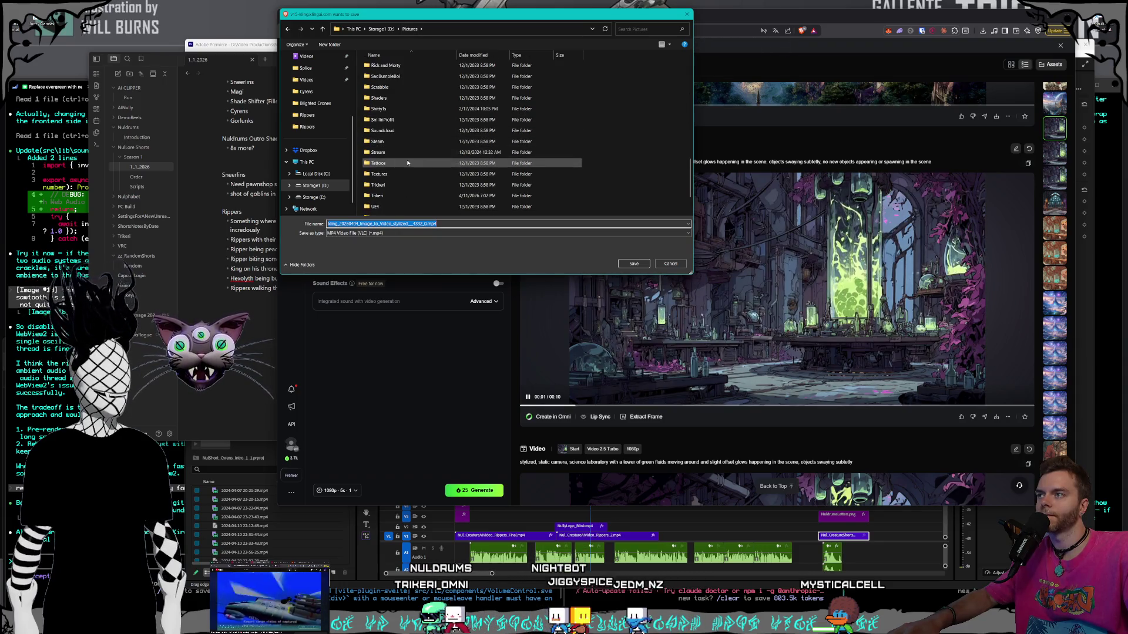
double_click(399, 120)
scroll(423, 171, "down", 5)
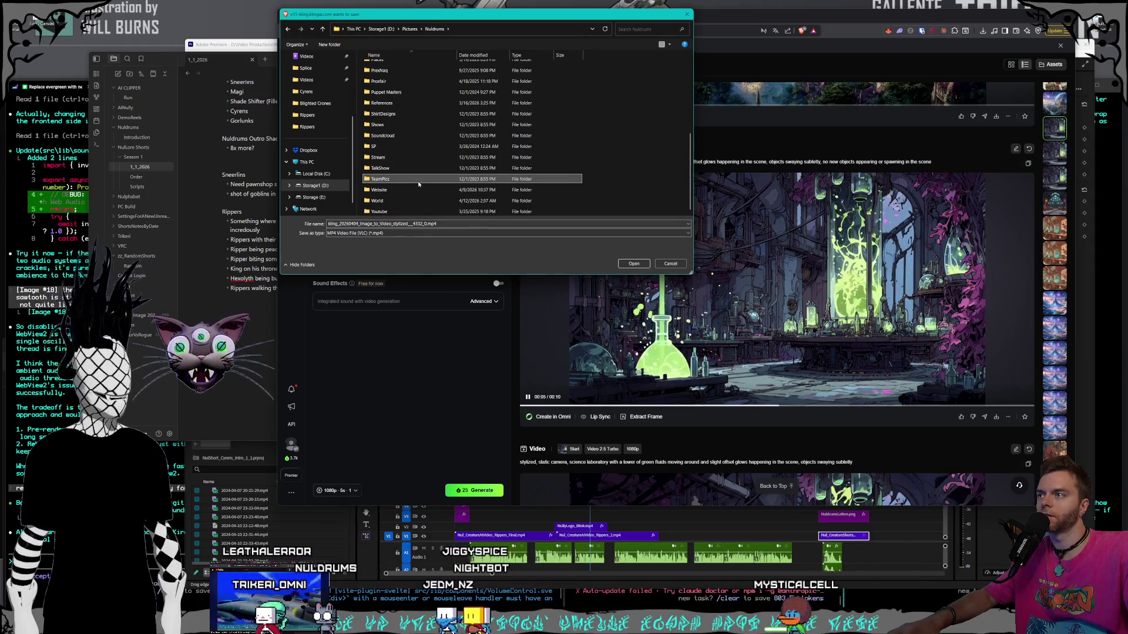
left_click(424, 201)
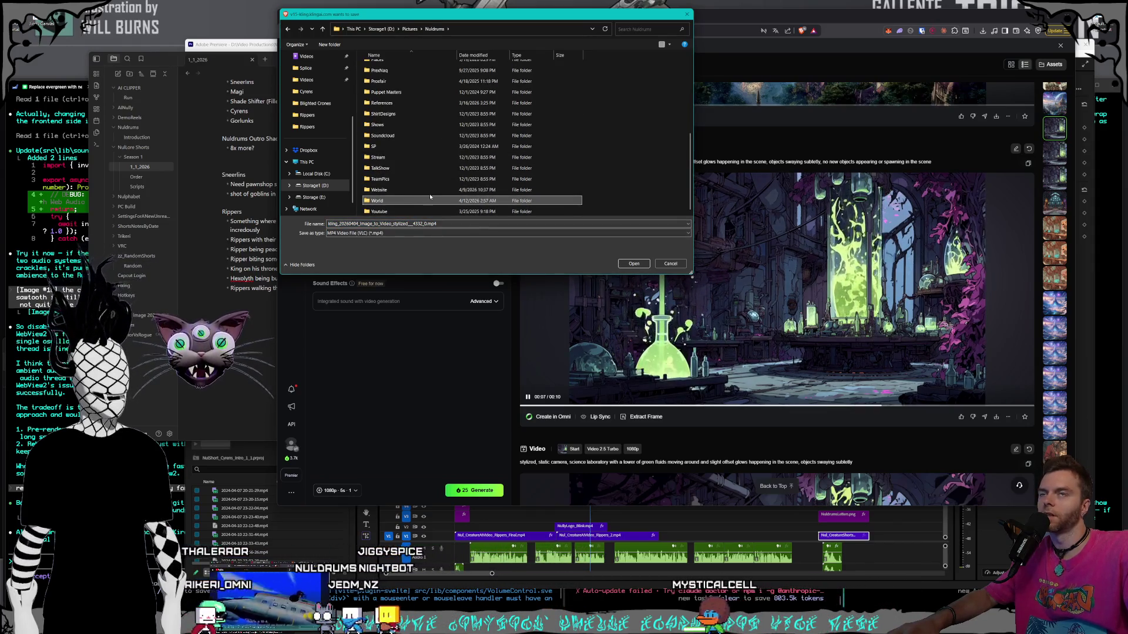
left_click(413, 209)
left_click(411, 210)
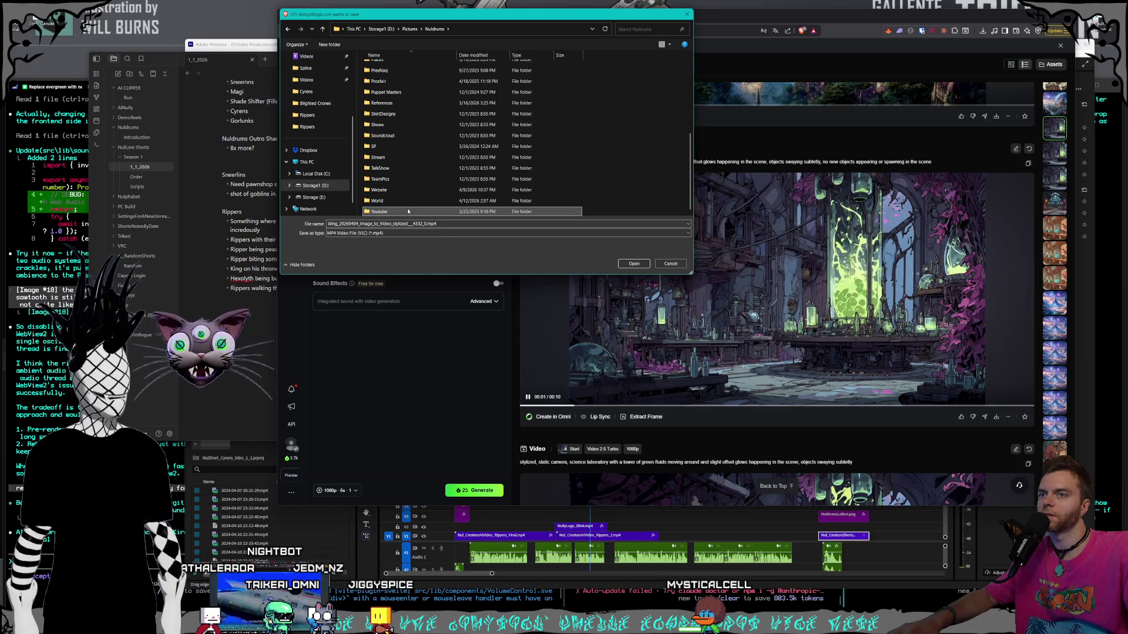
left_click(409, 200)
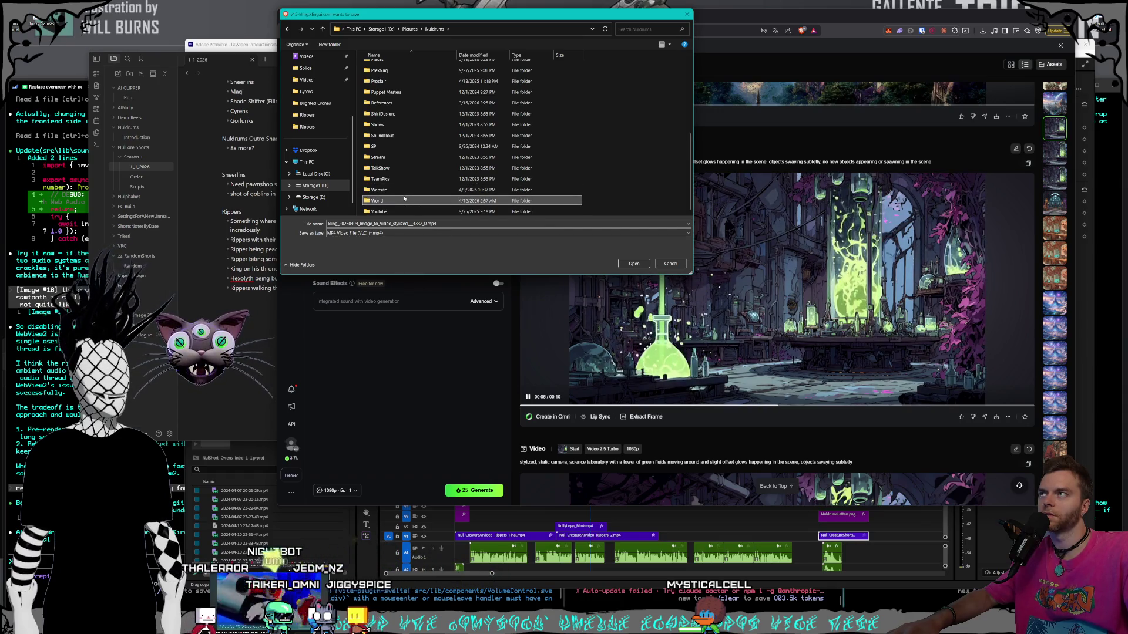
double_click(401, 202)
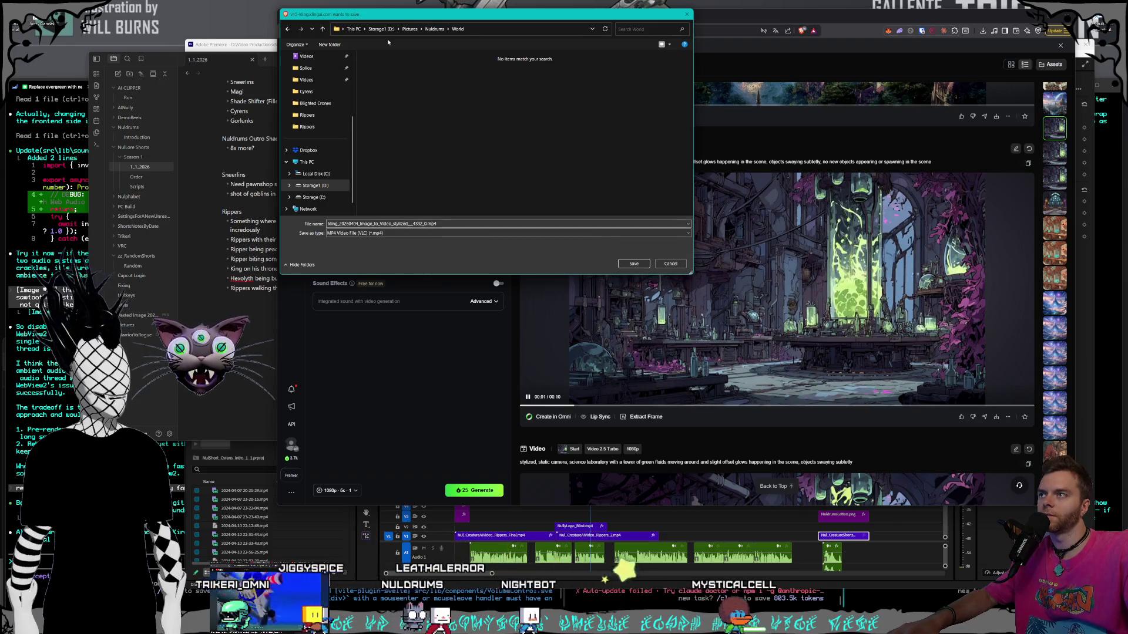
- Set the save location to D:\Videos\Nuldrums\Website
left_click(305, 79)
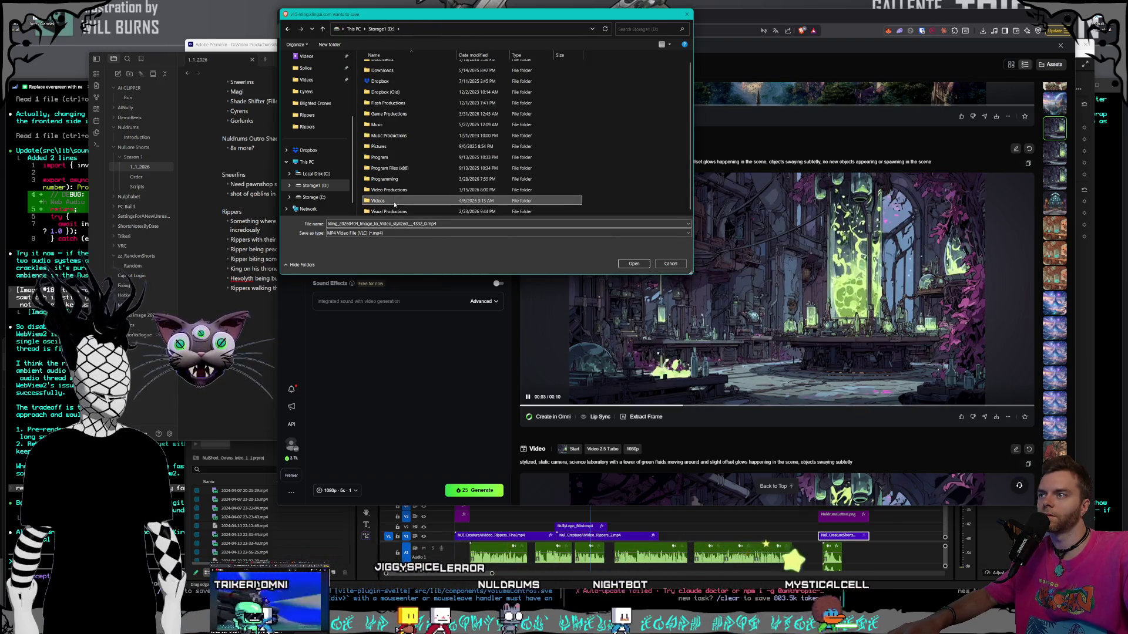
scroll(394, 202, "down", 3)
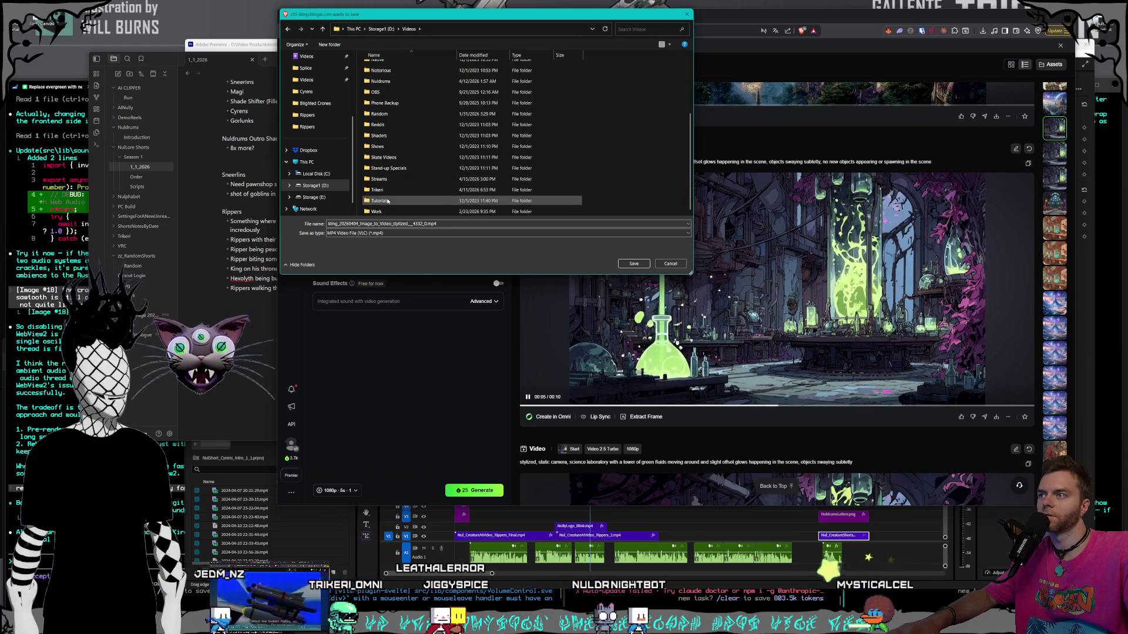
double_click(380, 81)
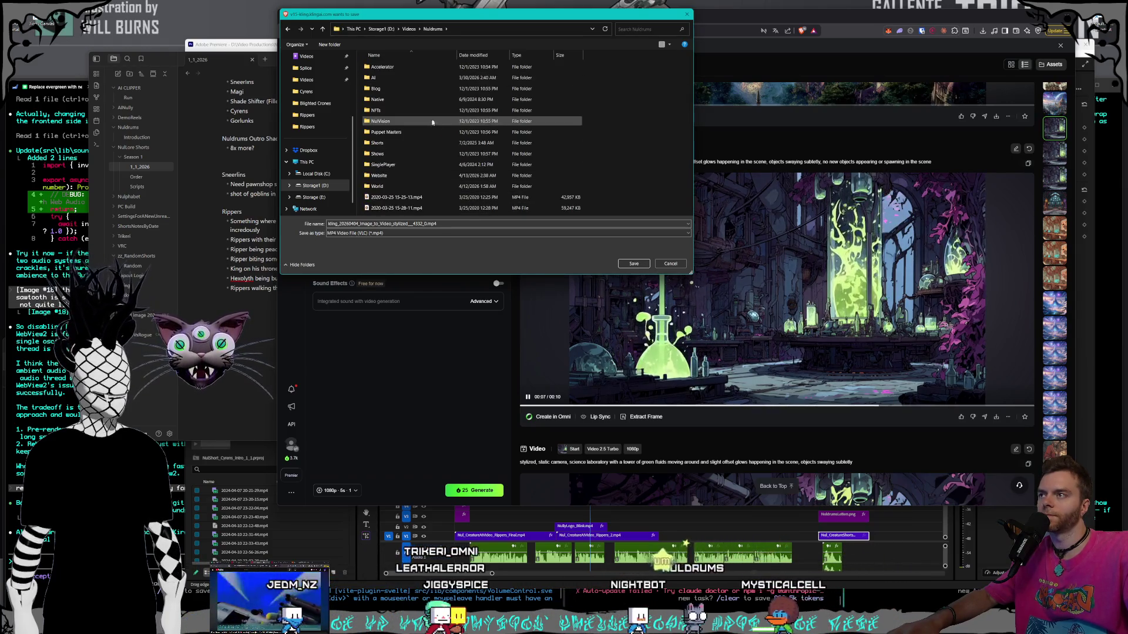
double_click(399, 183)
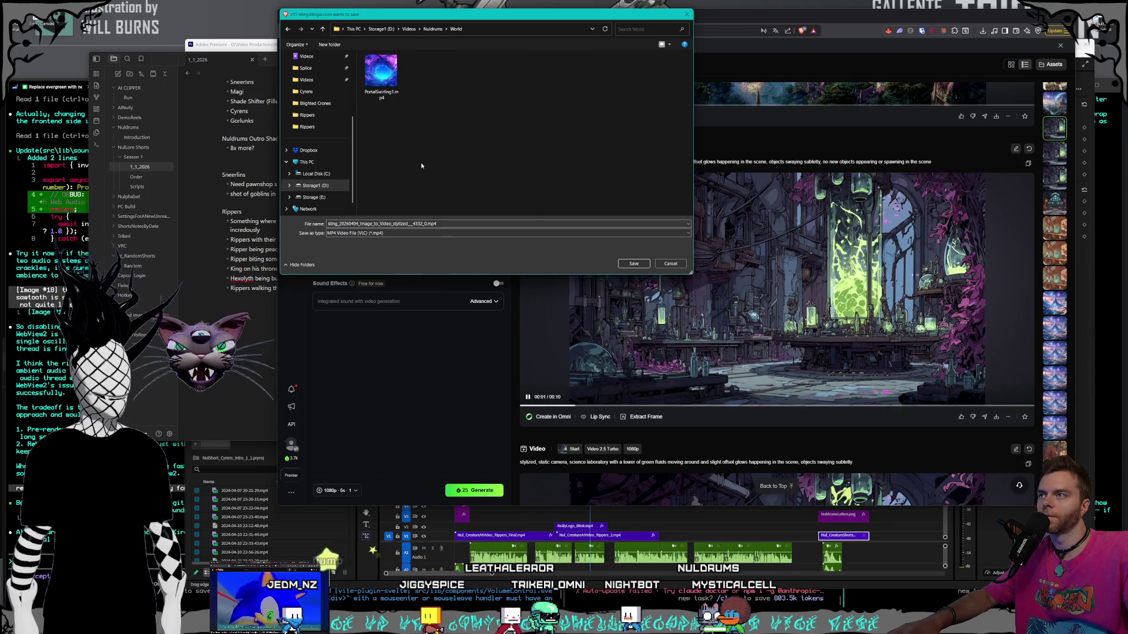
key("alt+Left")
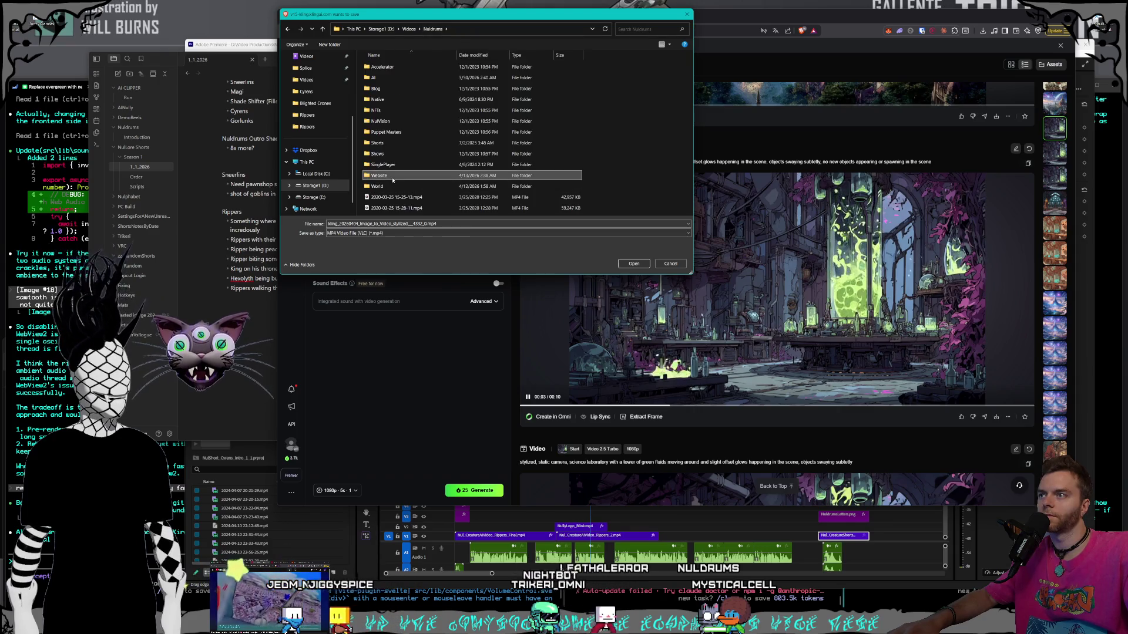
key("Return")
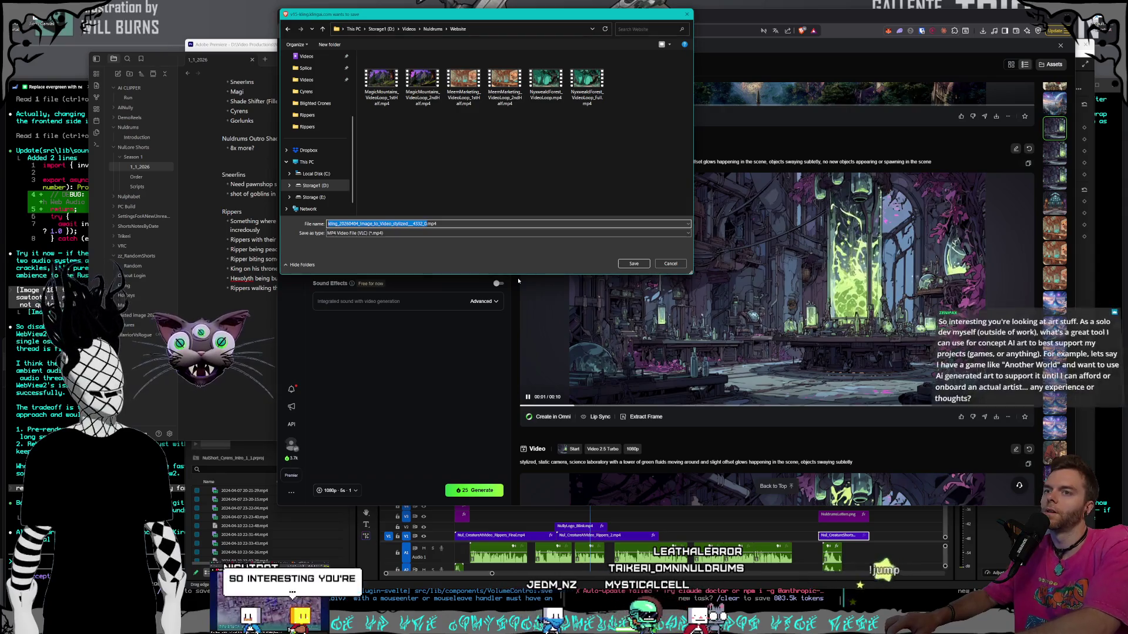
- Save the video with a SmortScience_Loop file name
type("Smort")
type("Scie")
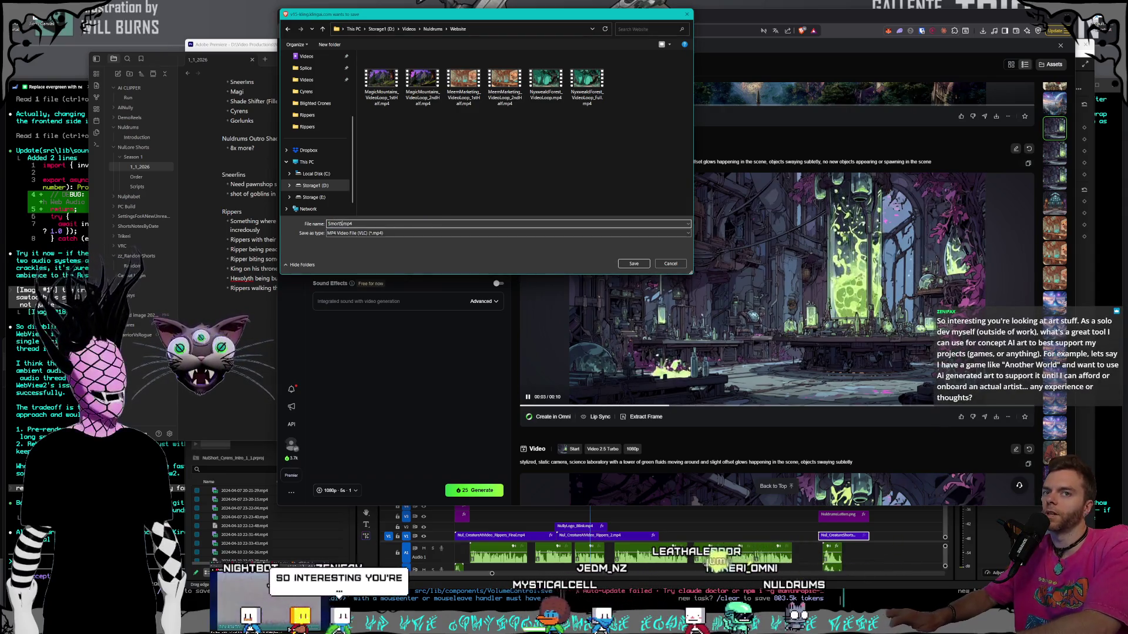
type("_Loop")
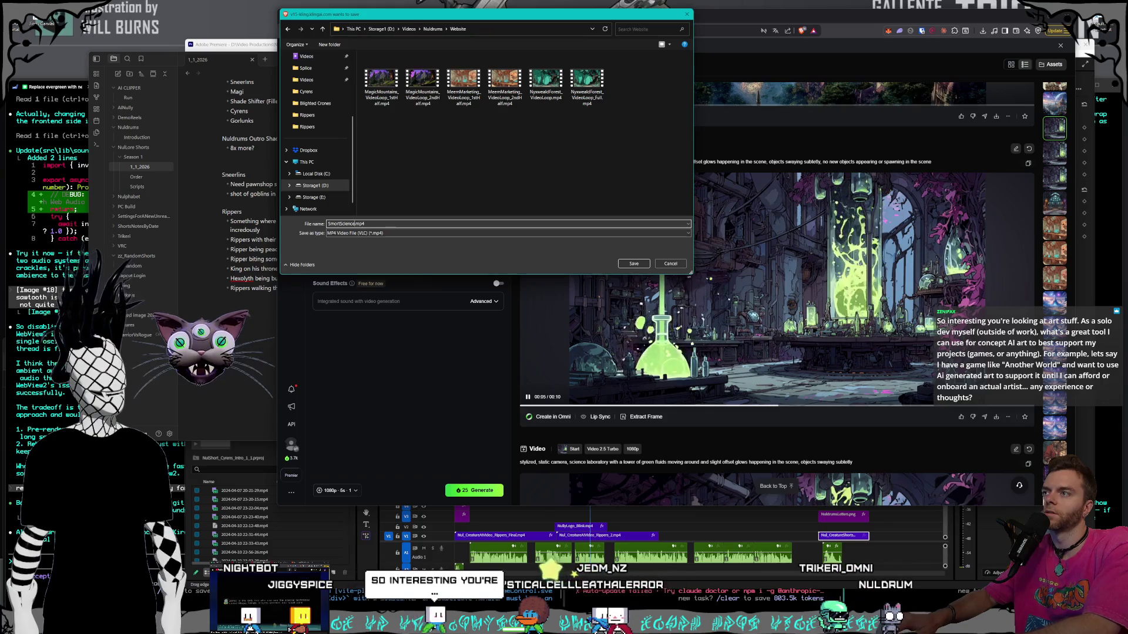
type("_FirstHalf")
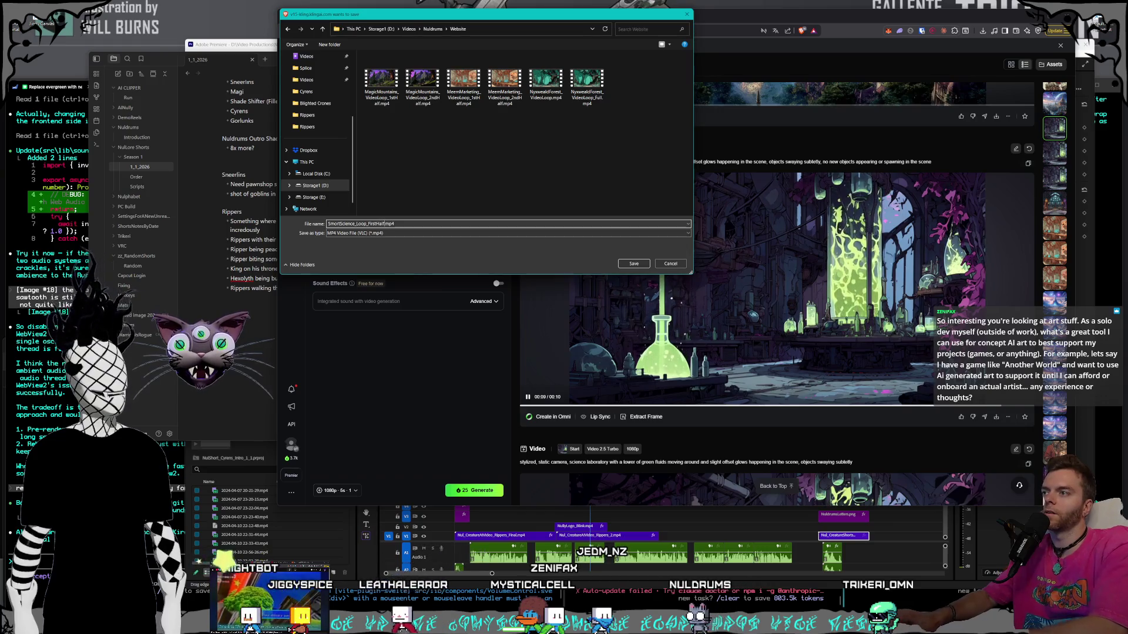
key("Return")
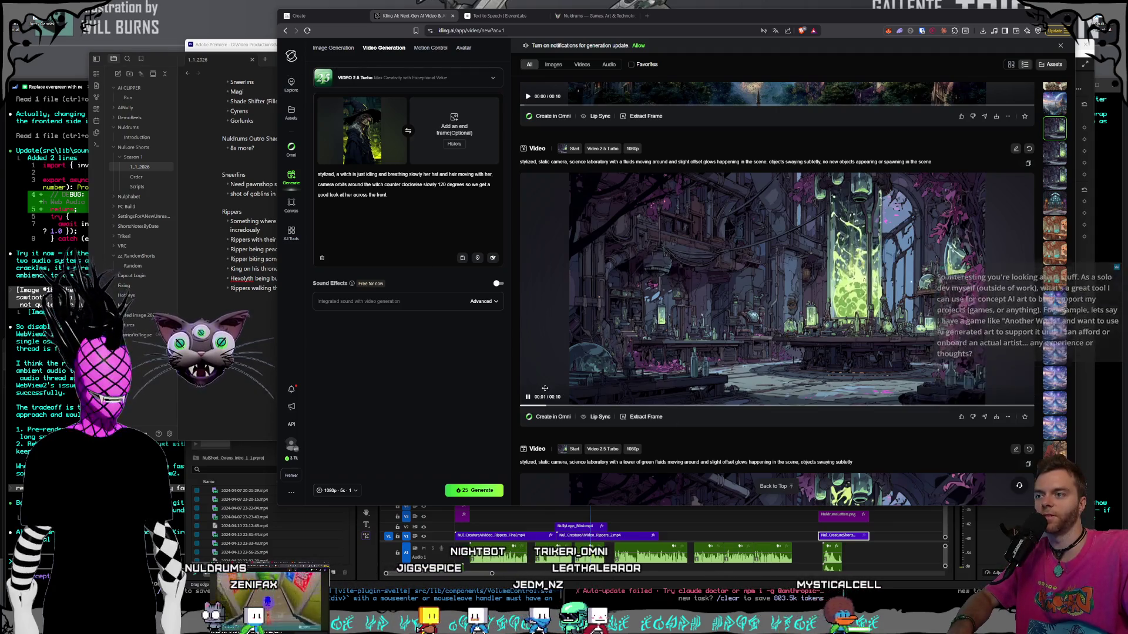
- Remove the witch start frame, open Extract Frame for the lab video, and switch to the Nuldrums tab
left_click(397, 100)
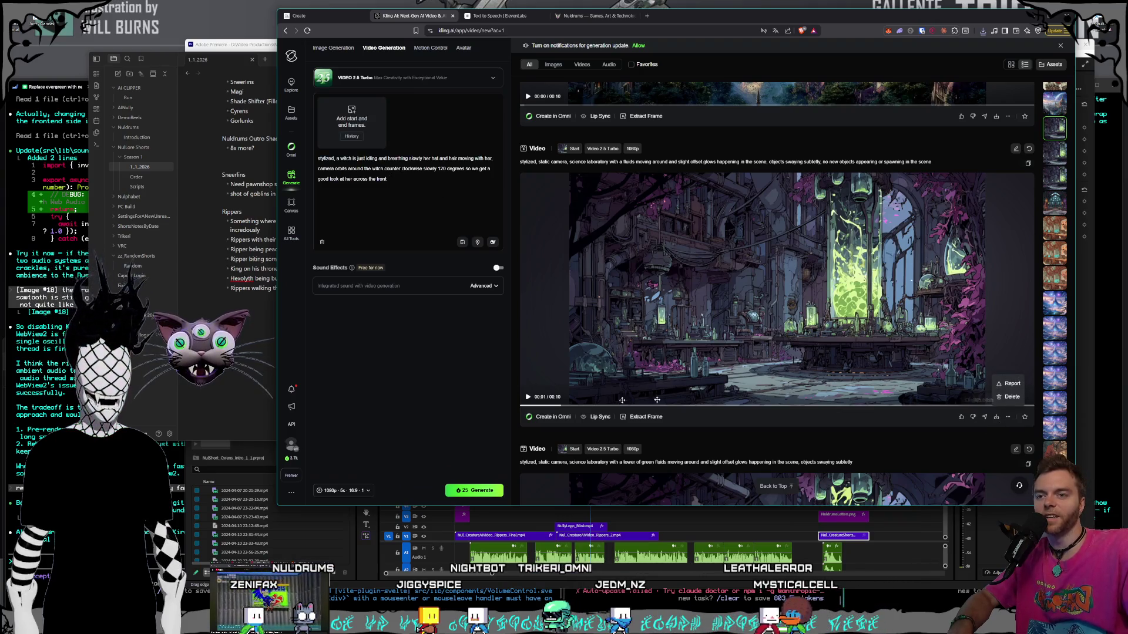
left_click(645, 417)
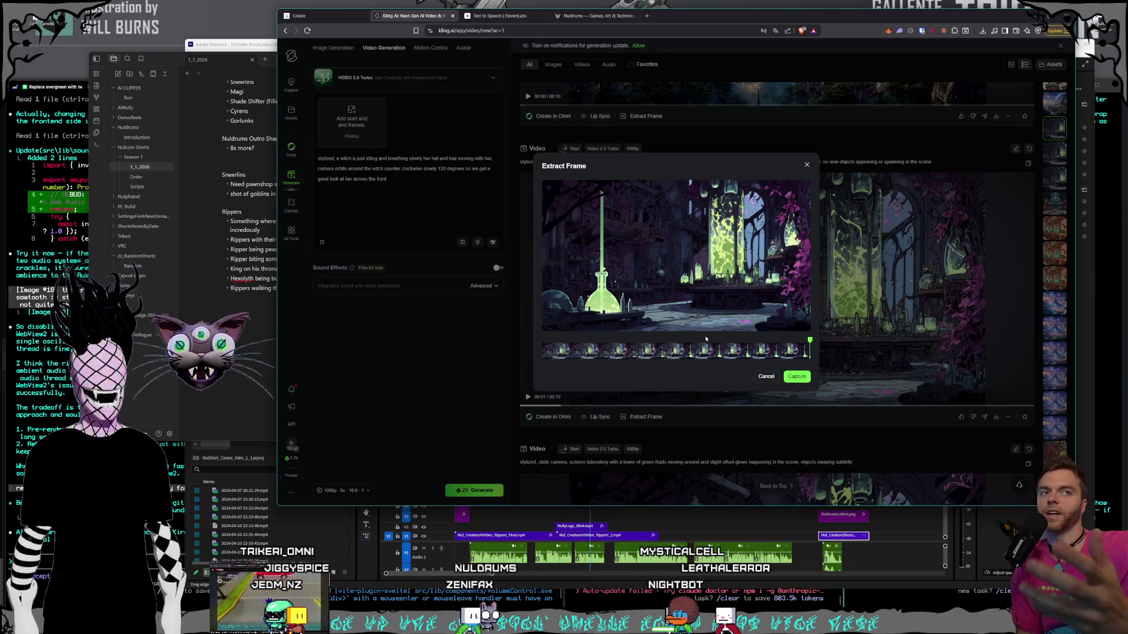
left_click(598, 18)
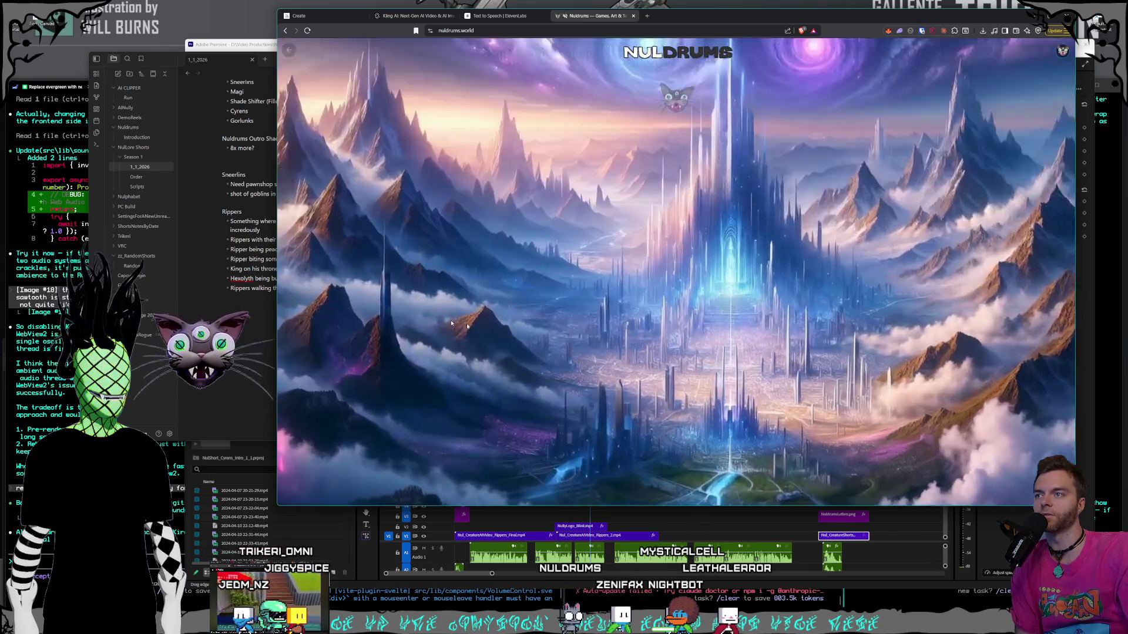
- Visit the Magic Mountains and Castle Torwind scenes, then return to the world map
left_click(451, 322)
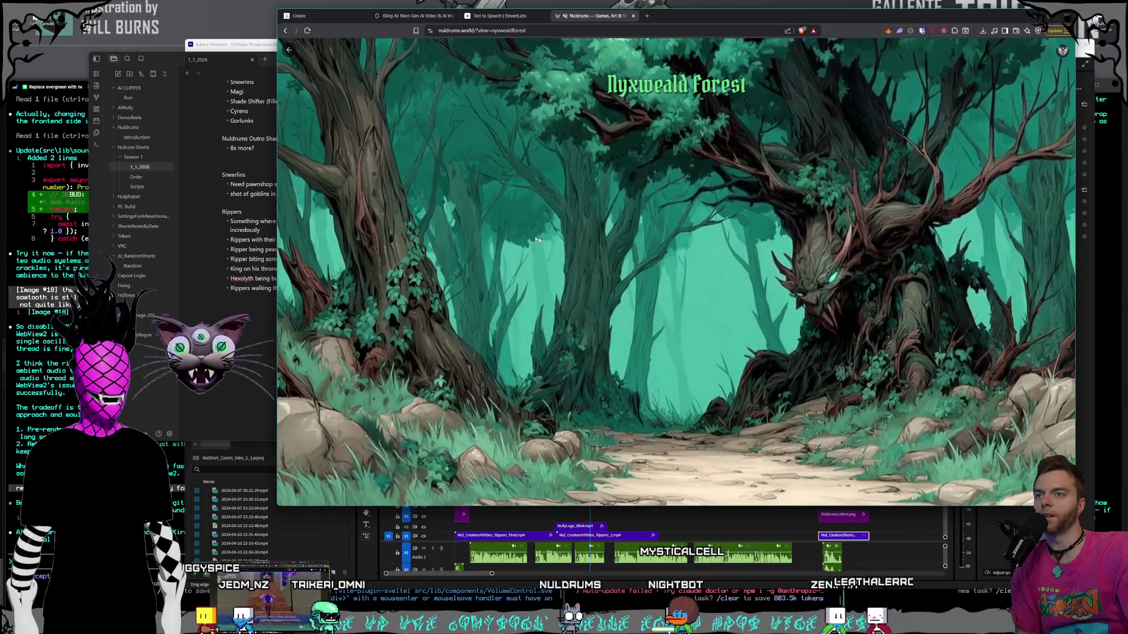
left_click(288, 49)
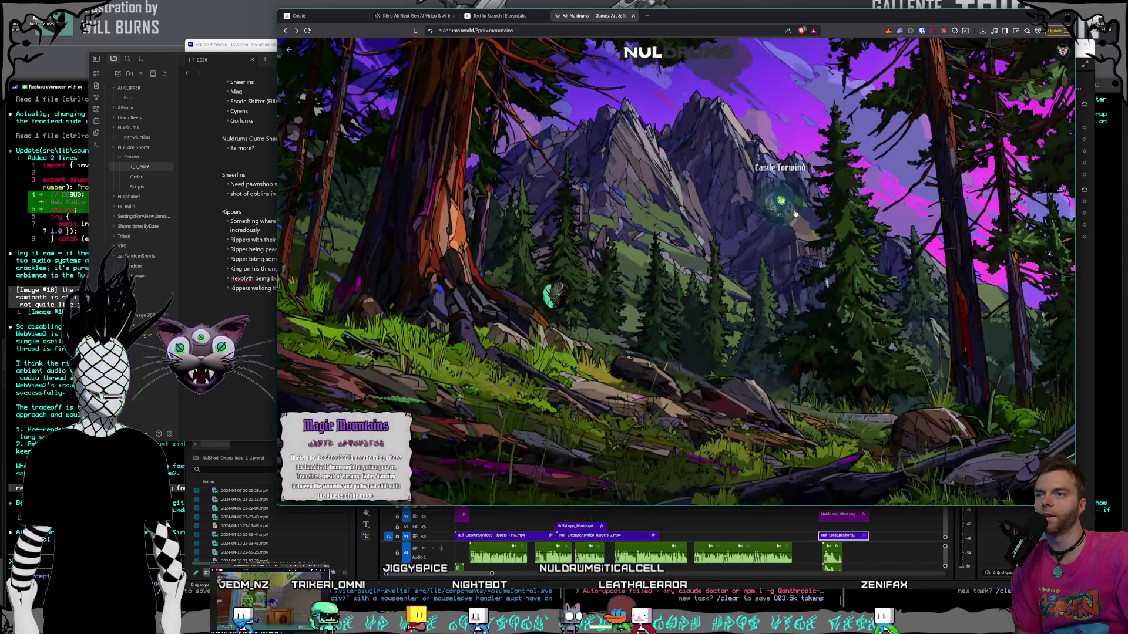
left_click(794, 212)
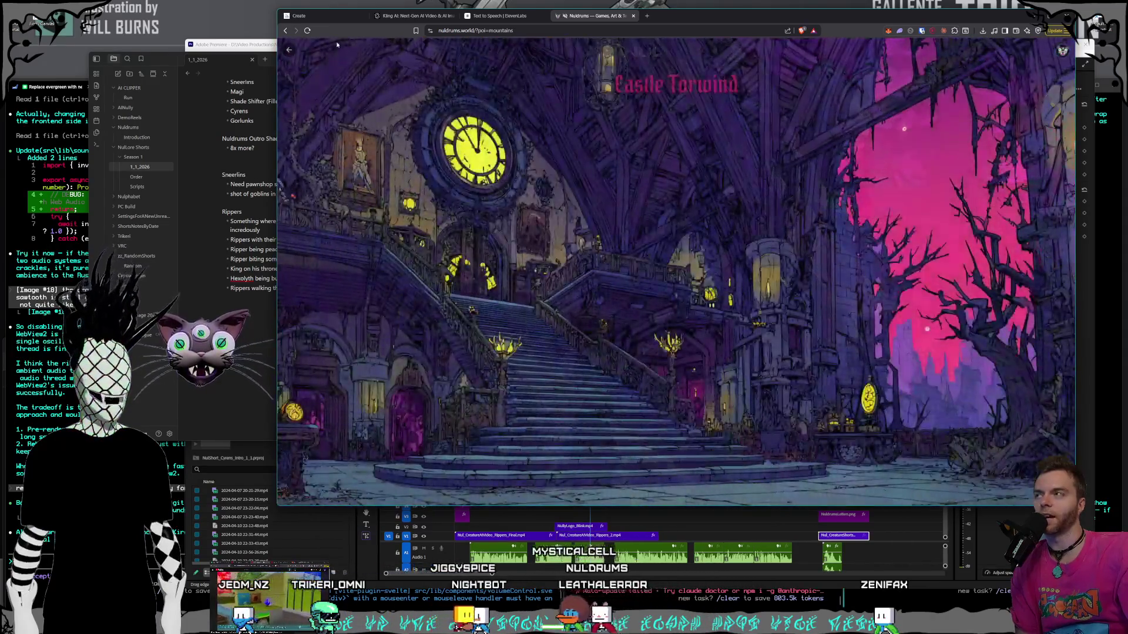
left_click(290, 51)
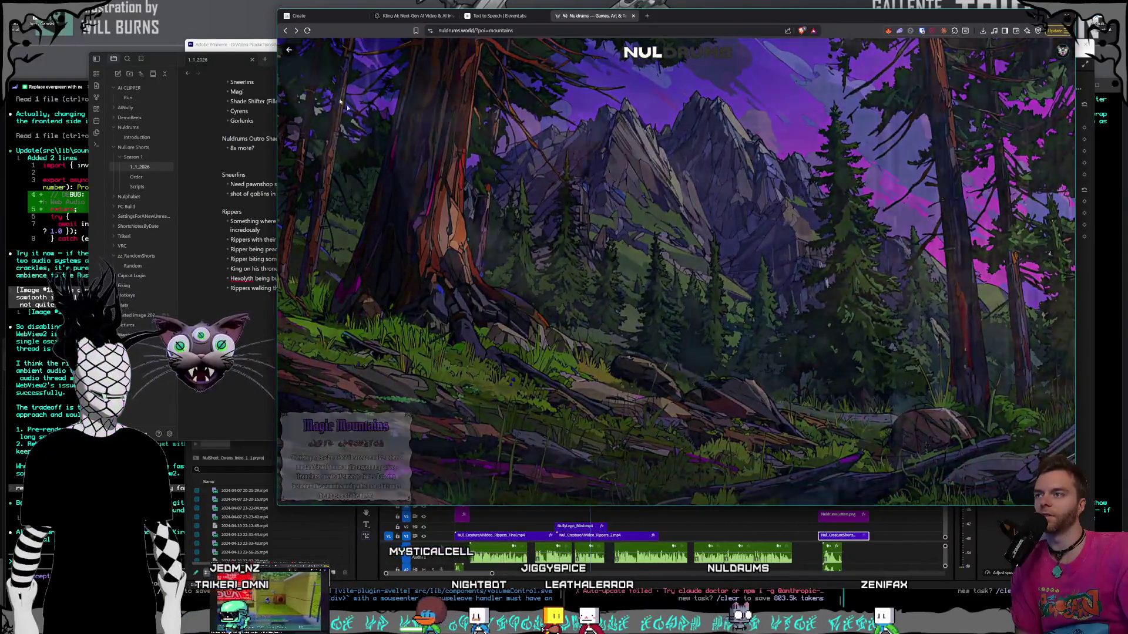
left_click(289, 49)
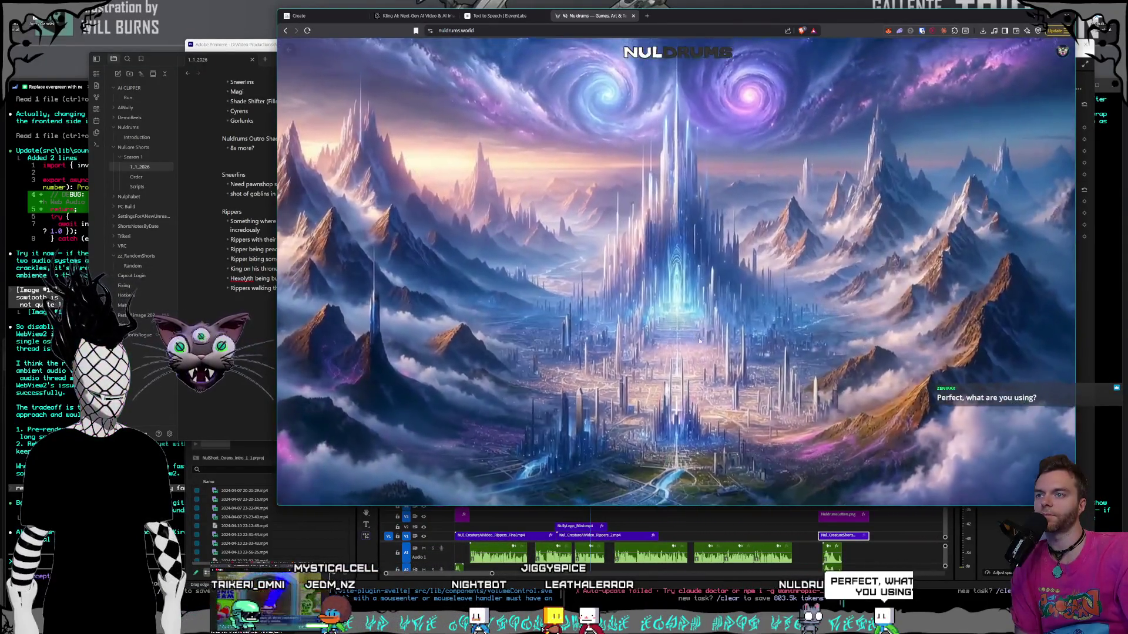
- Enter the Smort Science lab scene in Hexolyth Metropa and return to the world view
left_click(699, 340)
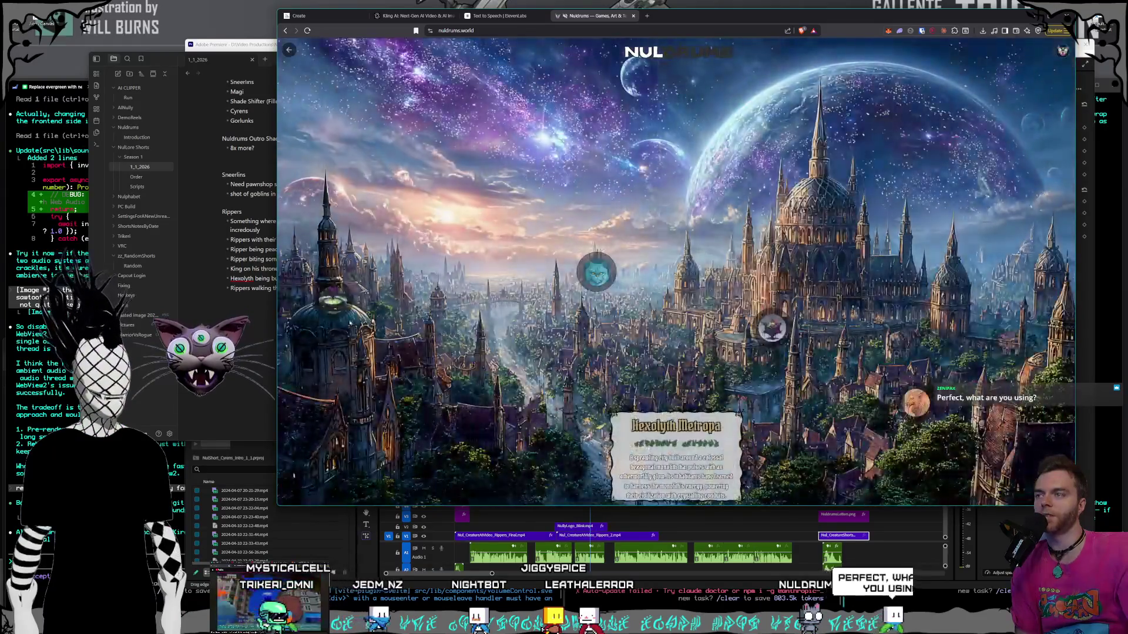
left_click(338, 306)
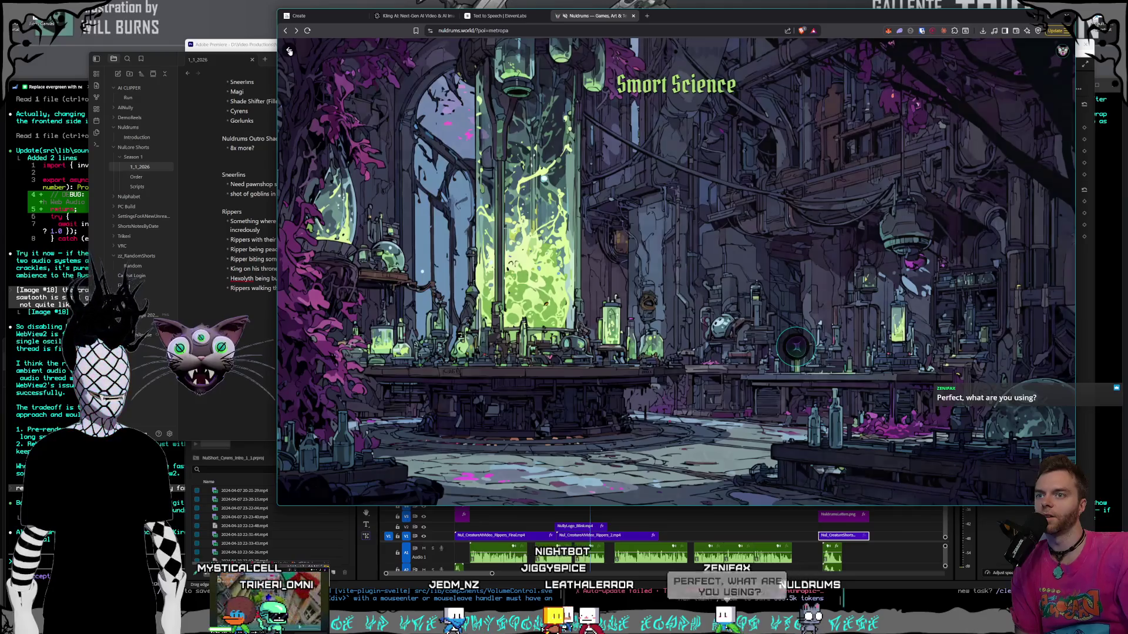
left_click(289, 49)
left_click(289, 49)
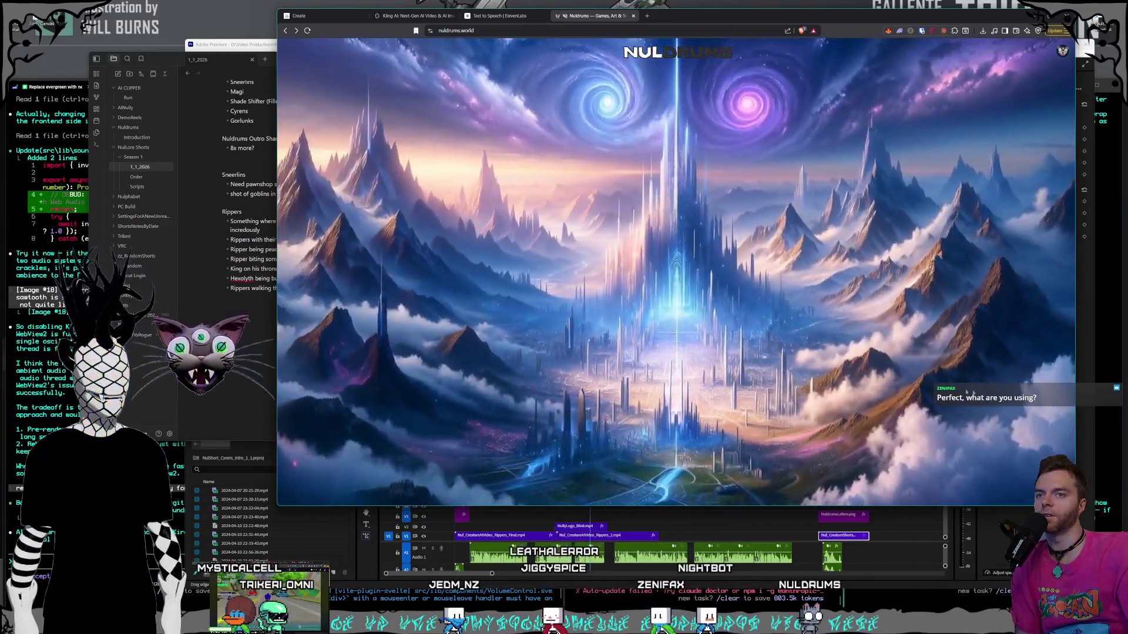
- Tour Technology Towers and the Psy/Tek interior, then return to Midjourney's creature grid
left_click(799, 411)
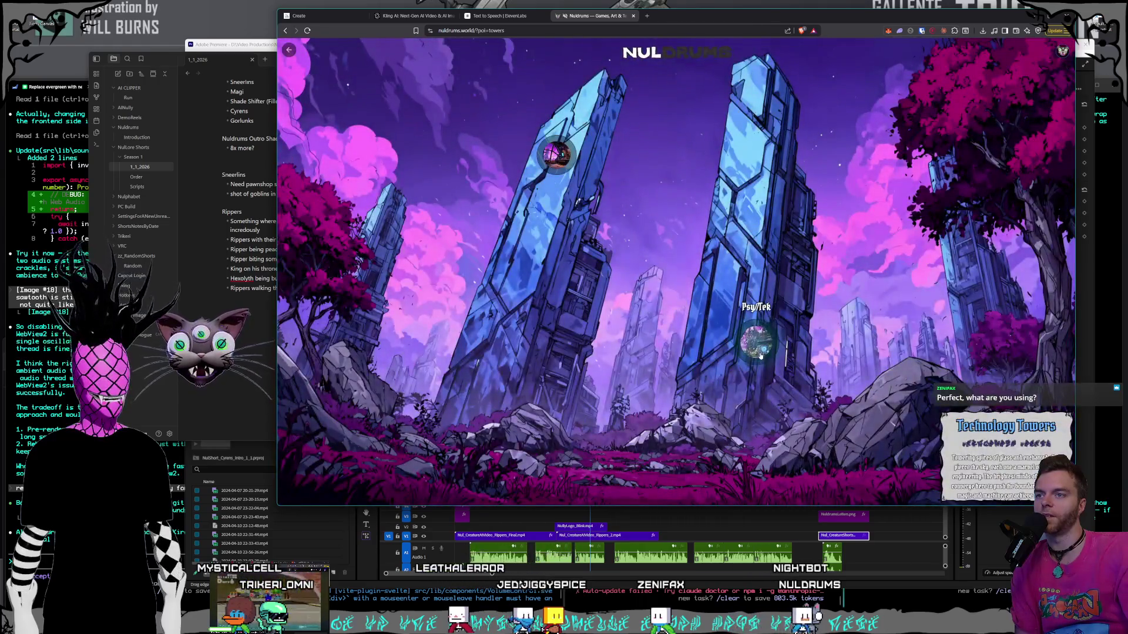
left_click(757, 347)
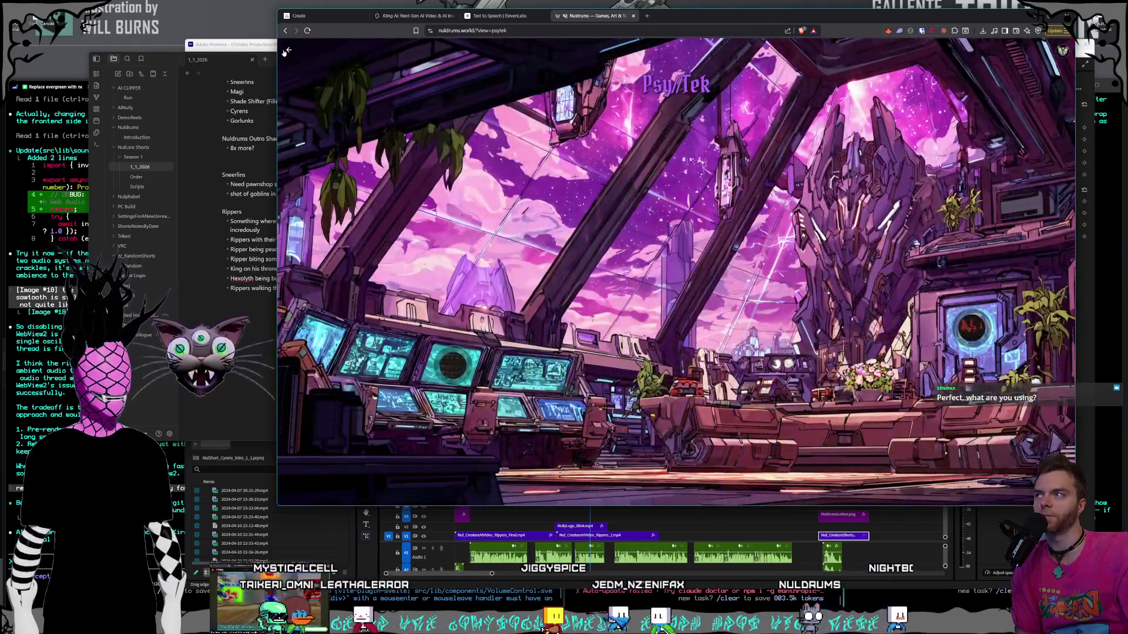
left_click(287, 51)
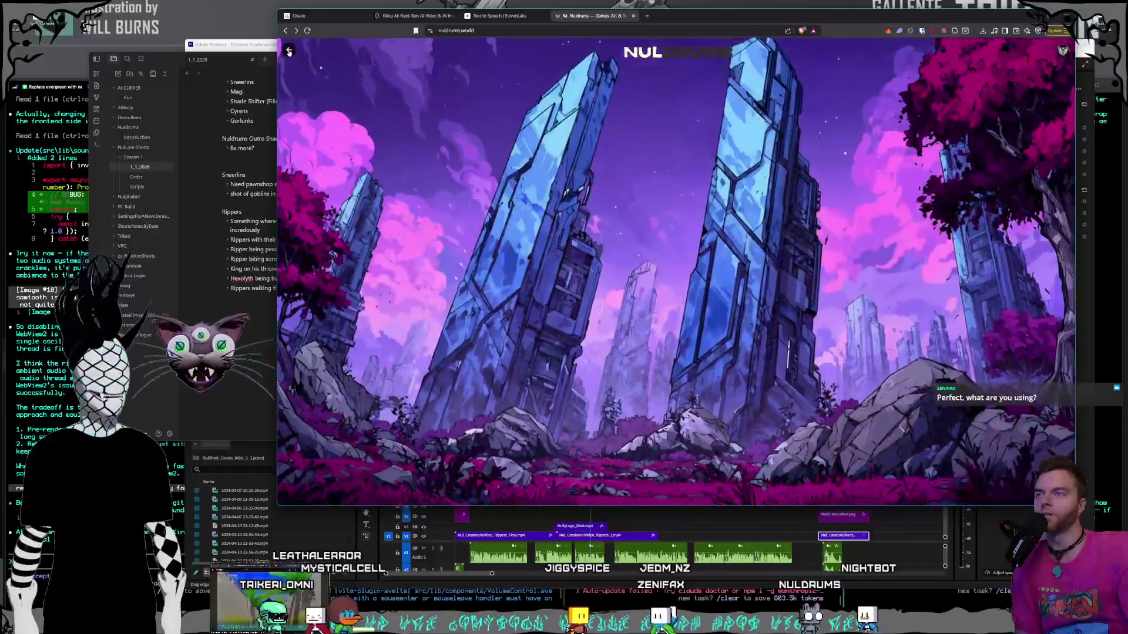
key("Escape")
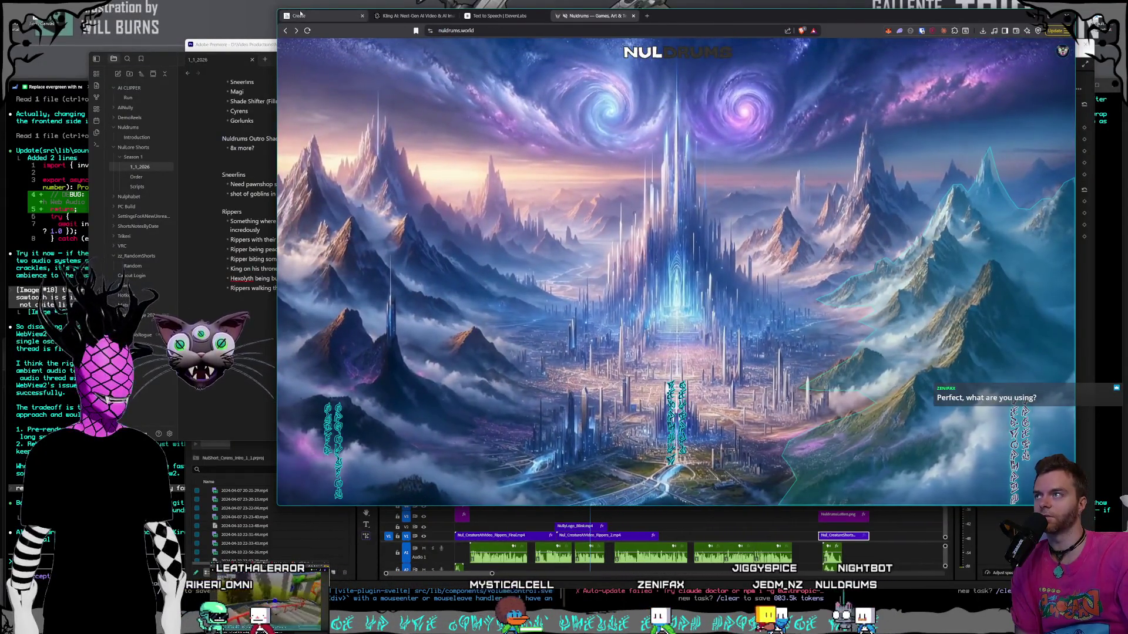
left_click(317, 16)
left_click_drag(703, 12, 702, 14)
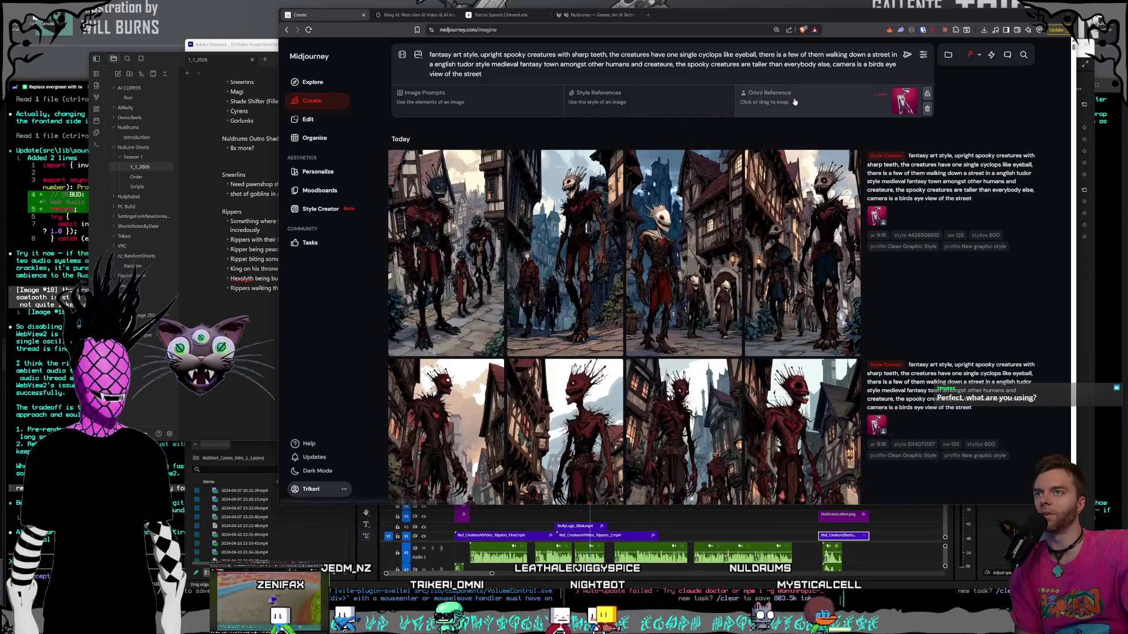
- Open the saved image prompts picker, try dragging an image toward the reference slots, then collapse it
left_click(571, 73)
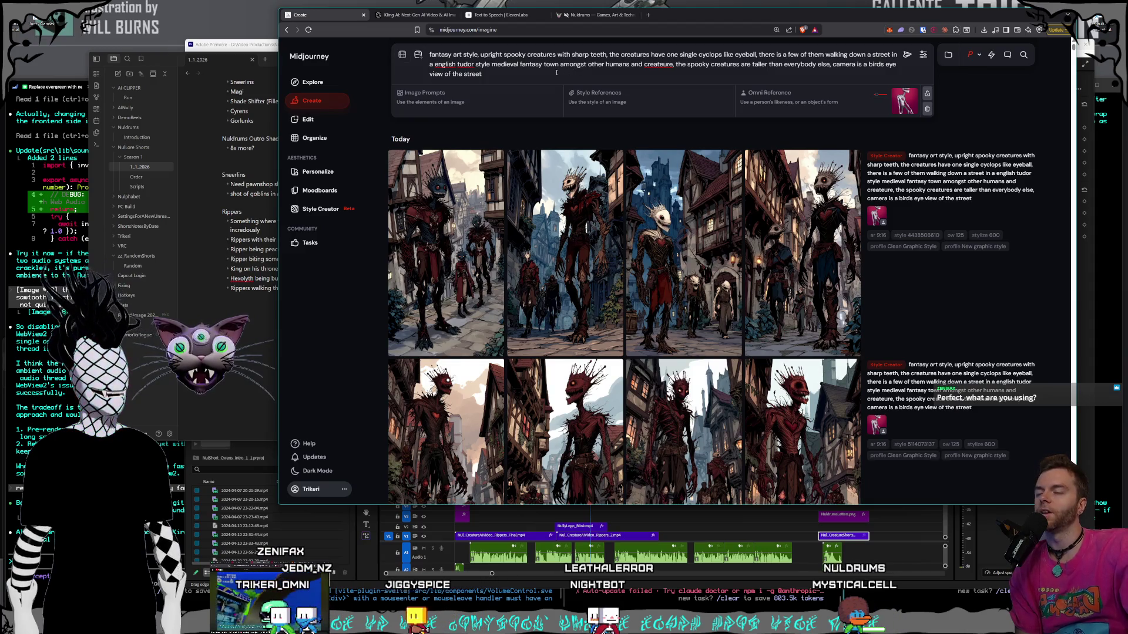
left_click(423, 97)
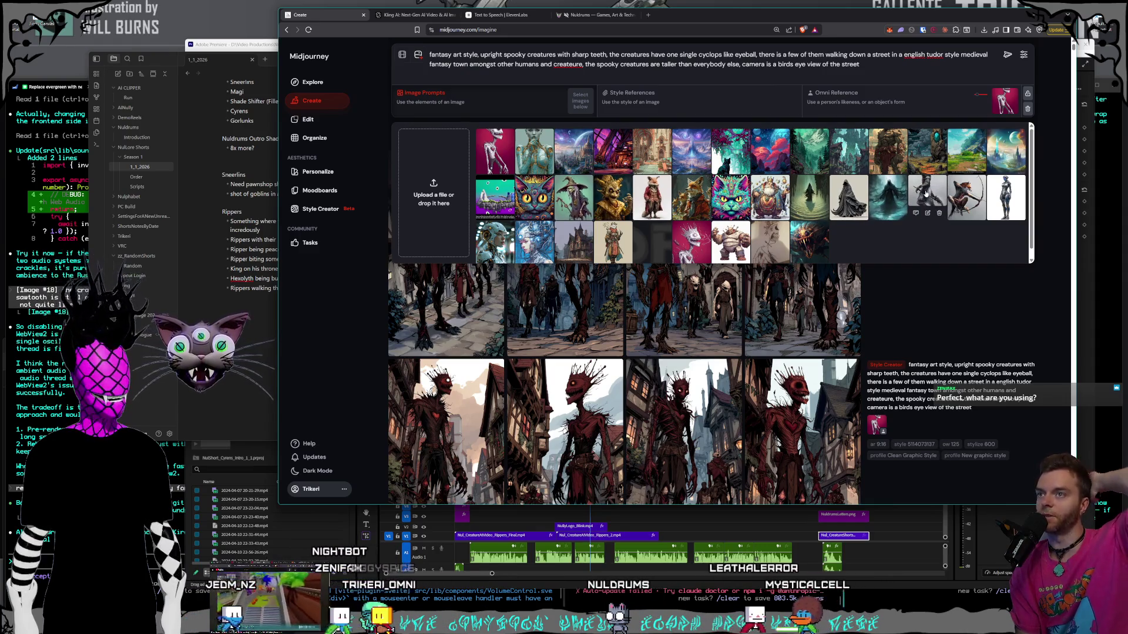
mouse_move(925, 194)
left_mouse_down()
mouse_move(903, 104)
mouse_move(461, 106)
left_mouse_up()
left_click(448, 70)
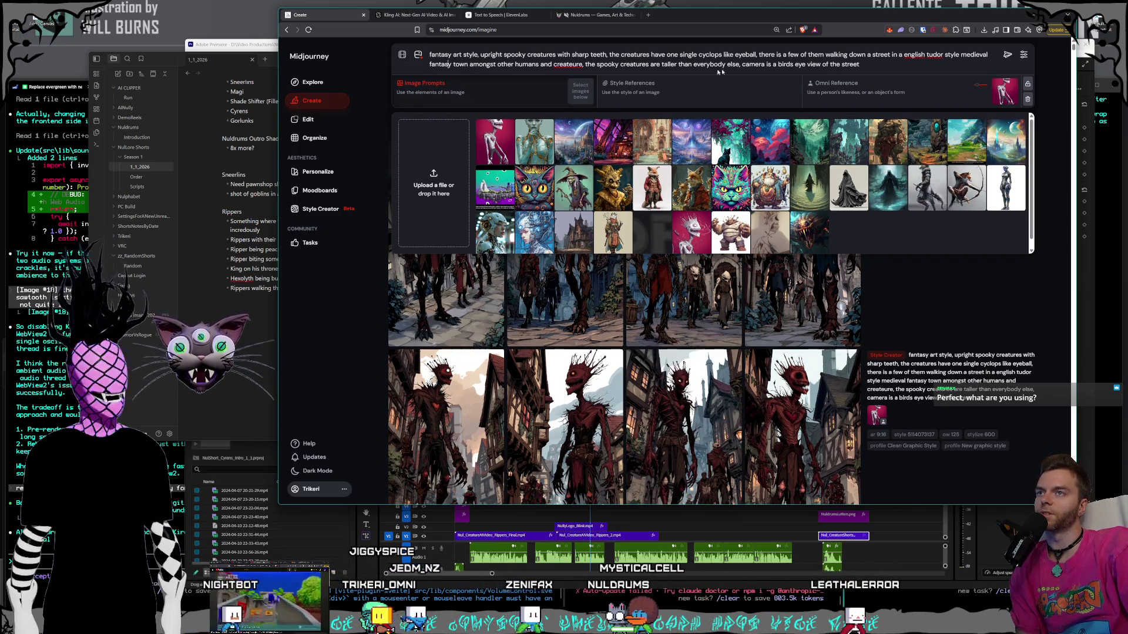
left_click(972, 287)
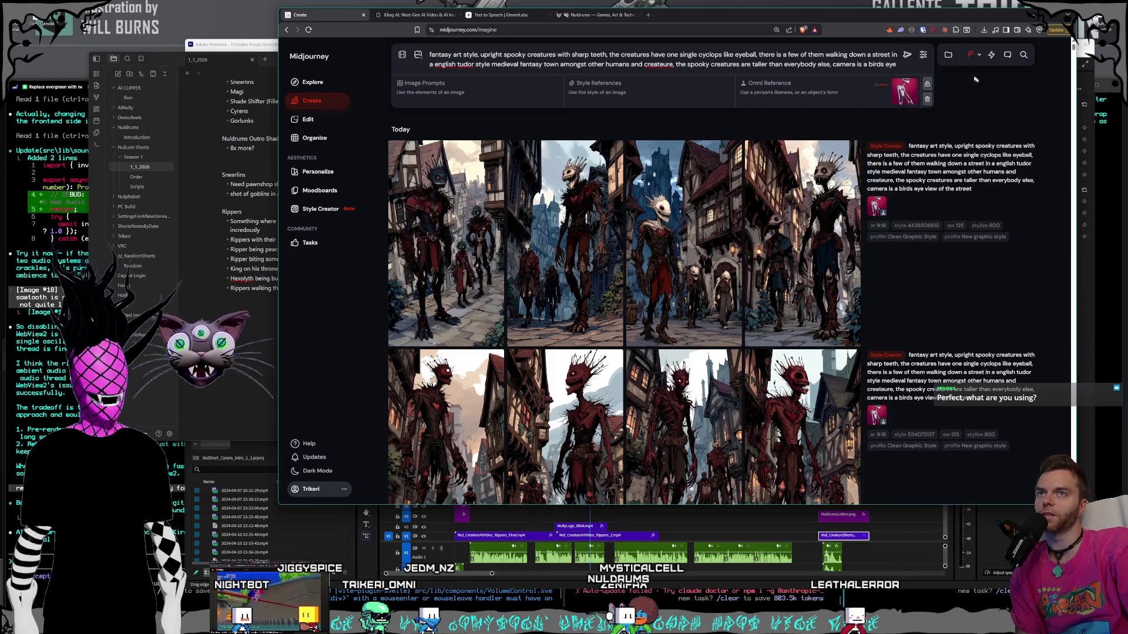
- Check the generation settings and personalization profiles, then go to the Personalize page
left_click(931, 57)
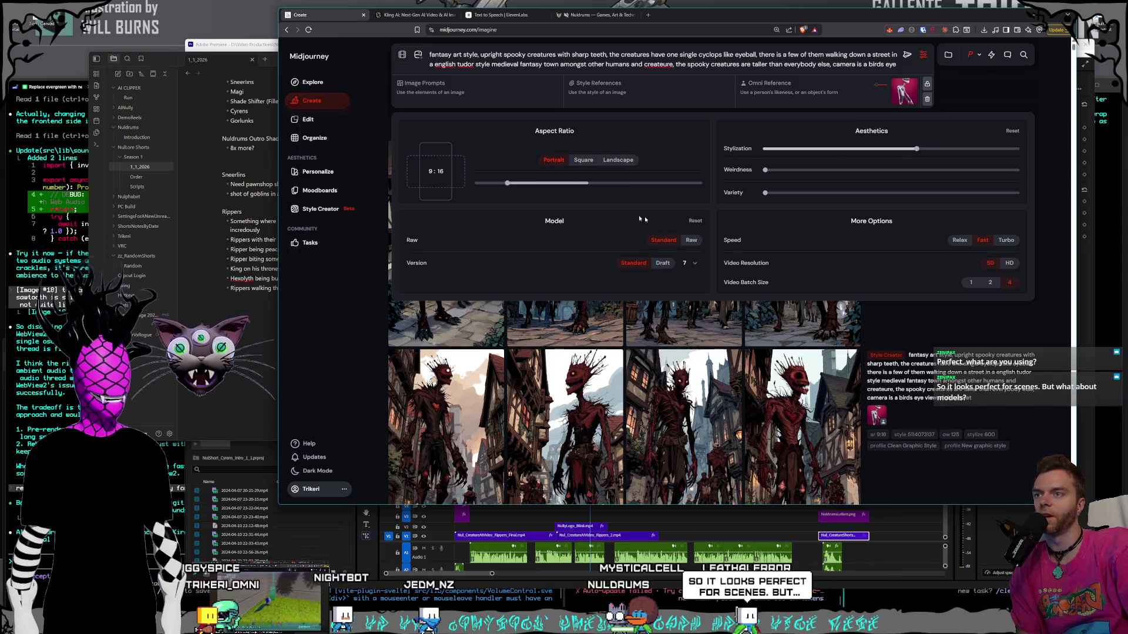
left_click(957, 329)
left_click(972, 55)
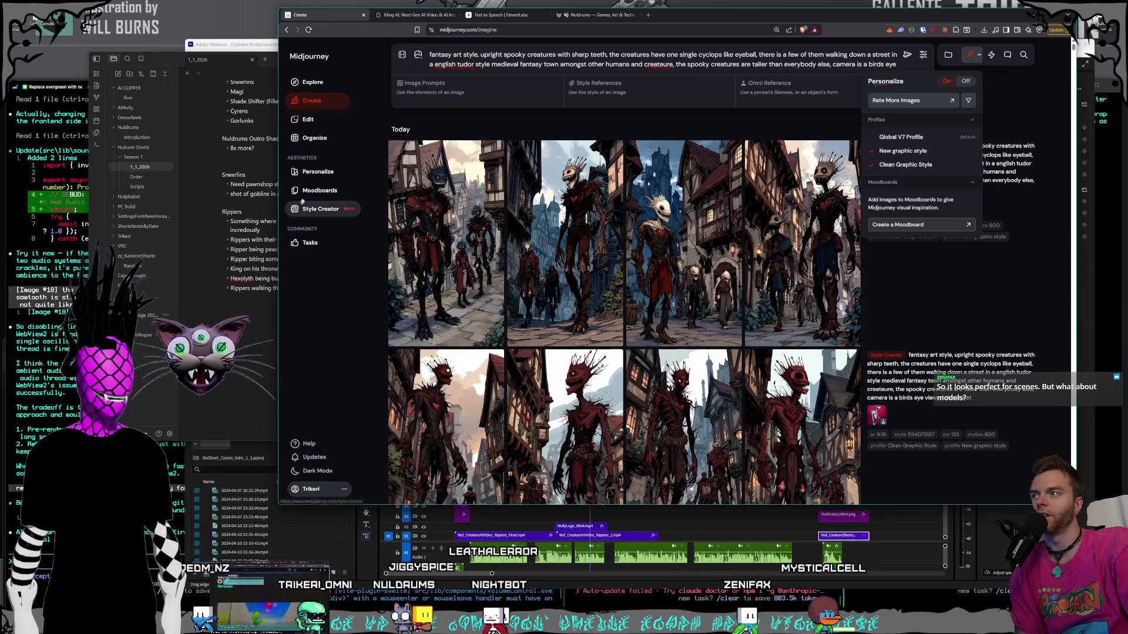
left_click(316, 173)
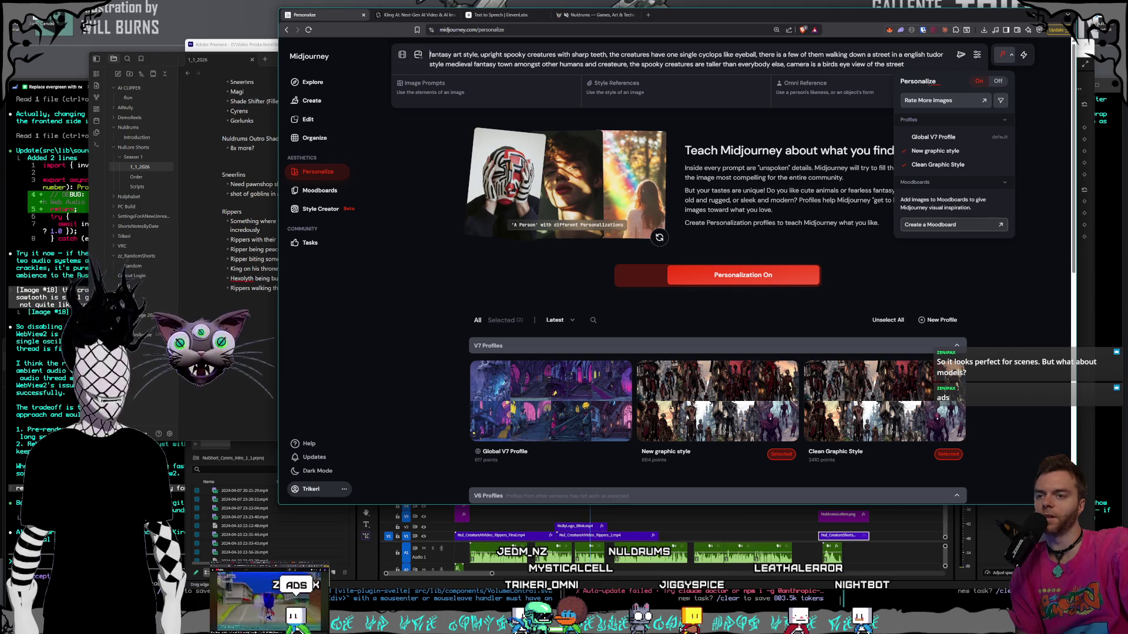
- Return to the Create page, close the profiles list, and switch to the Kling AI tab
left_click(315, 102)
left_click(1010, 95)
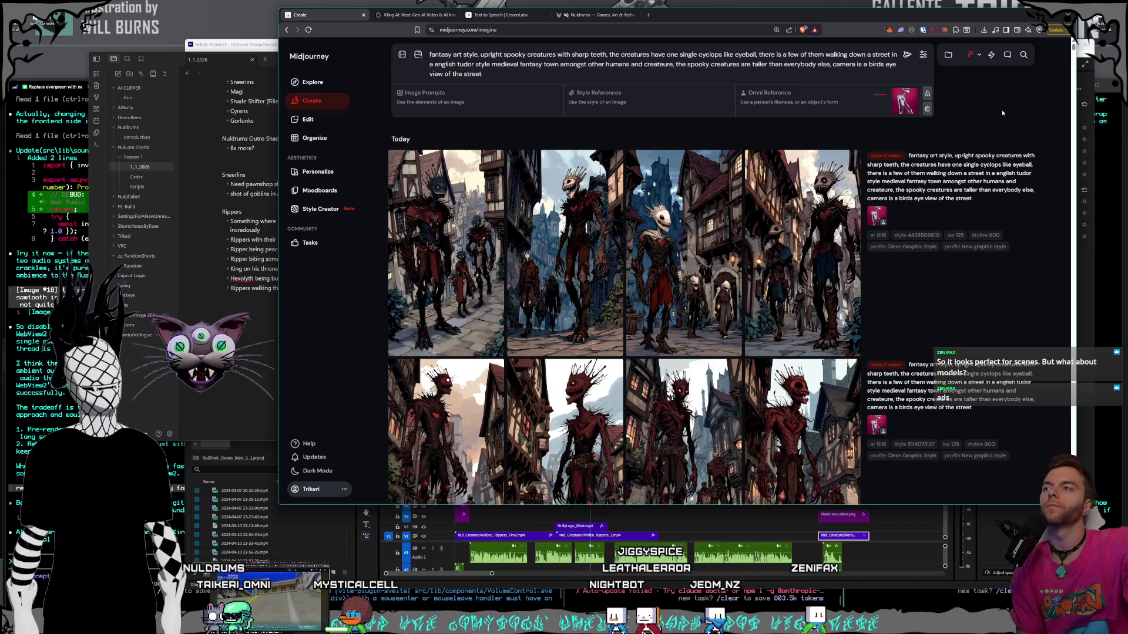
left_click(398, 16)
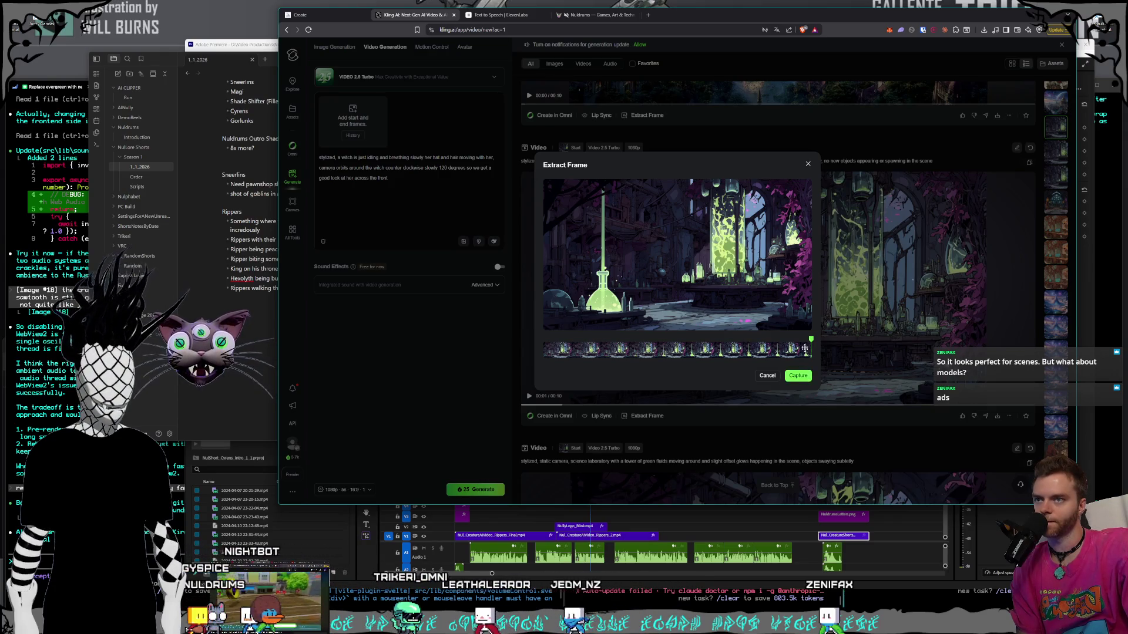
- Close the frame-extraction preview, replay the science-lab video, and open File Explorer with Win+E
left_click(807, 165)
scroll(853, 292, "down", 4)
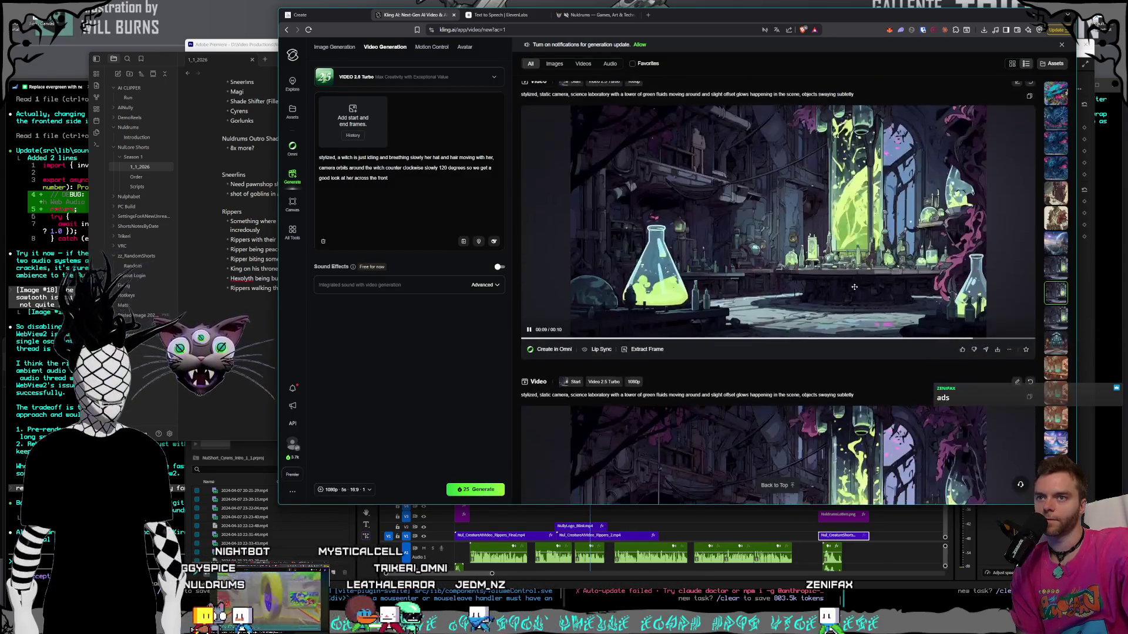
scroll(849, 298, "down", 1)
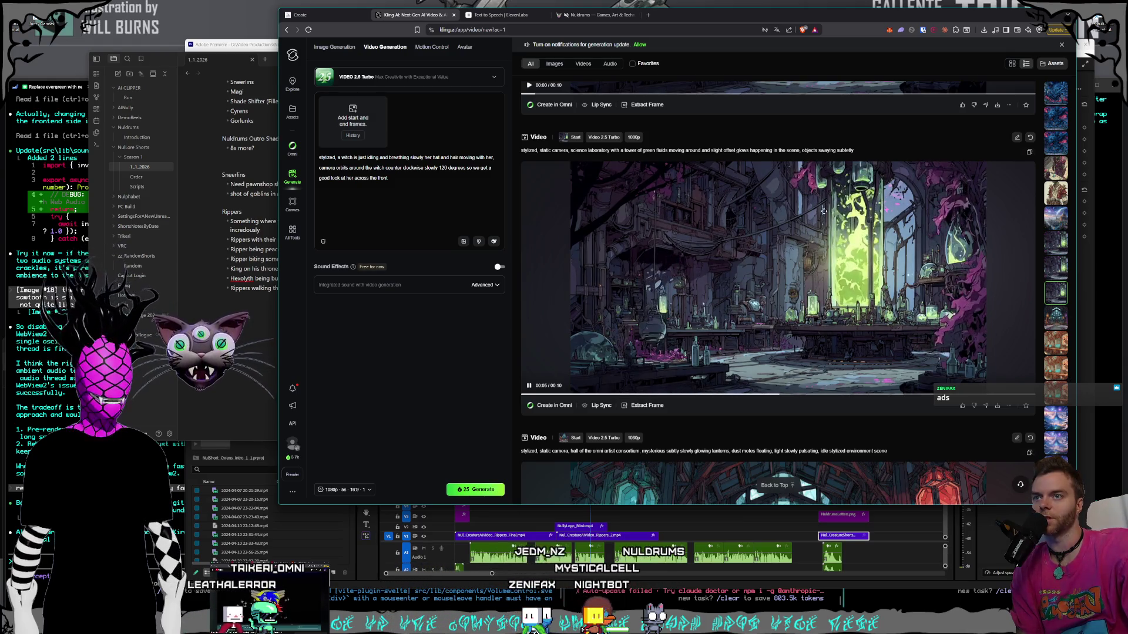
scroll(856, 292, "up", 4)
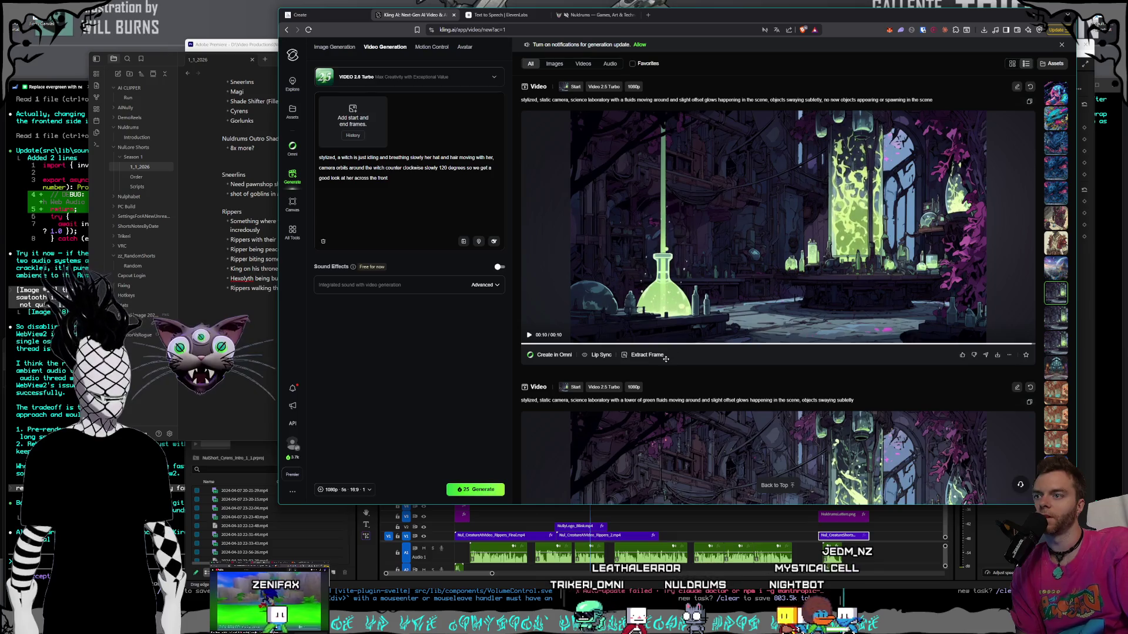
left_click(743, 255)
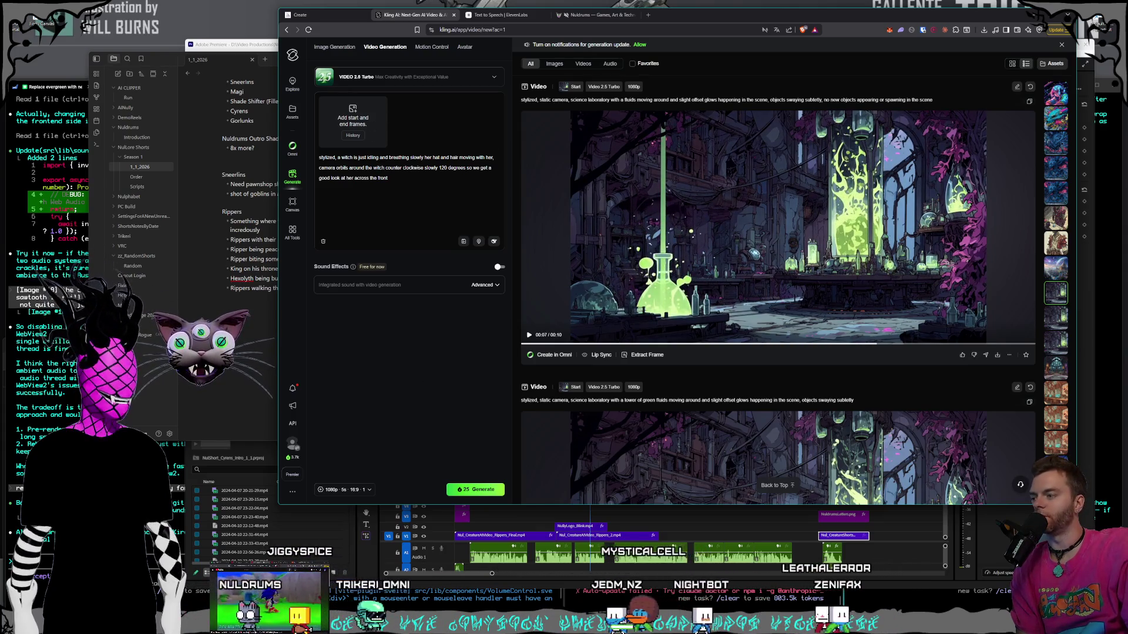
key("super+e")
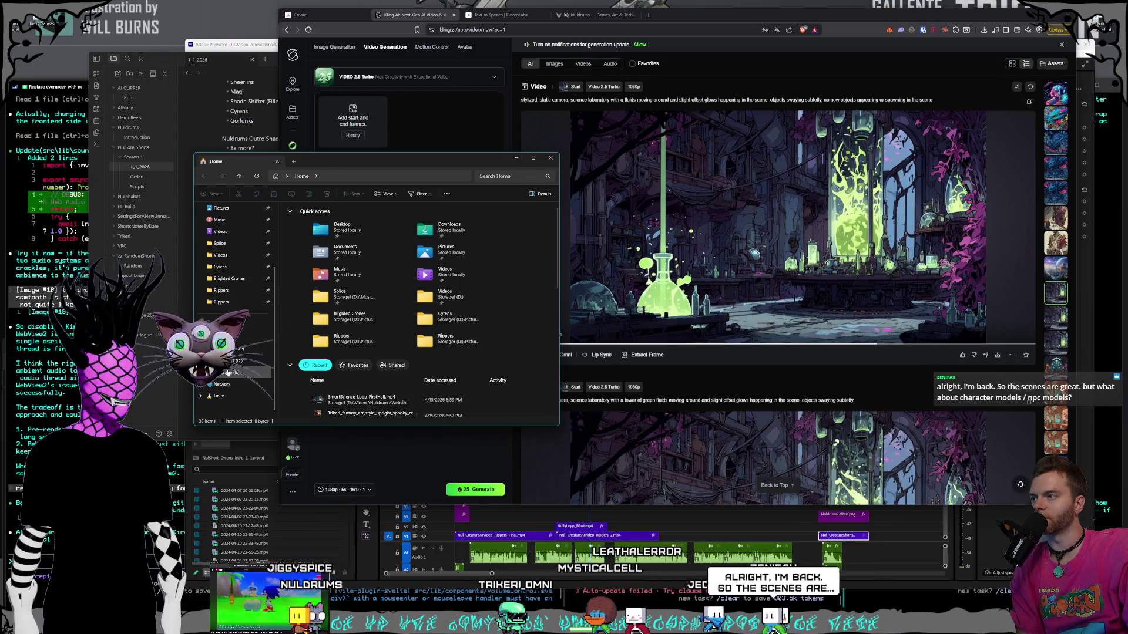
- Open Pictures on Storage1 (D:), move the Explorer window aside, and start a new browser tab
scroll(241, 329, "down", 5)
left_click(247, 360)
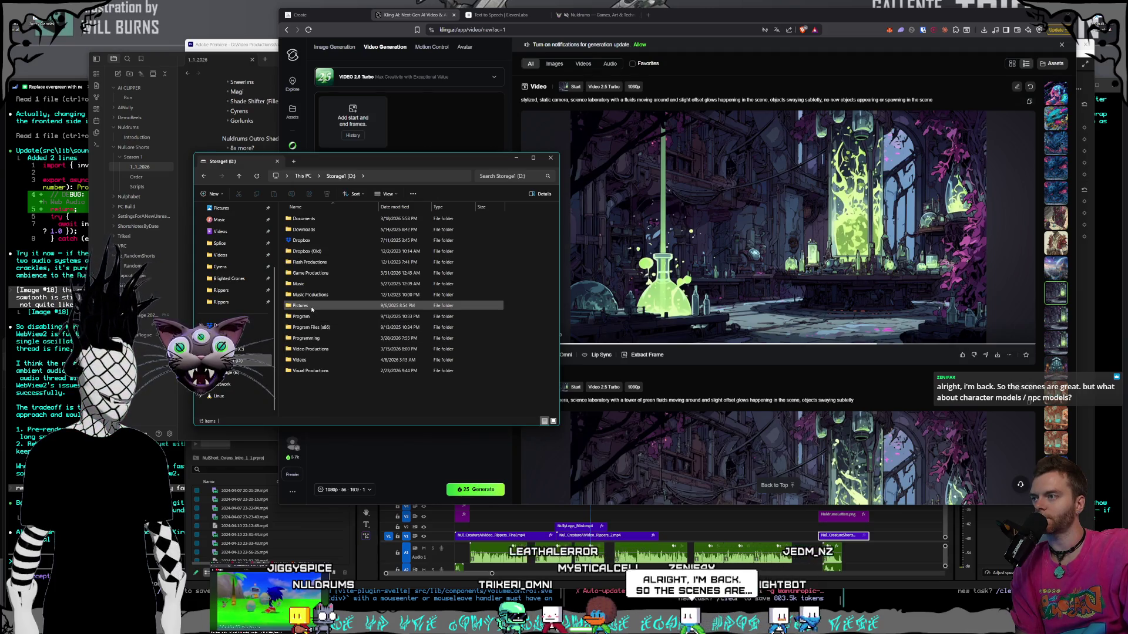
double_click(427, 338)
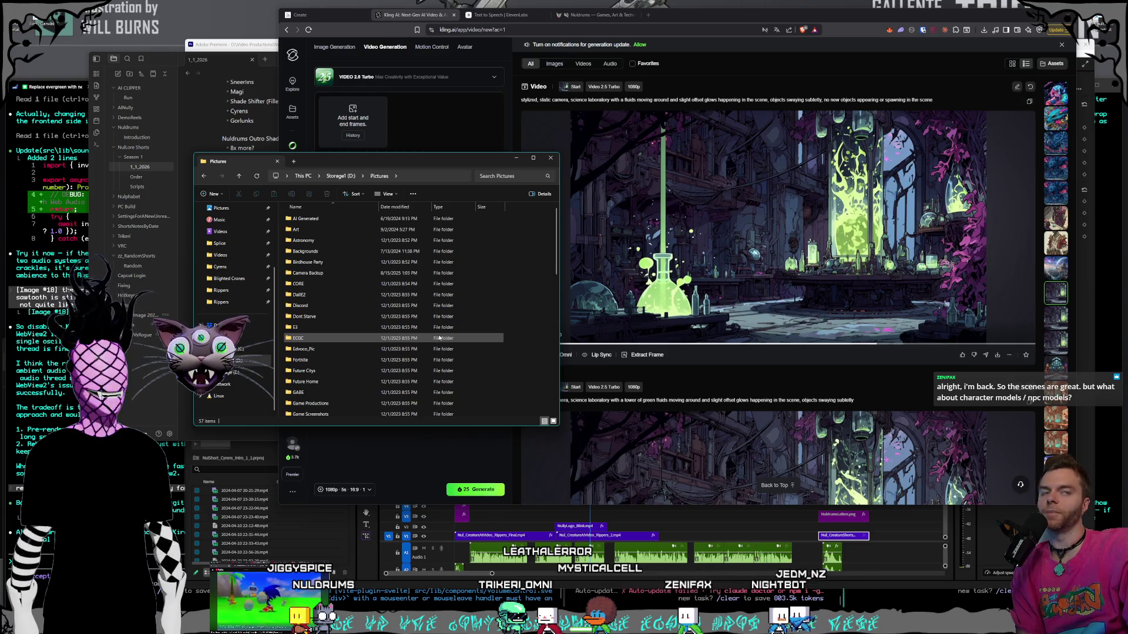
left_click_drag(362, 165, 416, 190)
left_click(649, 16)
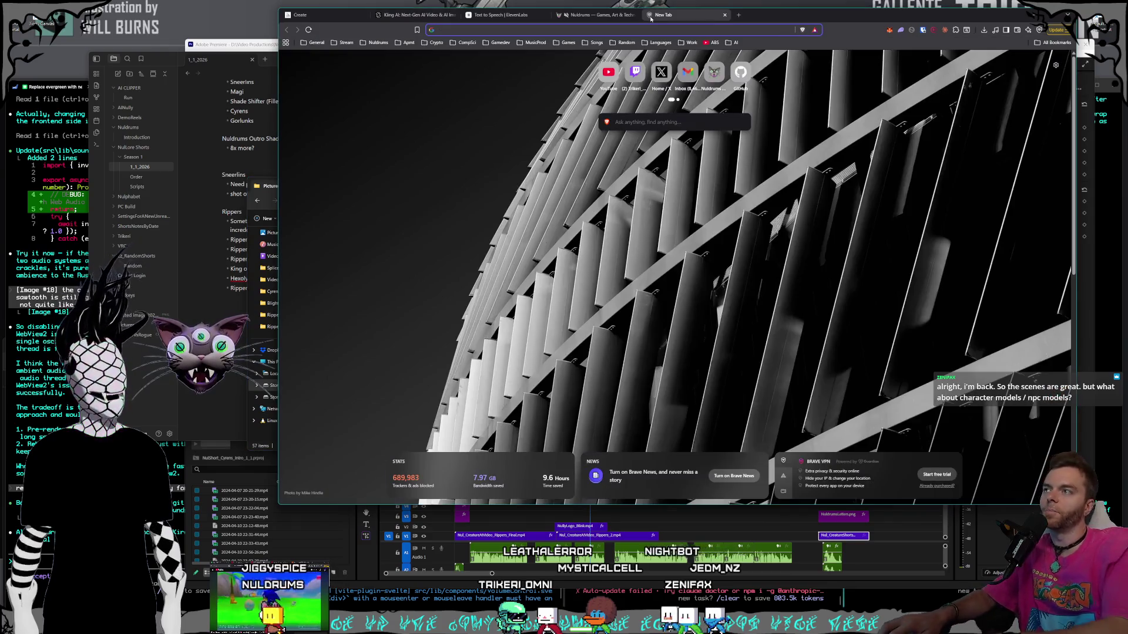
- Enter meshy in the address bar to load meshy.ai/discover
type("me")
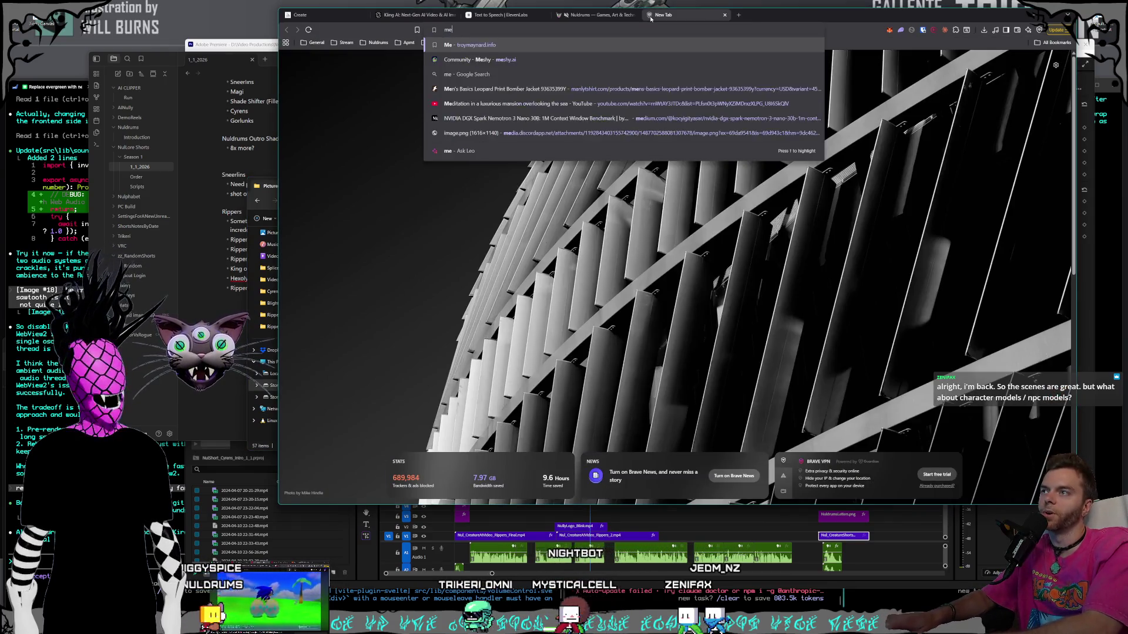
type("shyj")
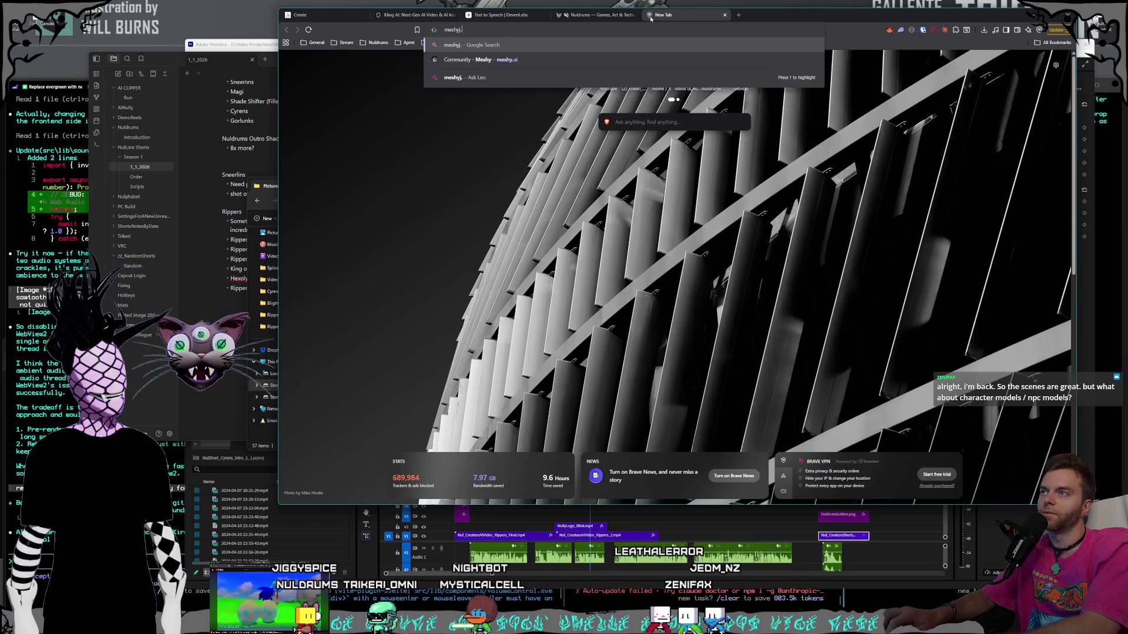
key("BackSpace")
key("Return")
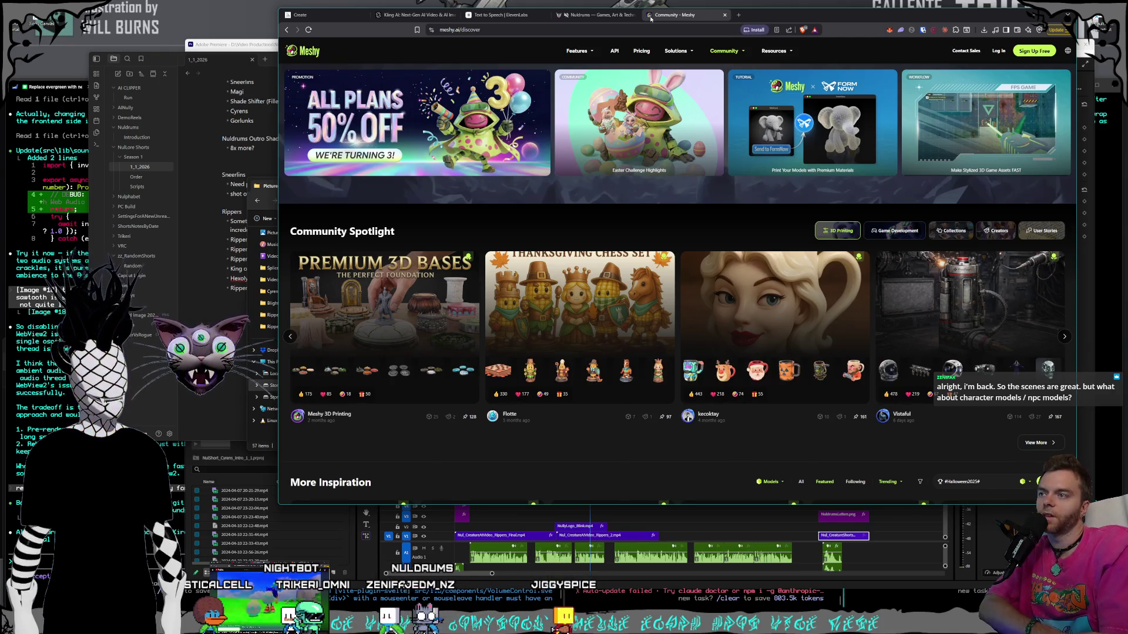
left_click(491, 30)
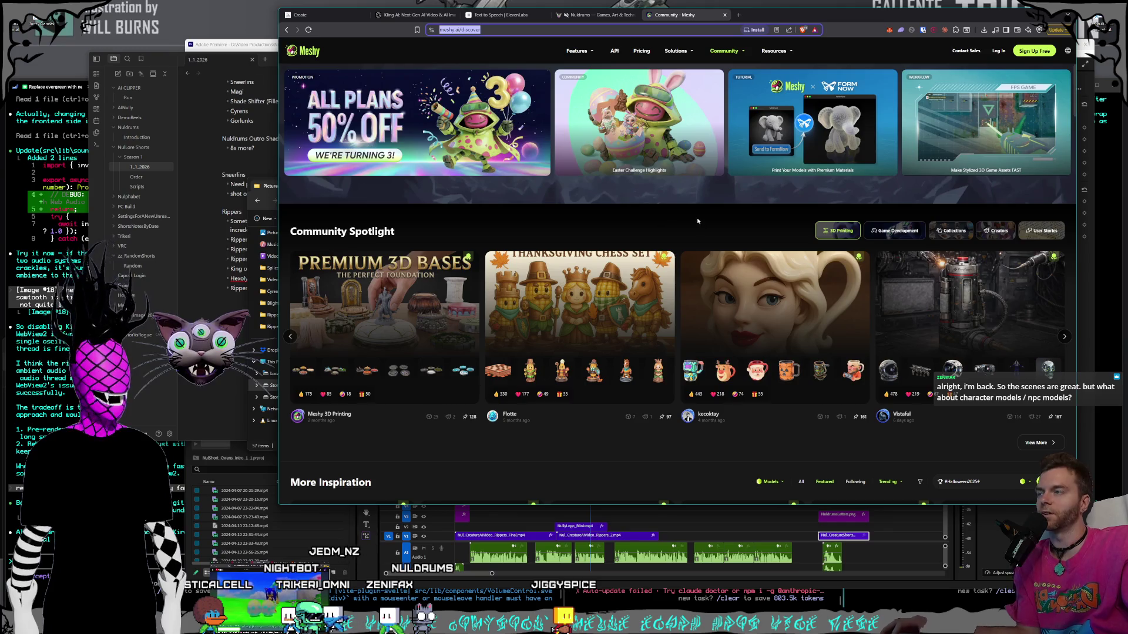
key("Escape")
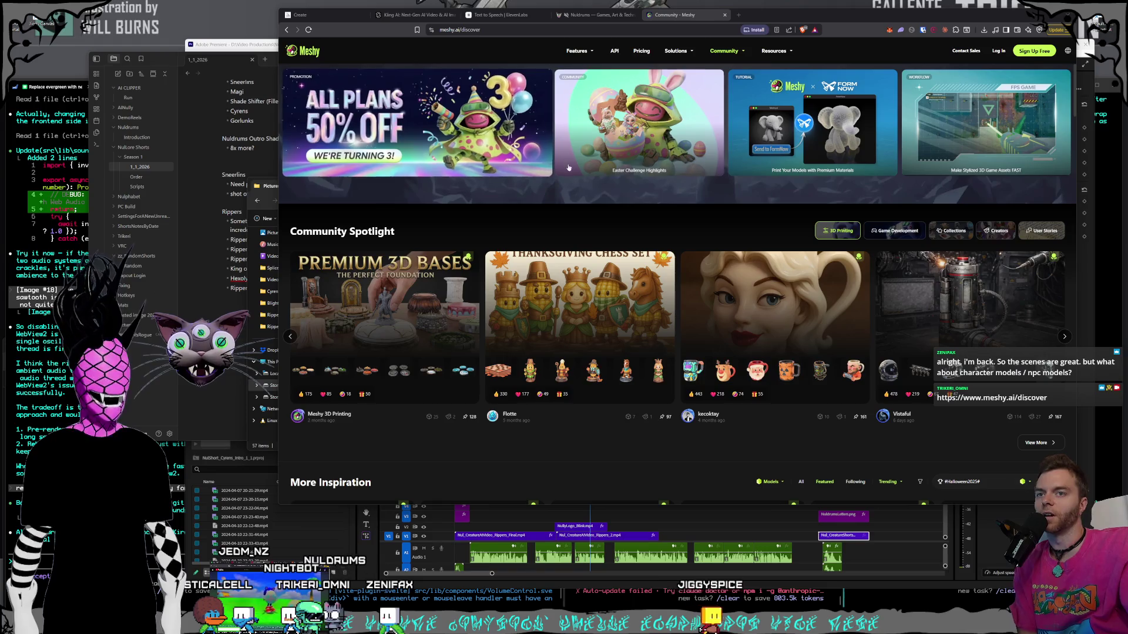
scroll(752, 165, "down", 4)
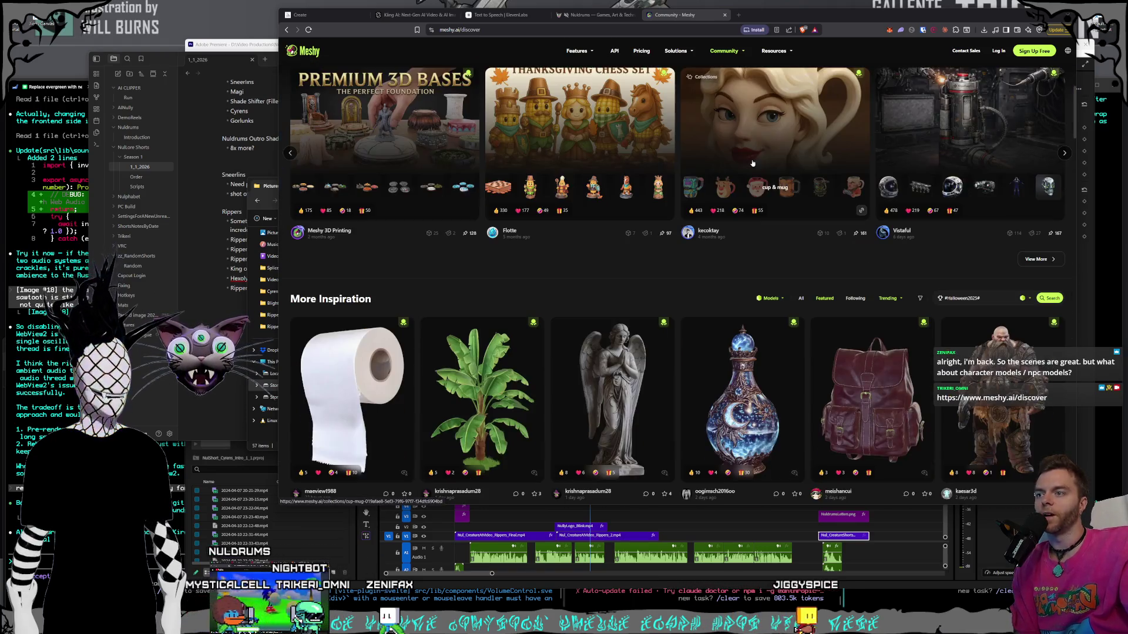
scroll(752, 164, "down", 2)
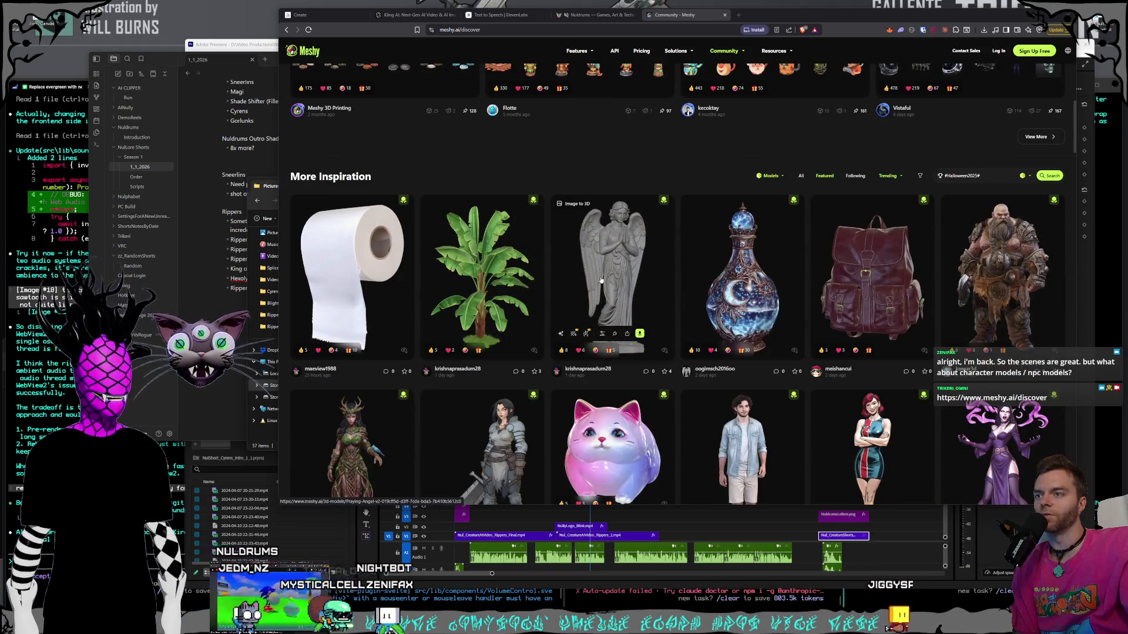
scroll(992, 243, "down", 1)
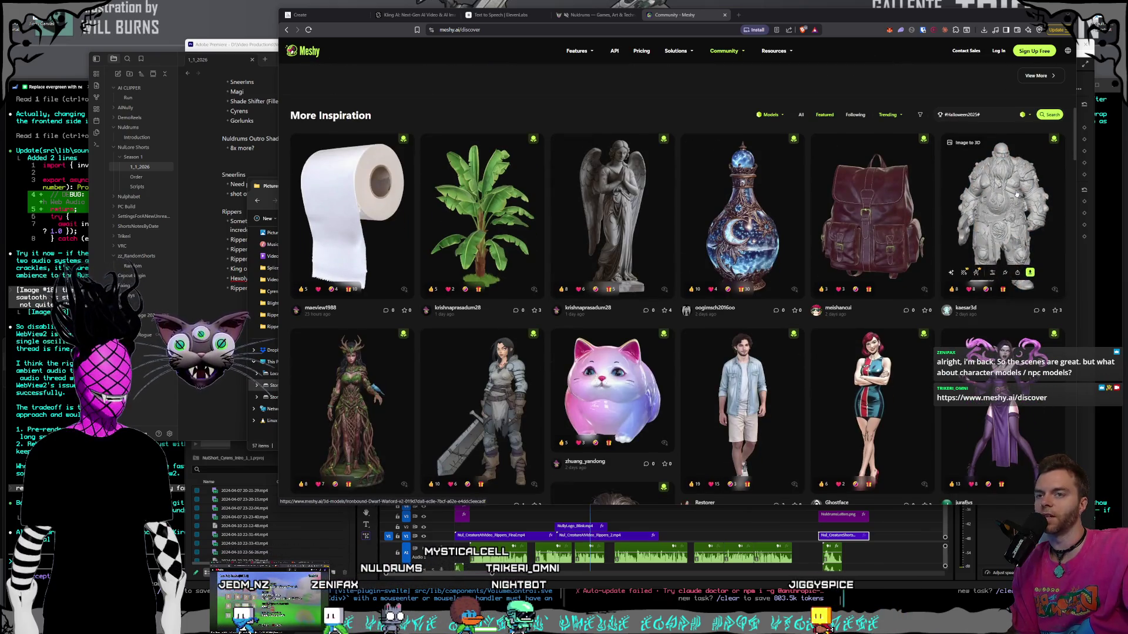
scroll(759, 295, "down", 2)
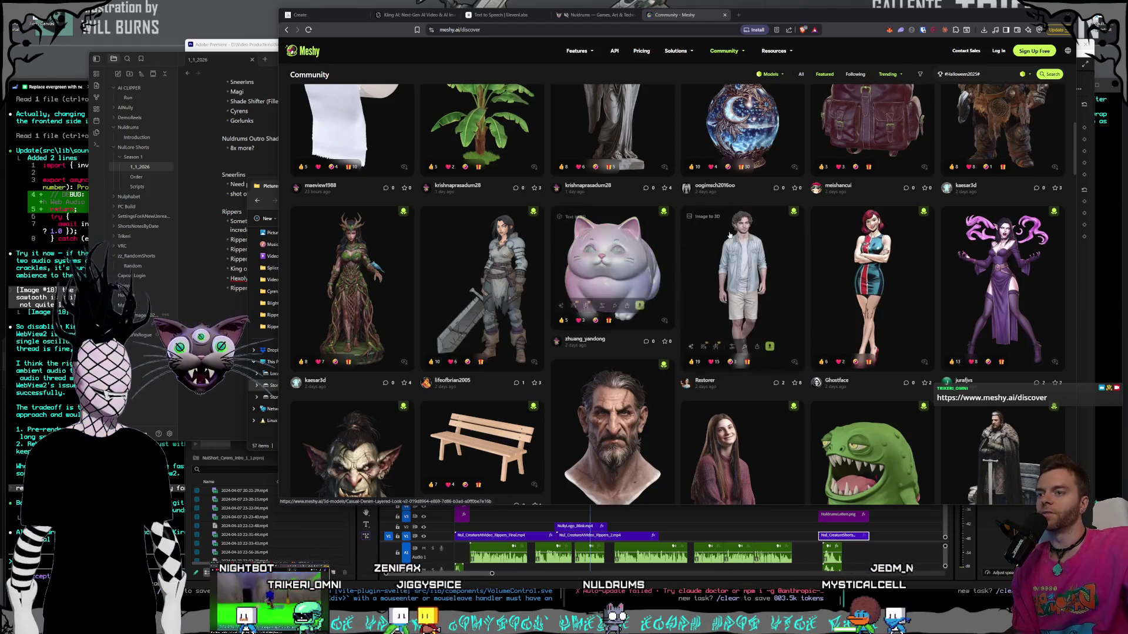
scroll(769, 300, "down", 5)
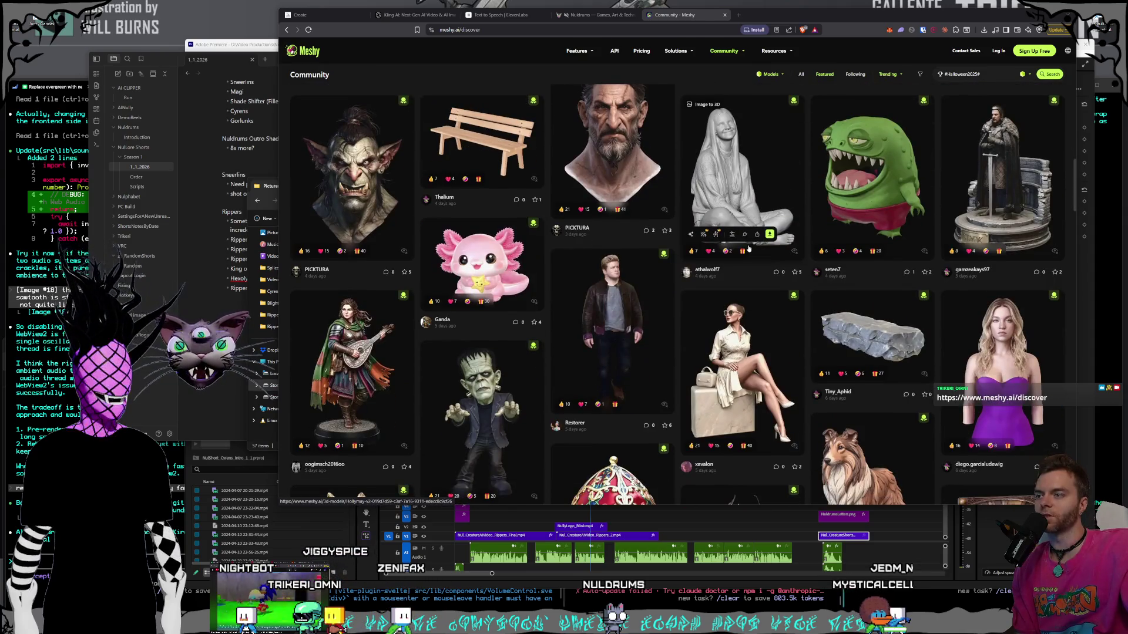
scroll(748, 249, "down", 2)
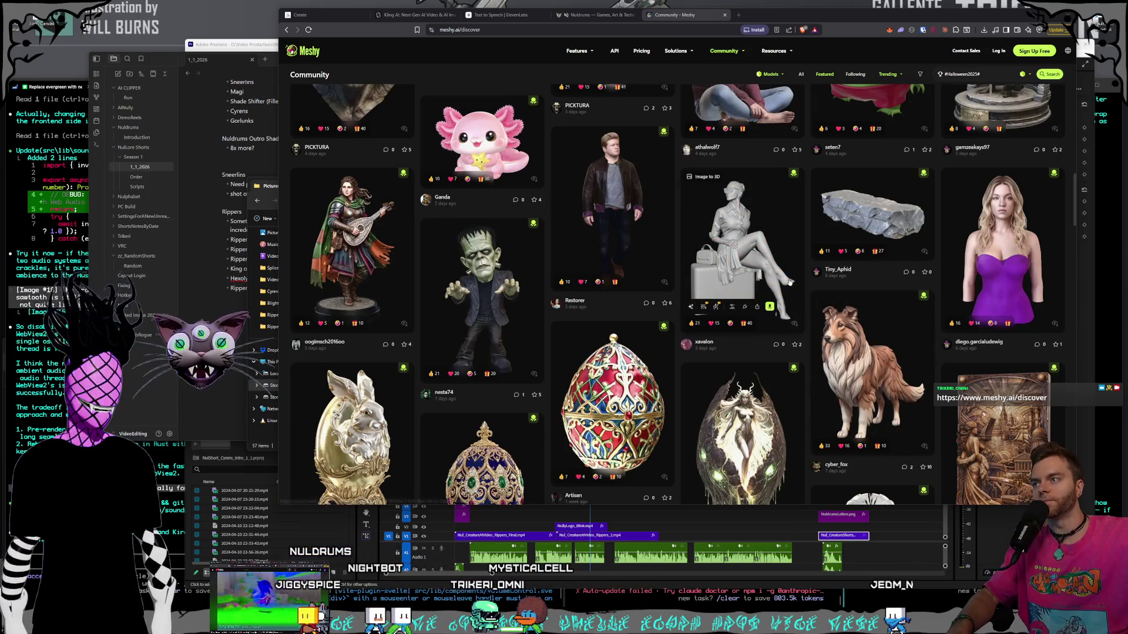
scroll(746, 286, "down", 5)
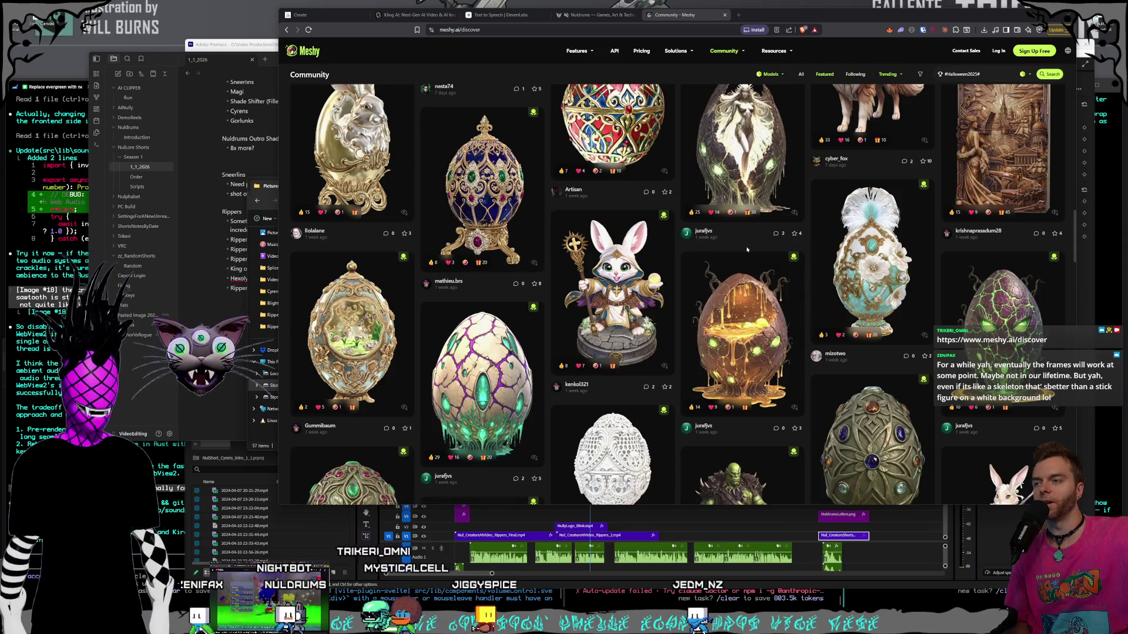
scroll(746, 246, "down", 2)
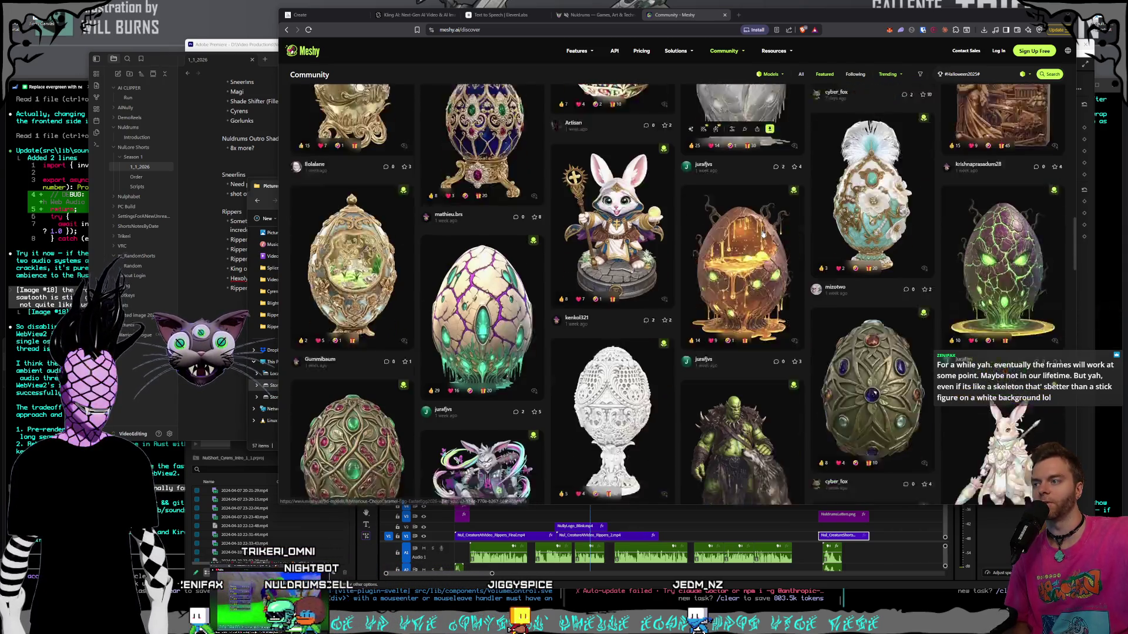
scroll(762, 235, "down", 3)
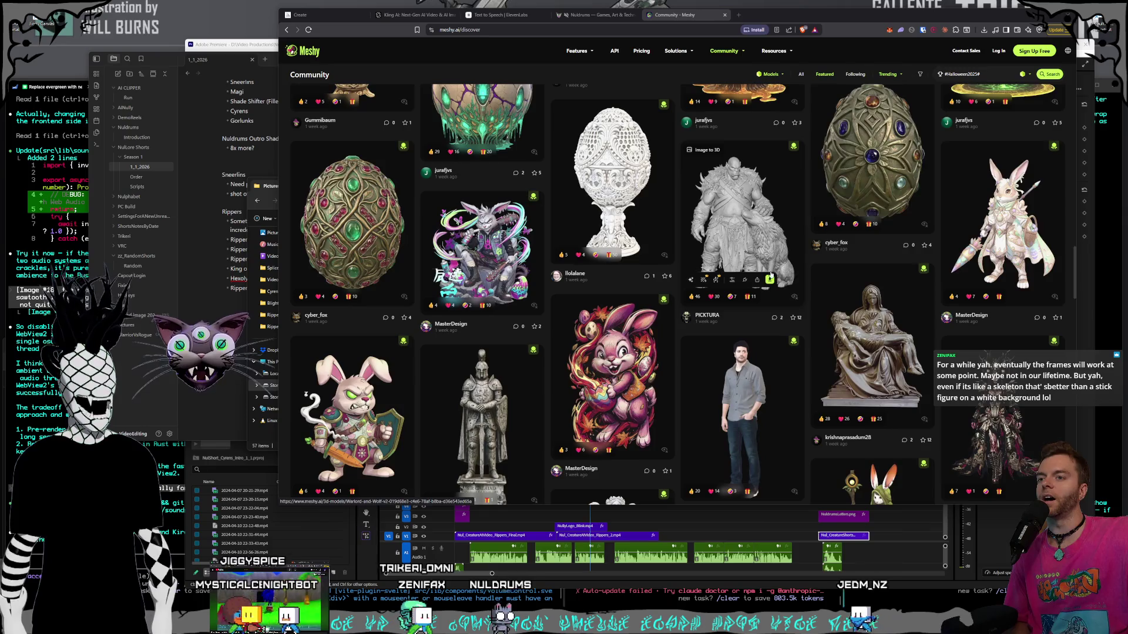
scroll(770, 271, "down", 4)
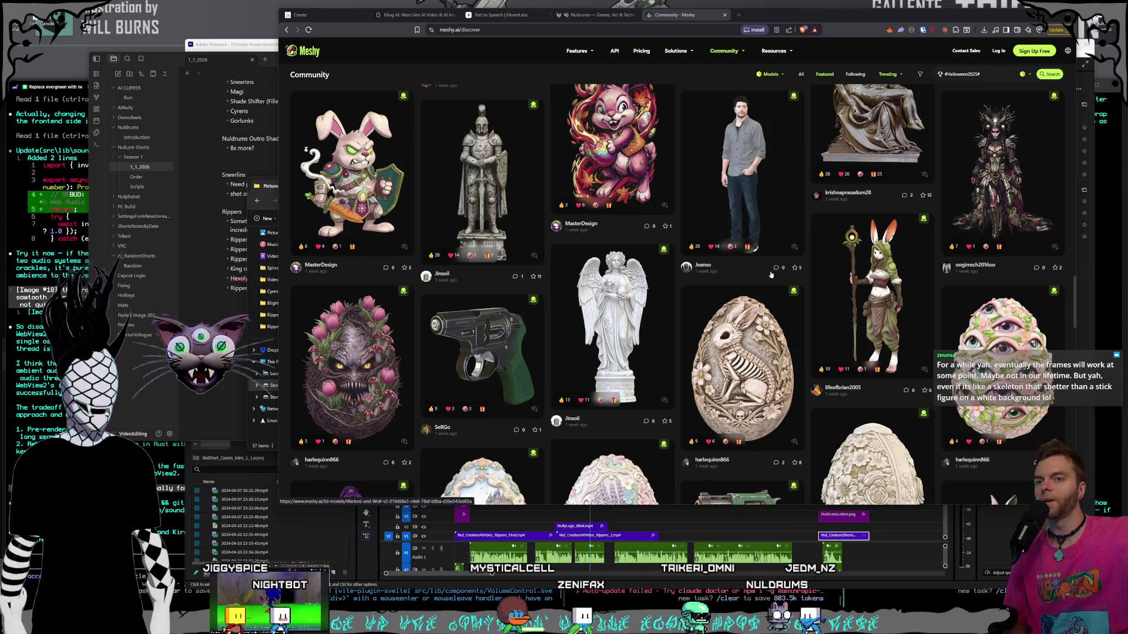
mouse_move(766, 273)
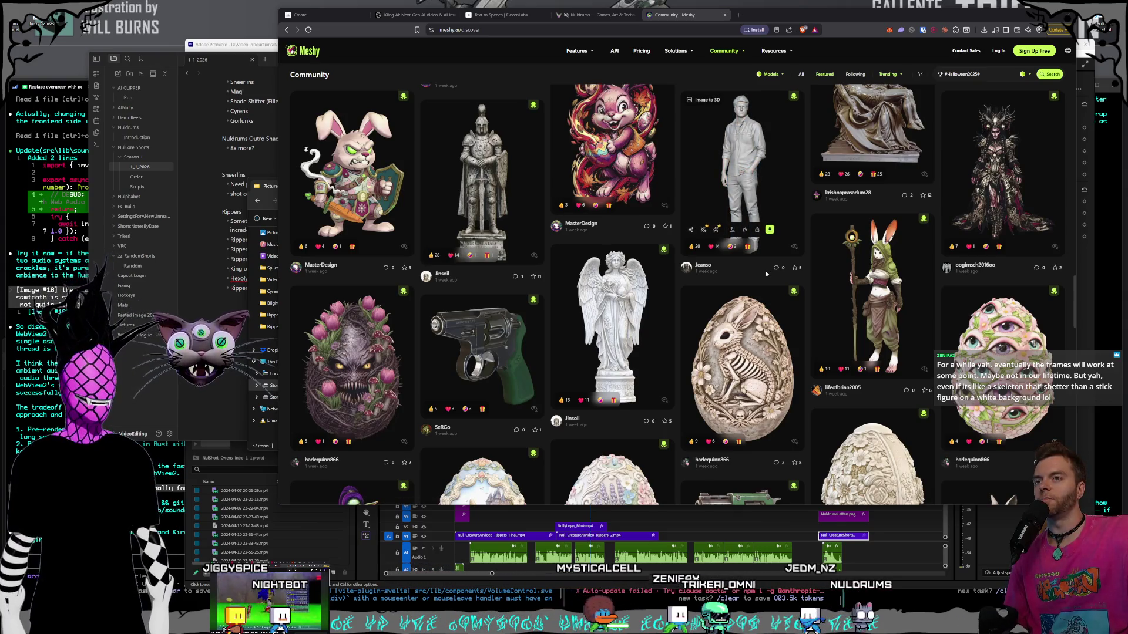
scroll(766, 273, "down", 5)
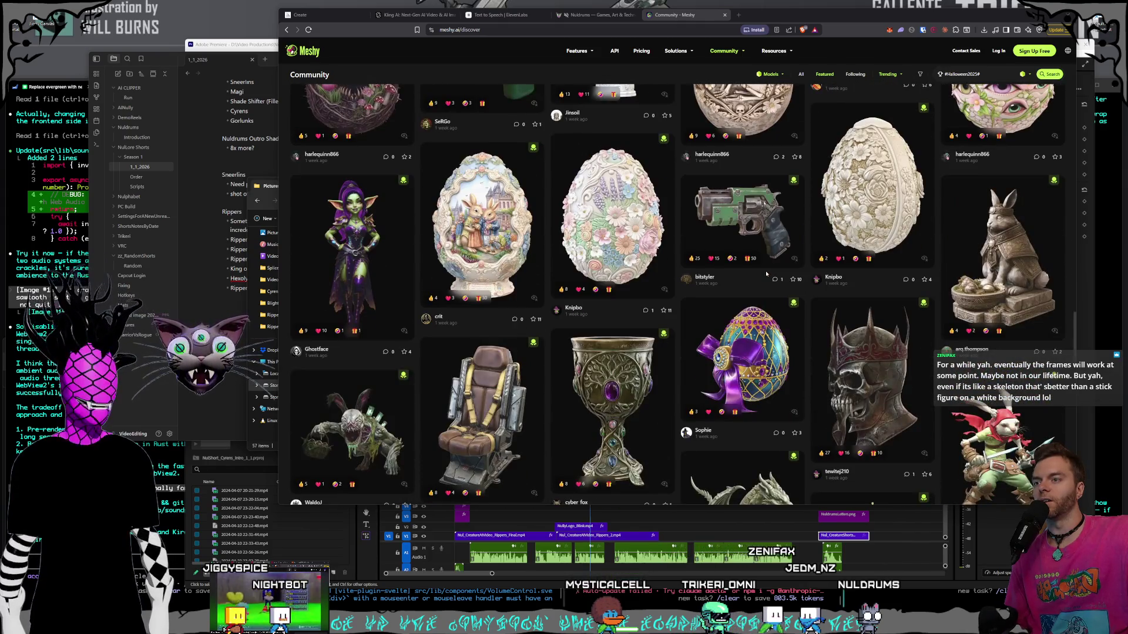
scroll(766, 273, "down", 3)
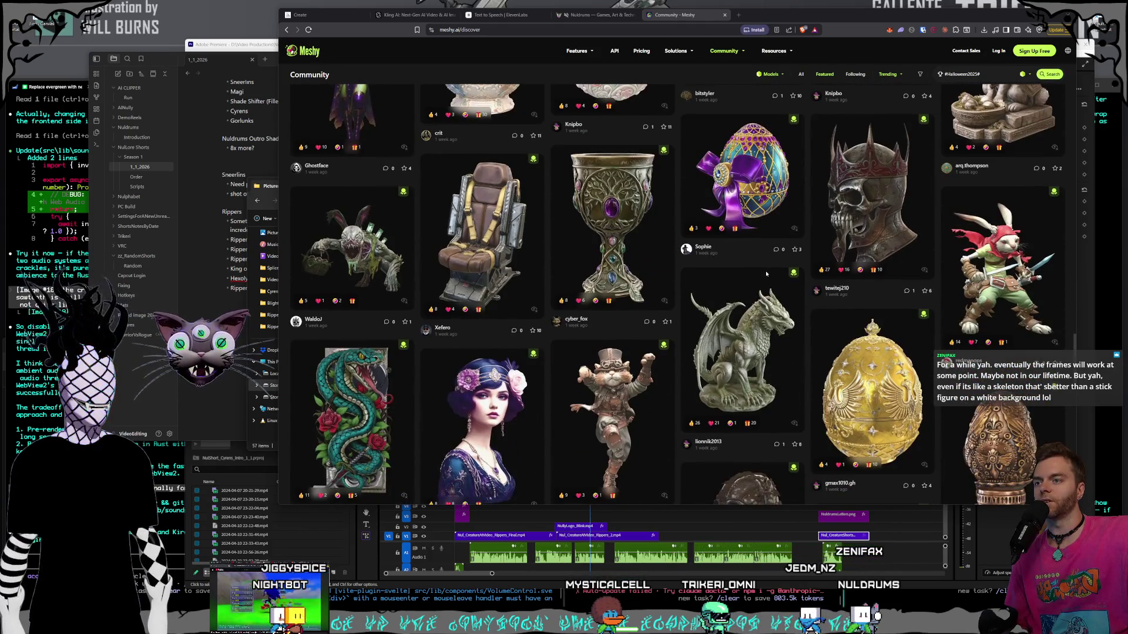
scroll(766, 273, "down", 2)
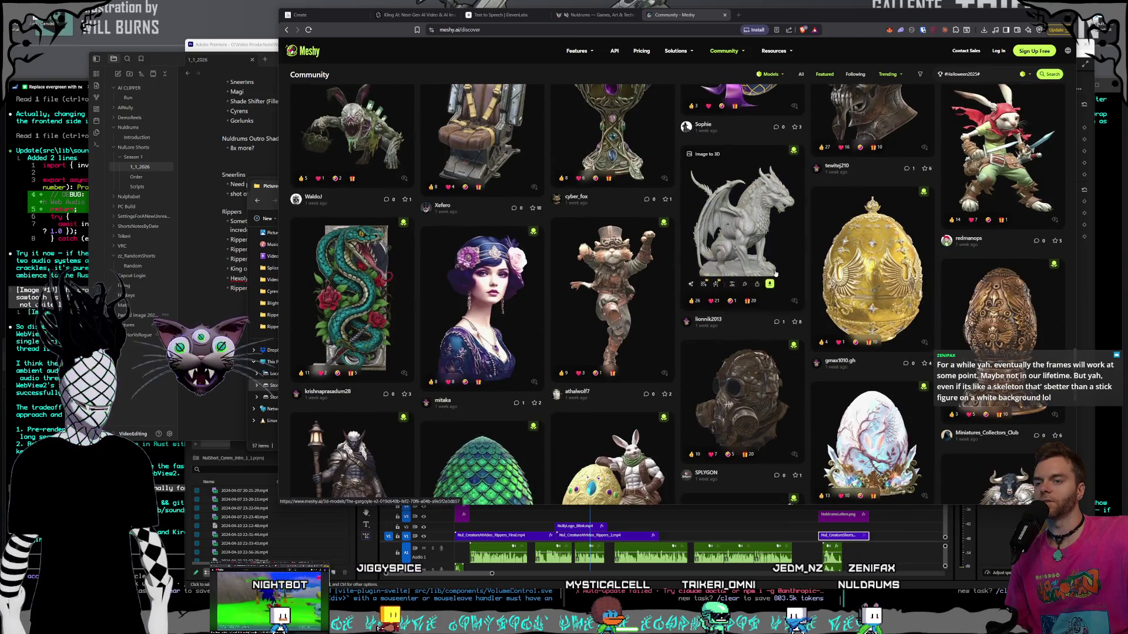
scroll(749, 364, "down", 1)
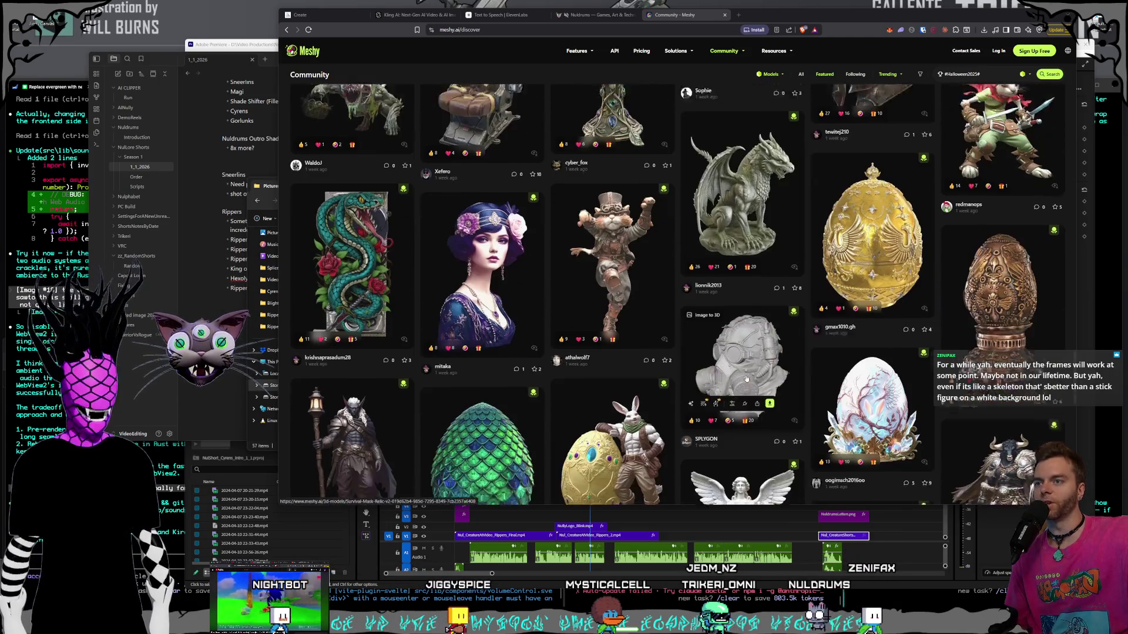
scroll(749, 359, "down", 2)
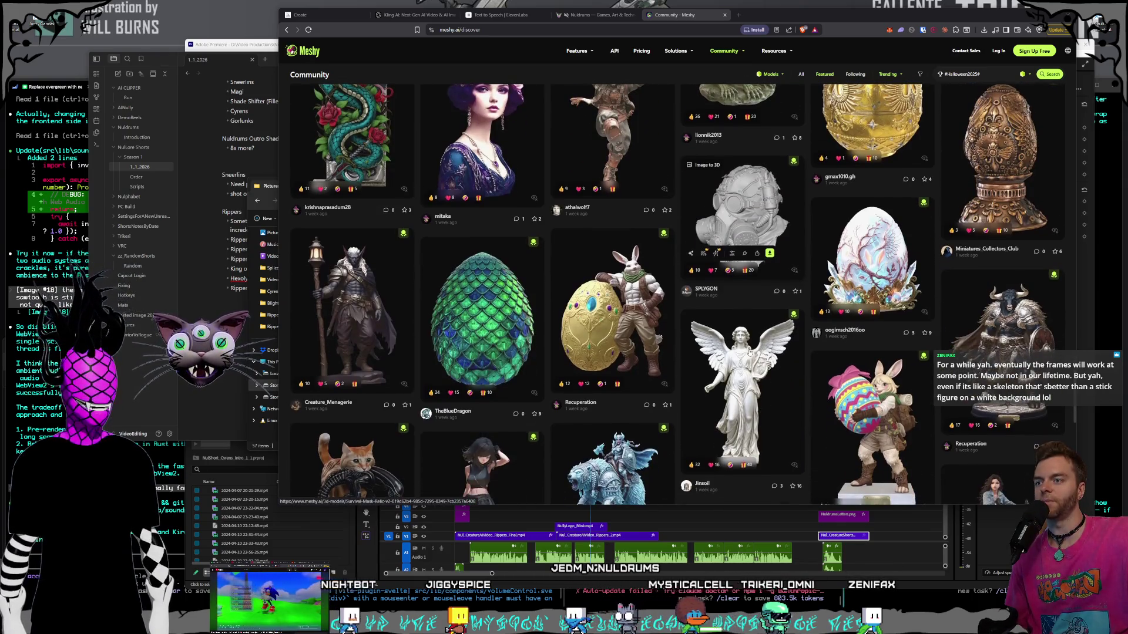
scroll(750, 352, "down", 2)
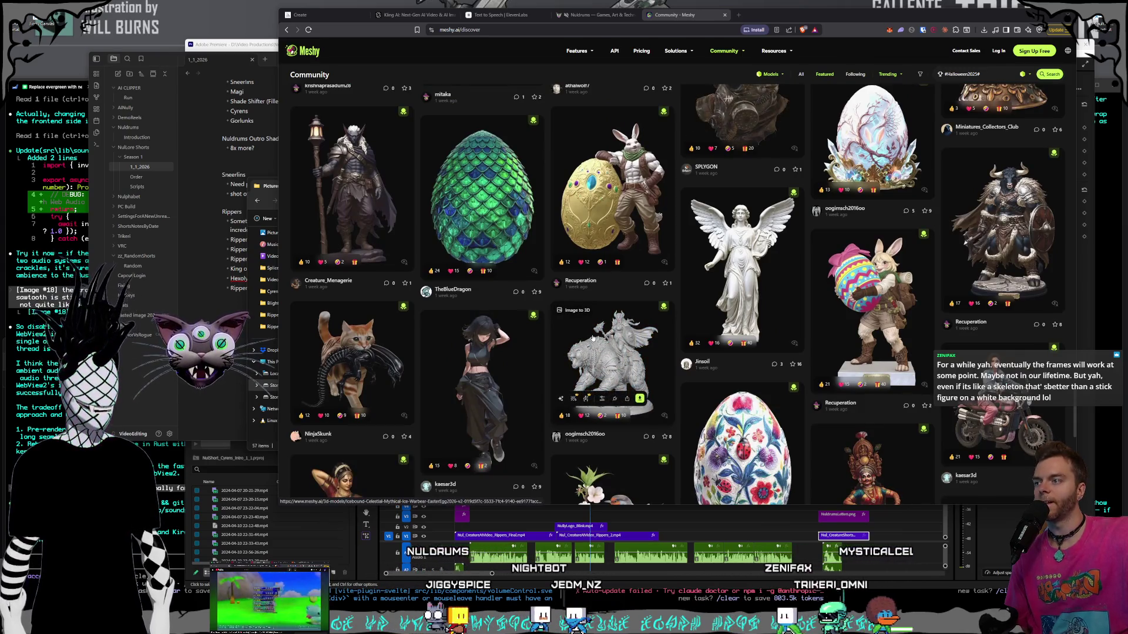
left_click(382, 369)
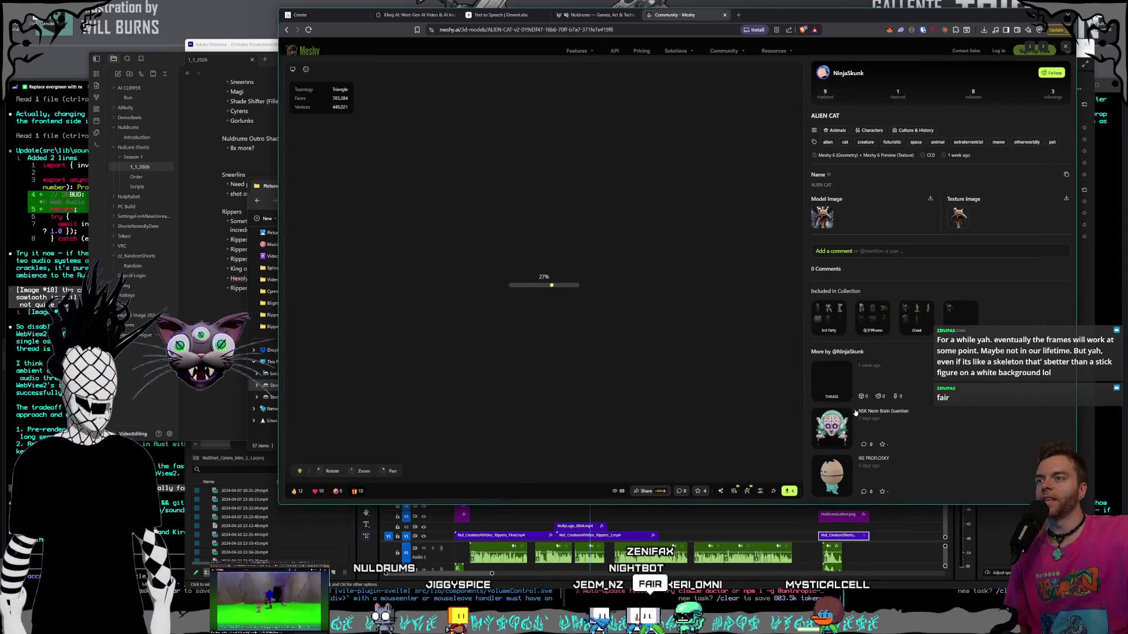
- Rotate the ALIEN CAT model back and forth to inspect the tabby carrying the xenomorph
mouse_move(787, 377)
left_mouse_down()
mouse_move(575, 206)
mouse_move(565, 217)
left_mouse_up()
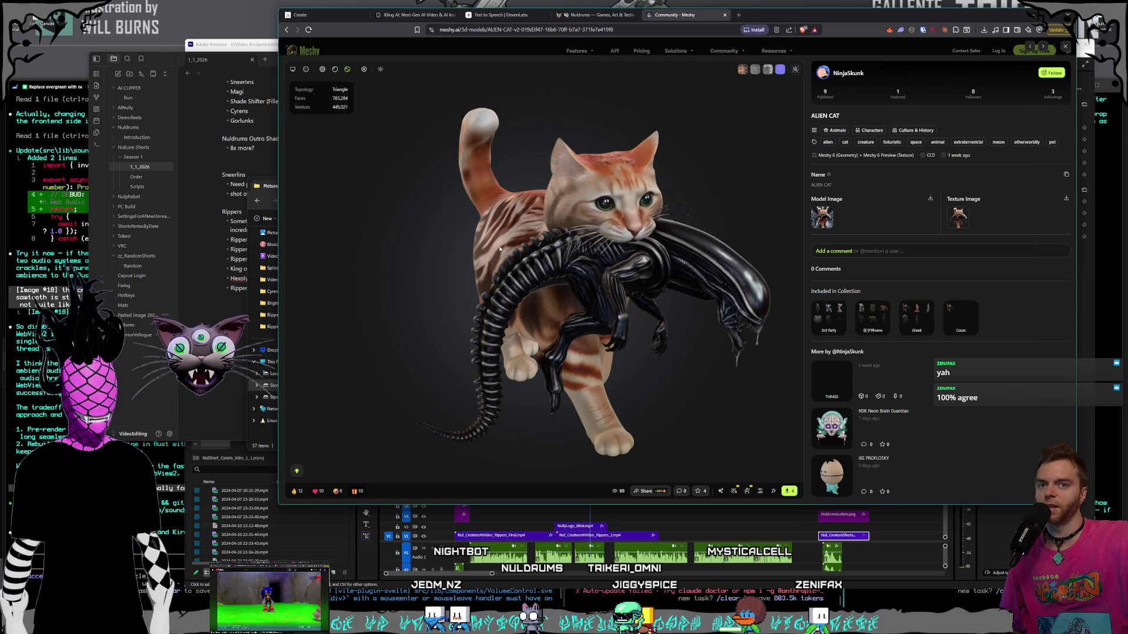
mouse_move(421, 204)
left_mouse_down()
mouse_move(582, 250)
mouse_move(649, 261)
mouse_move(560, 225)
mouse_move(665, 244)
mouse_move(526, 222)
left_mouse_up()
- Zoom in and out on the alien cat model and orbit it to its rear
scroll(527, 236, "up", 2)
scroll(558, 223, "up", 5)
scroll(523, 222, "down", 5)
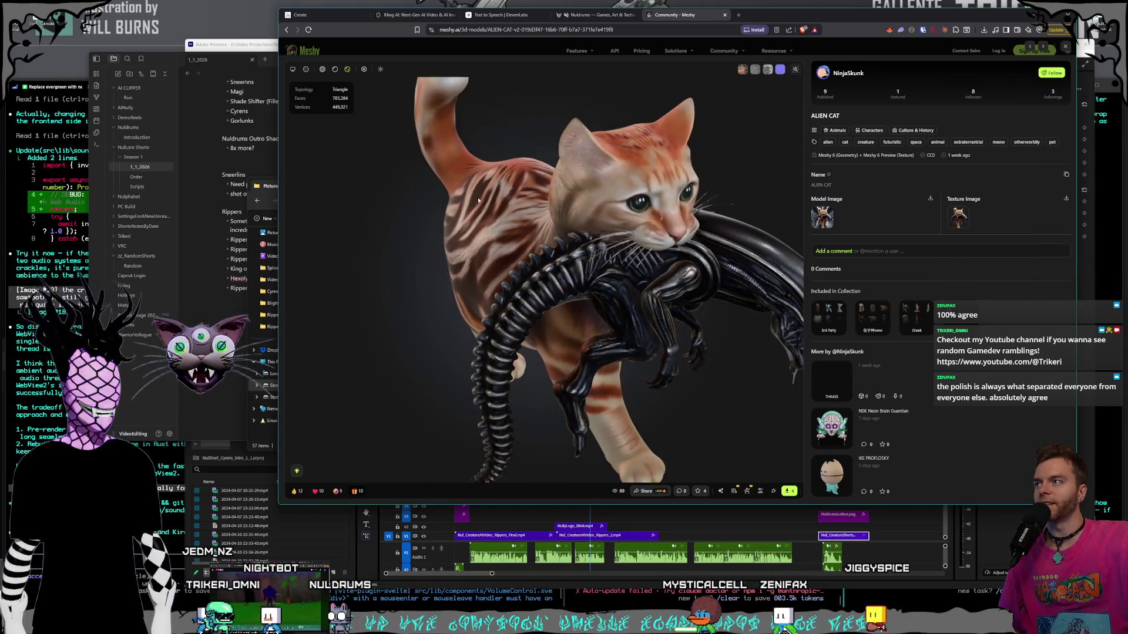
scroll(523, 221, "down", 3)
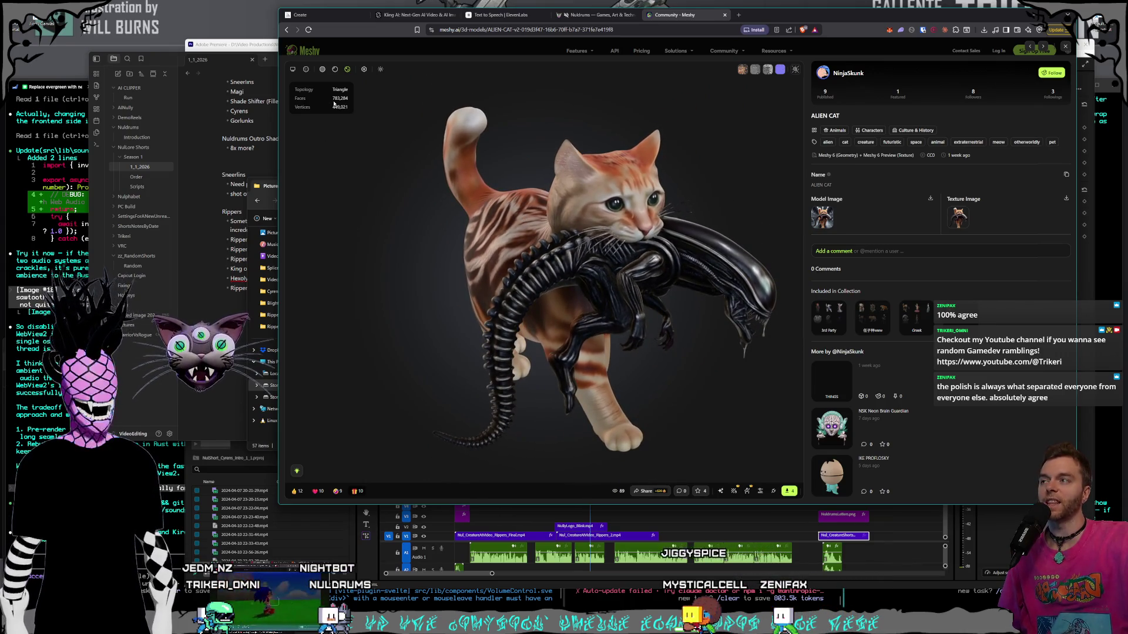
mouse_move(524, 176)
left_mouse_down()
mouse_move(602, 197)
mouse_move(561, 213)
left_mouse_up()
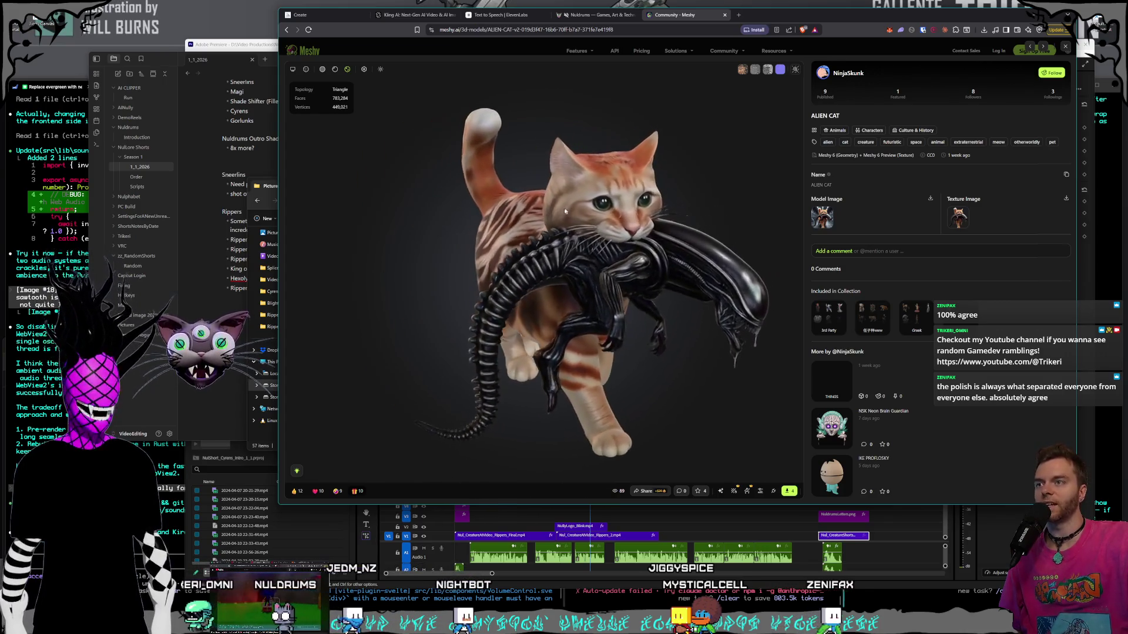
- Turn the cat to three-quarter and left-side views, then return to the Community gallery
scroll(558, 211, "up", 5)
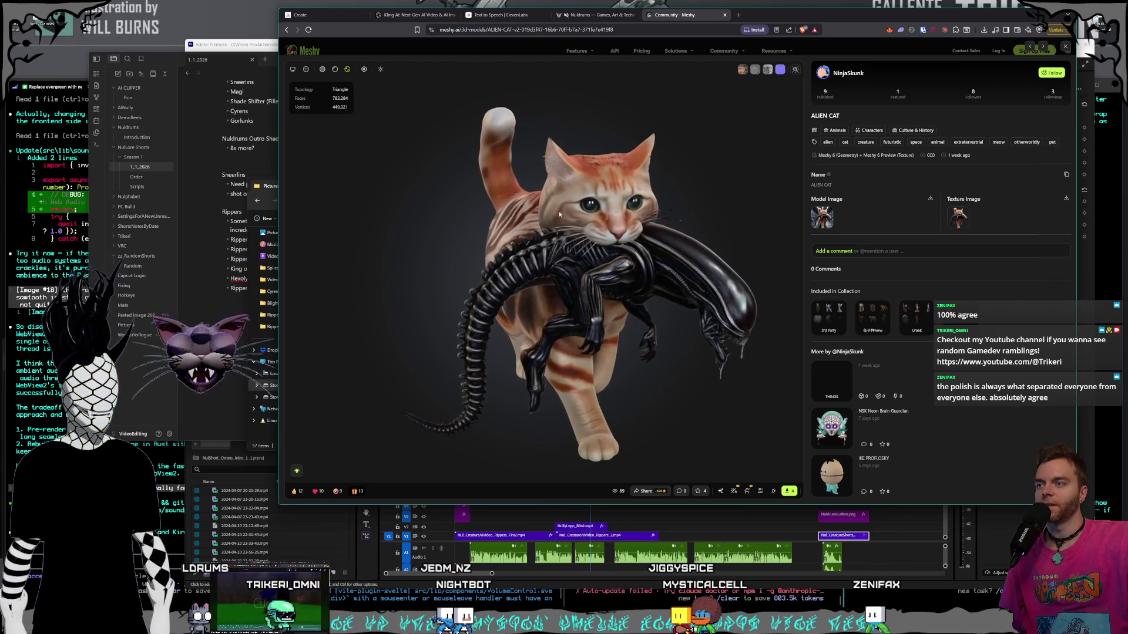
scroll(545, 218, "down", 2)
mouse_move(548, 215)
left_mouse_down()
mouse_move(529, 220)
mouse_move(614, 199)
left_mouse_up()
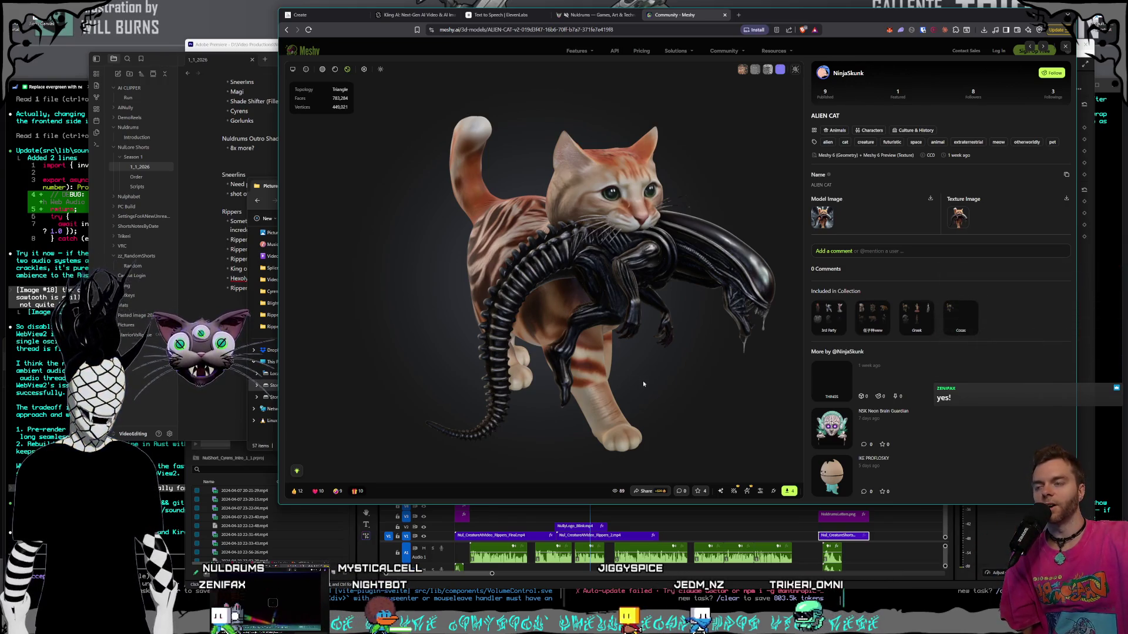
left_click_drag(642, 380, 686, 370)
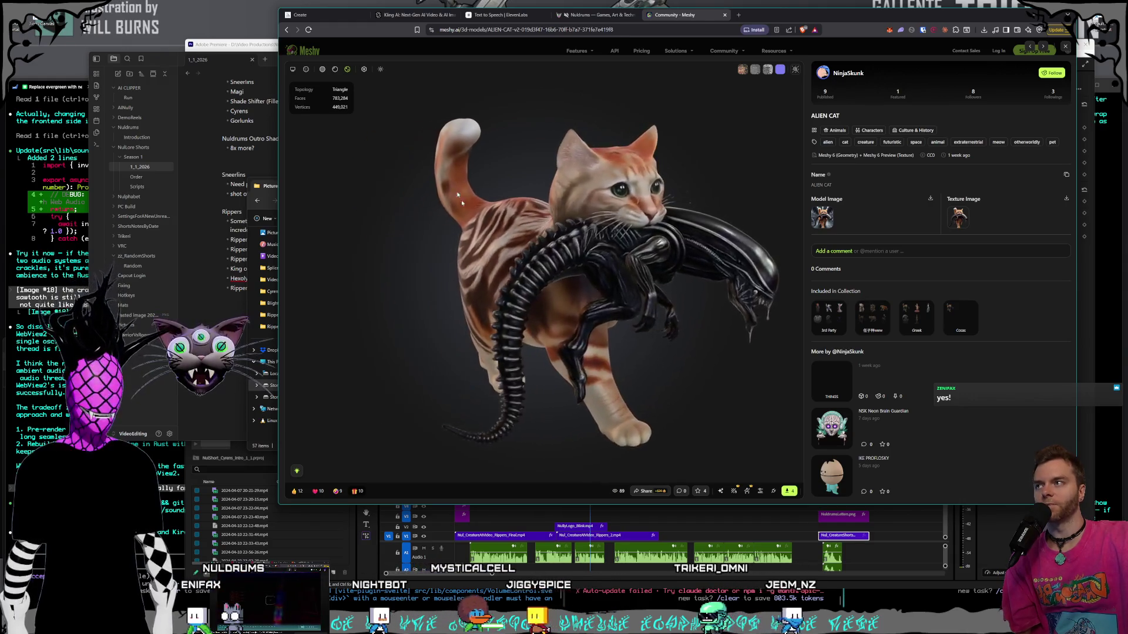
left_click(1065, 46)
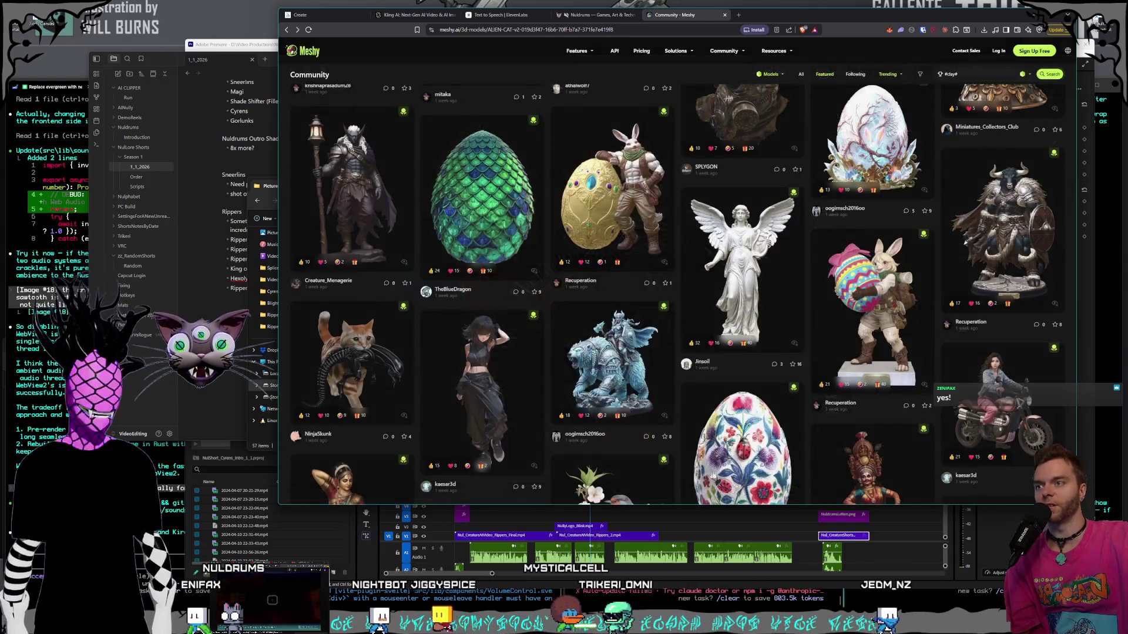
- Browse down through the Meshy Community grid of eggs, creatures and character models
scroll(732, 265, "down", 5)
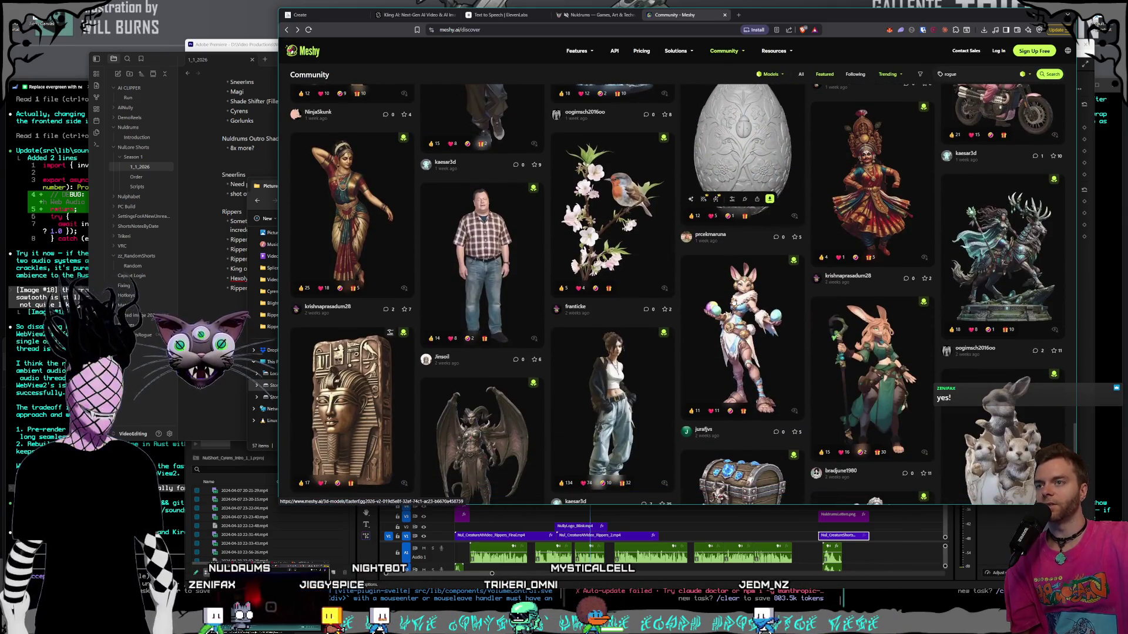
scroll(685, 199, "down", 3)
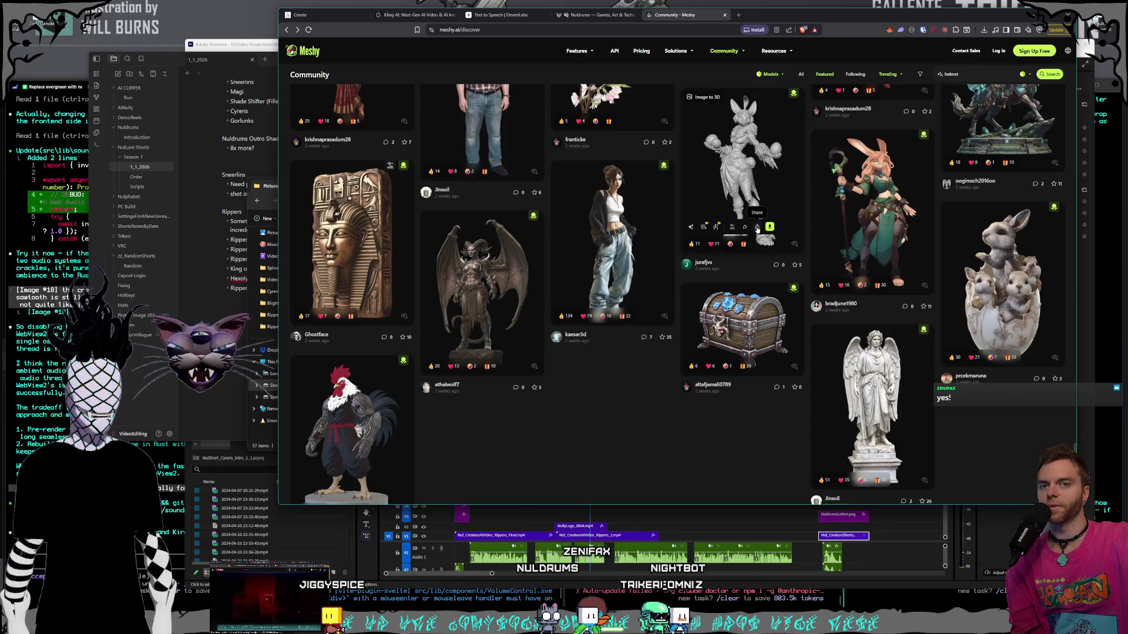
scroll(763, 258, "down", 1)
scroll(773, 294, "up", 4)
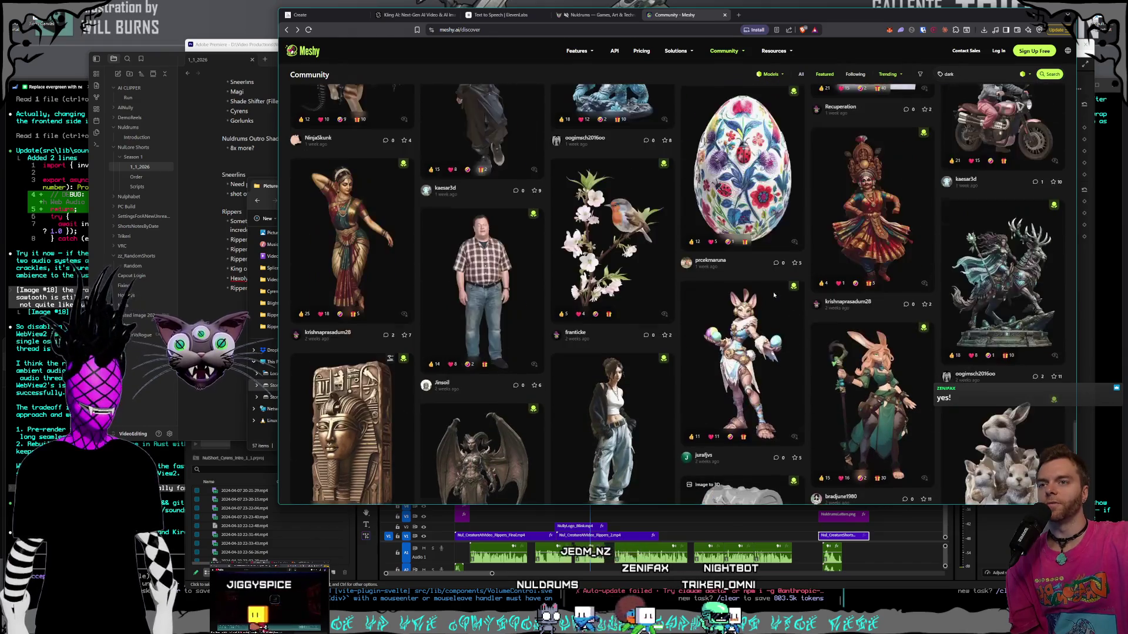
scroll(787, 291, "down", 3)
scroll(873, 268, "down", 3)
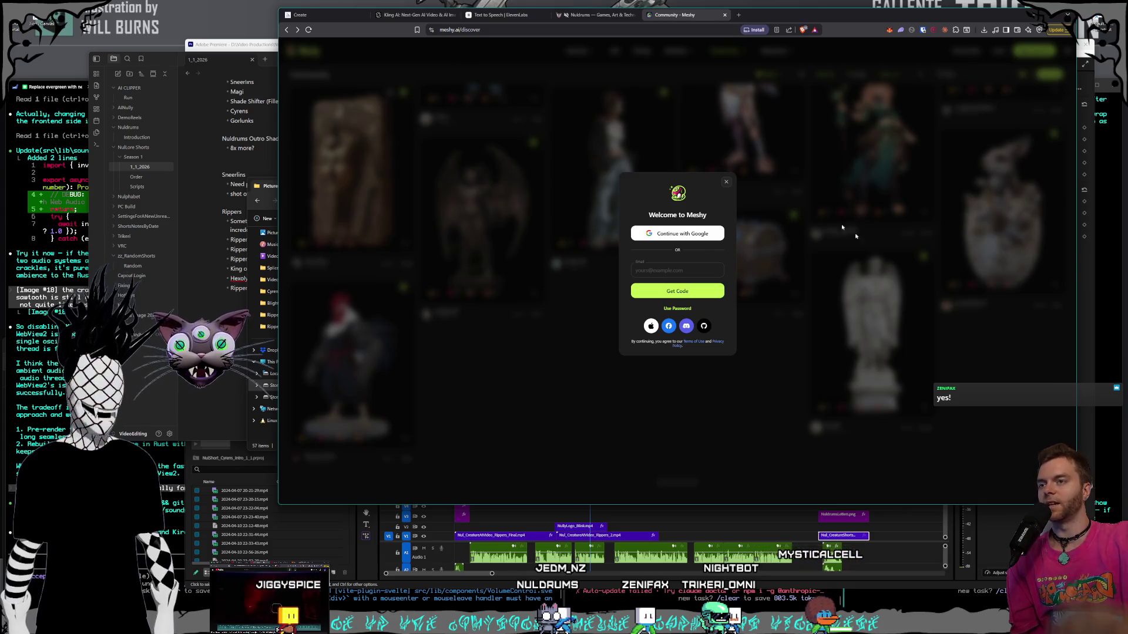
- Dismiss the Welcome to Meshy sign-in prompt and close the Meshy community page
left_click(725, 182)
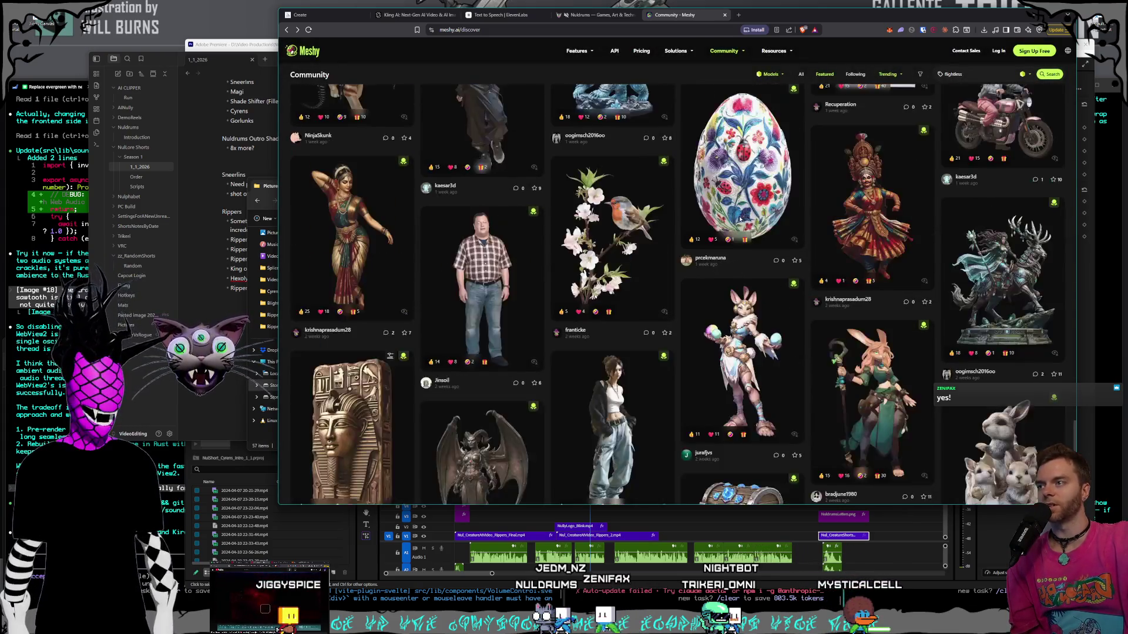
scroll(740, 225, "up", 15)
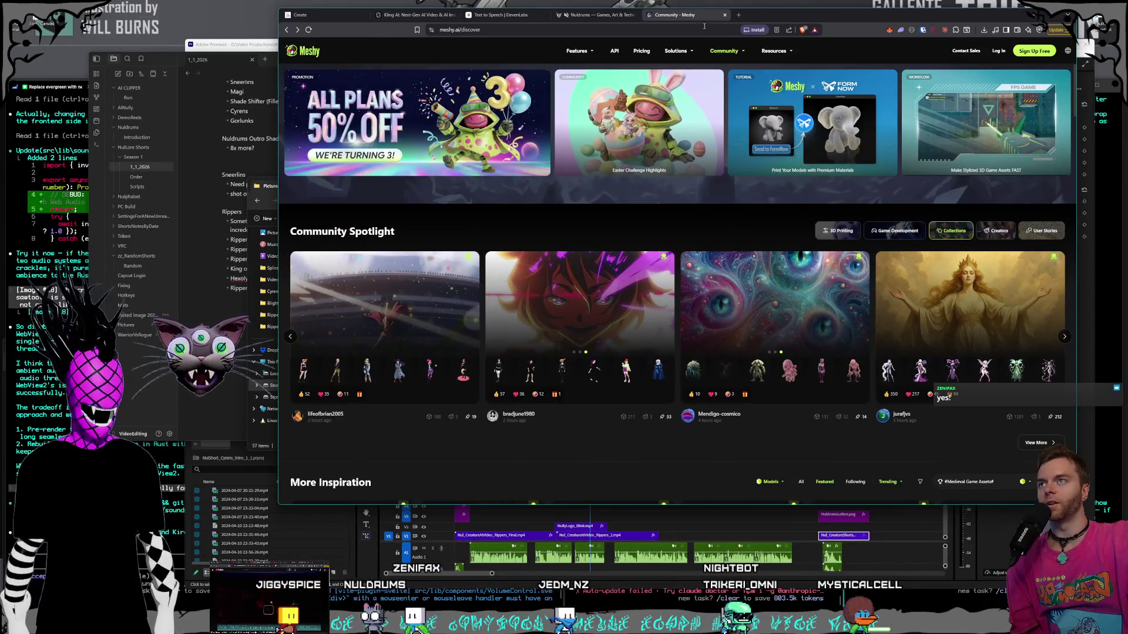
left_click(724, 15)
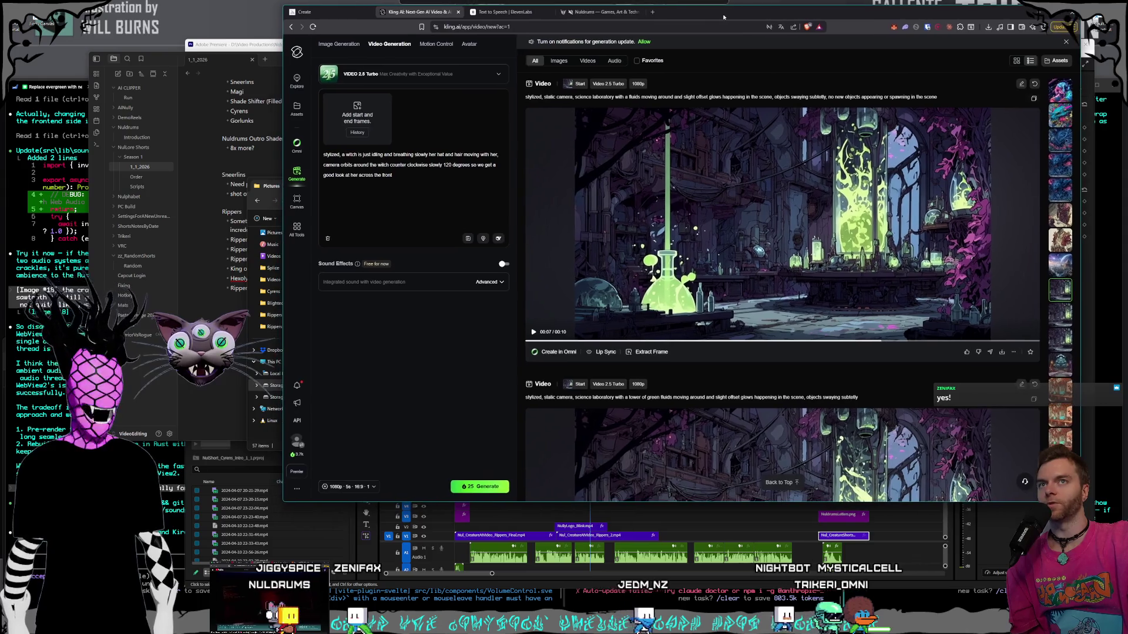
- Bring the NulLore Shorts Obsidian notes with Rippers shot ideas forward, then return to Kling AI
left_click_drag(724, 17, 722, 18)
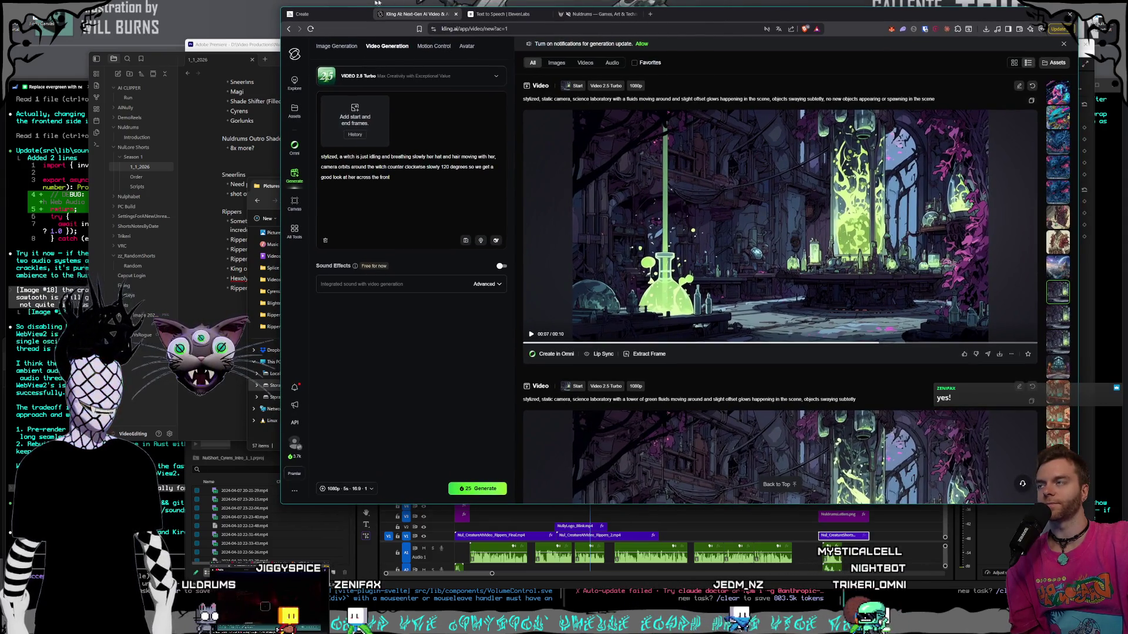
left_click(254, 86)
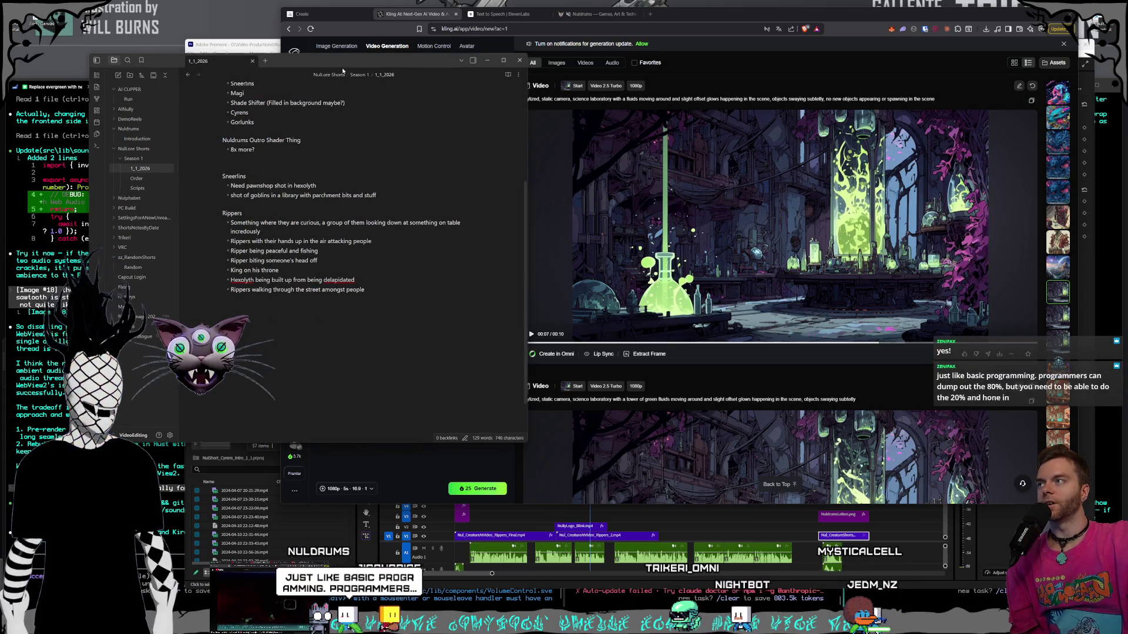
left_click_drag(224, 30, 194, 22)
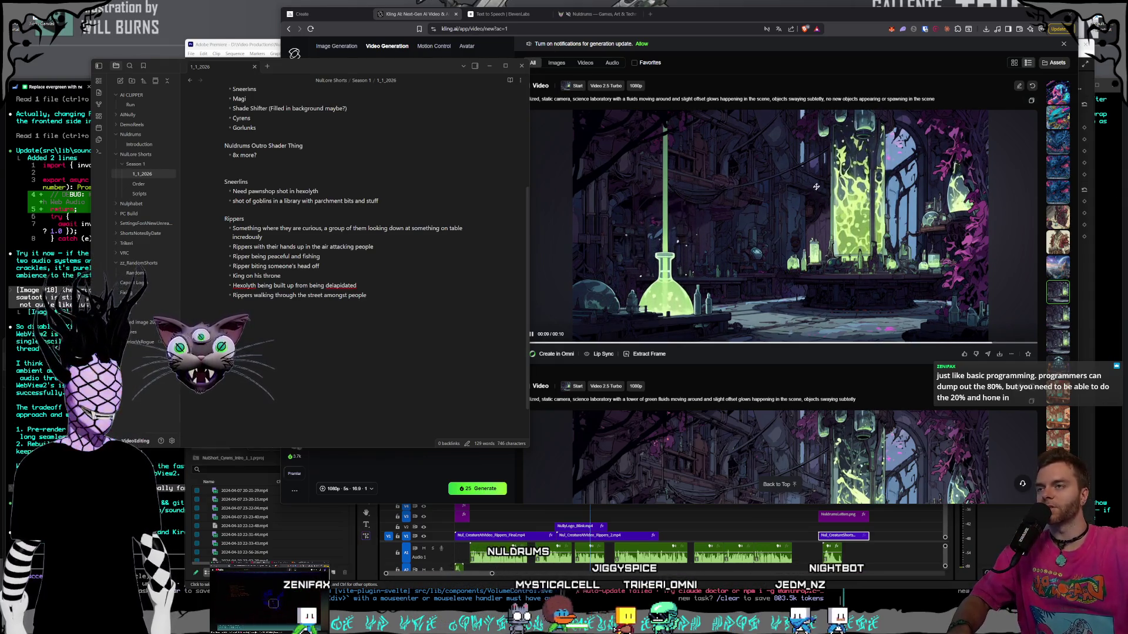
left_click(738, 32)
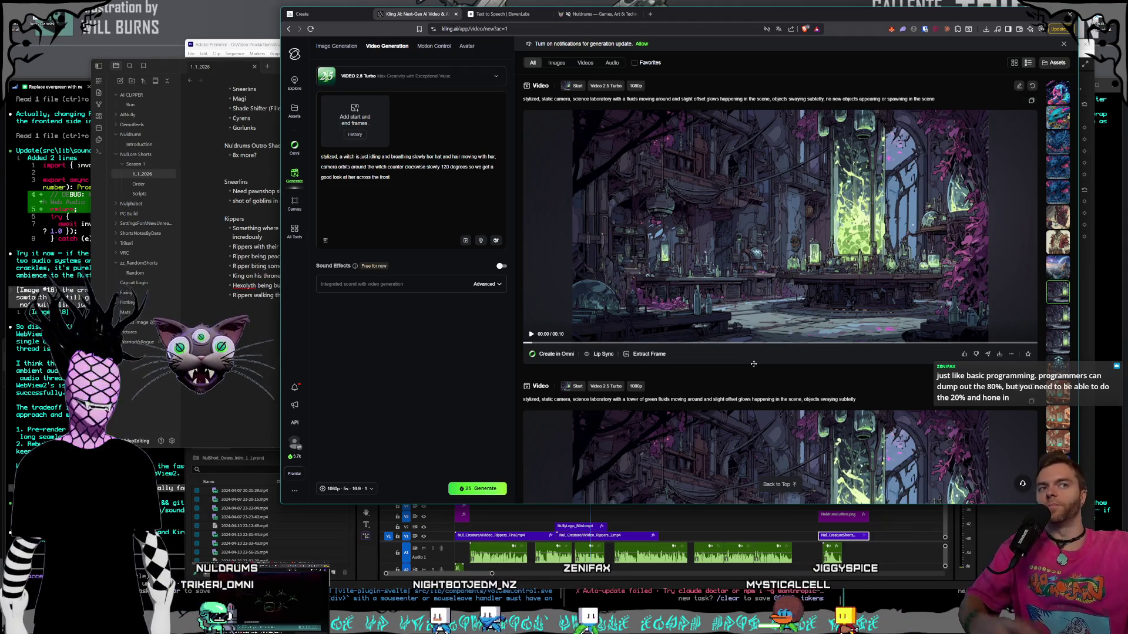
- Review the older lizard and witch videos in Kling's history, then switch to the Midjourney creature images
mouse_move(893, 257)
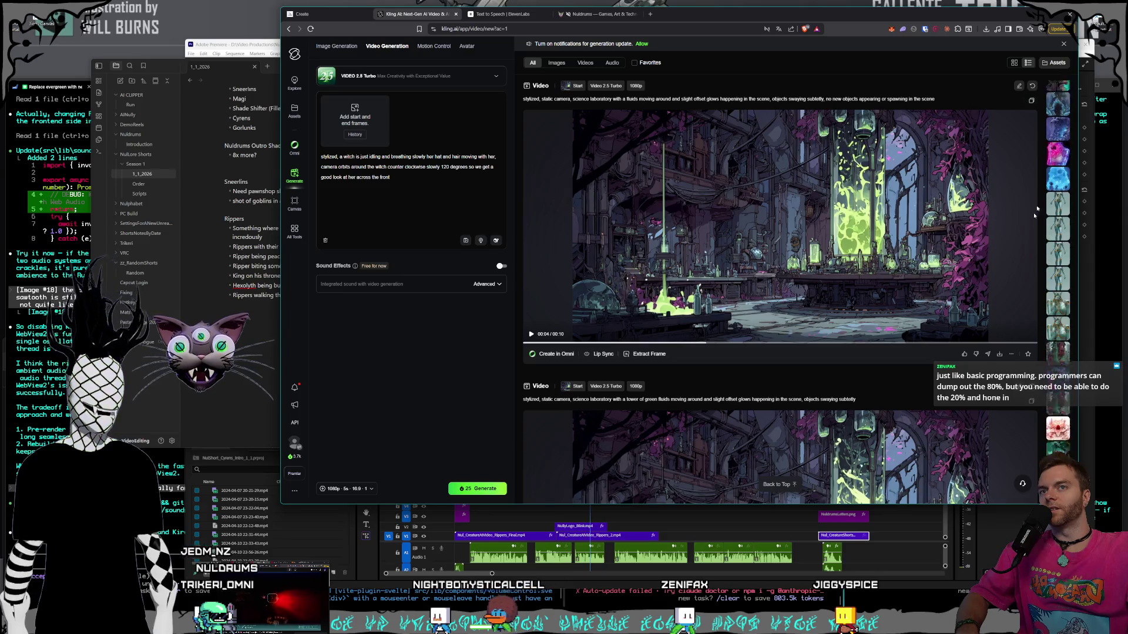
left_click(1053, 189)
scroll(1066, 202, "down", 3)
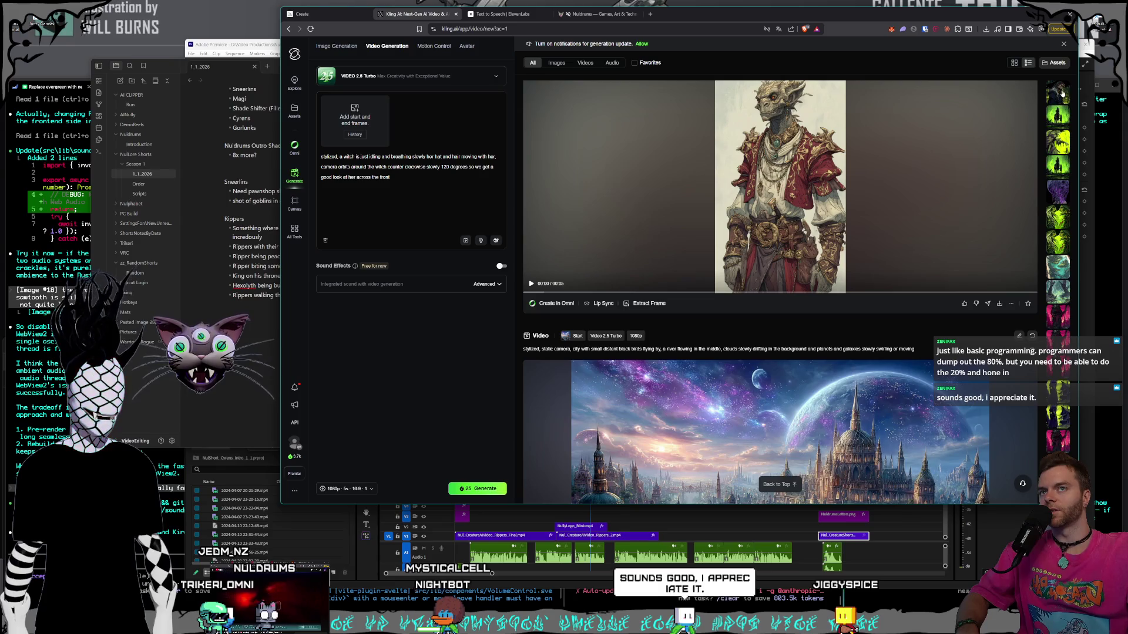
left_click(1062, 93)
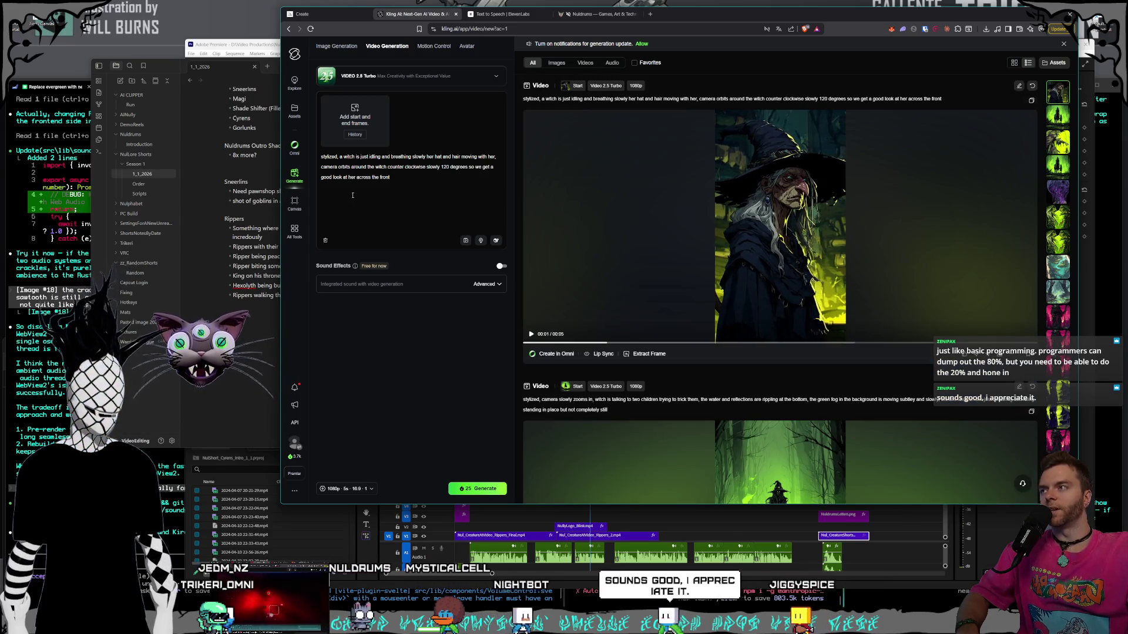
left_click(302, 13)
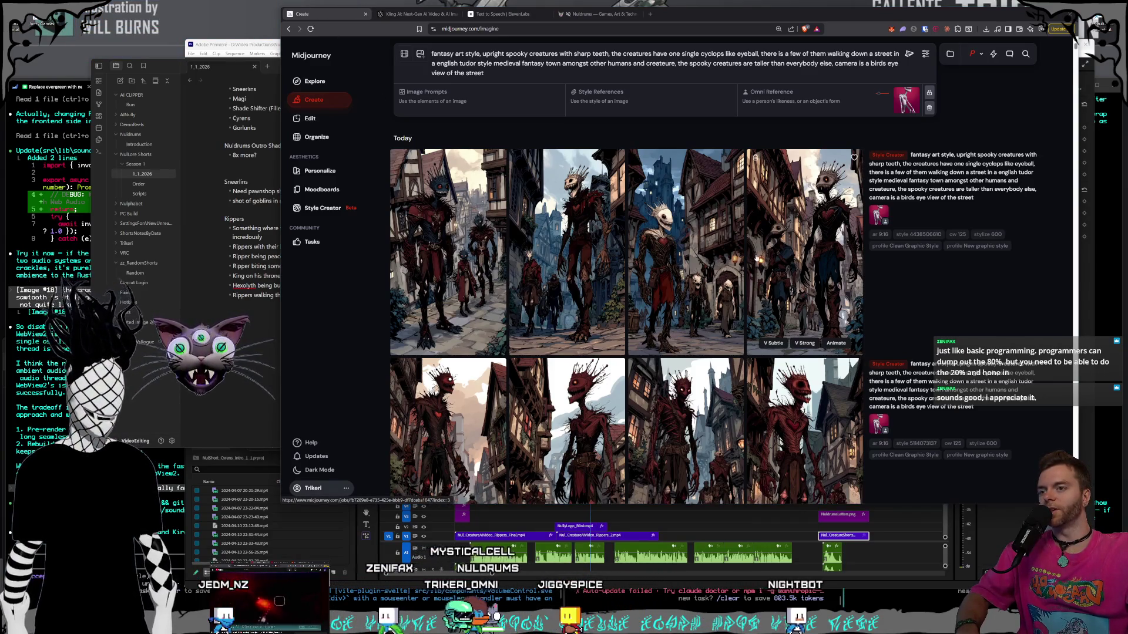
scroll(768, 257, "down", 2)
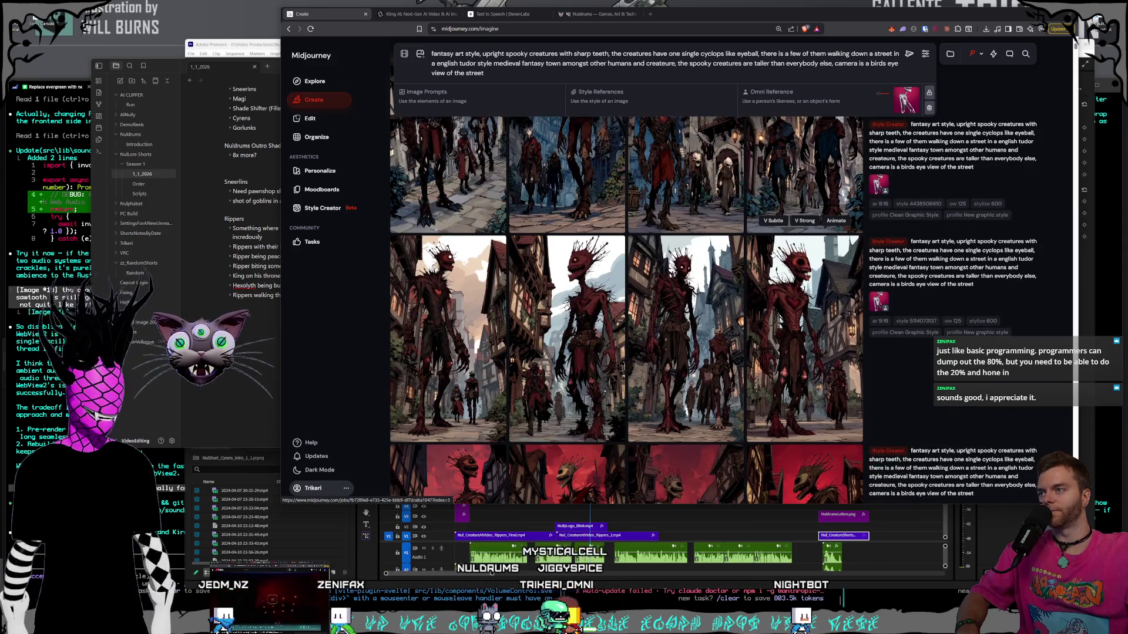
scroll(772, 253, "down", 1)
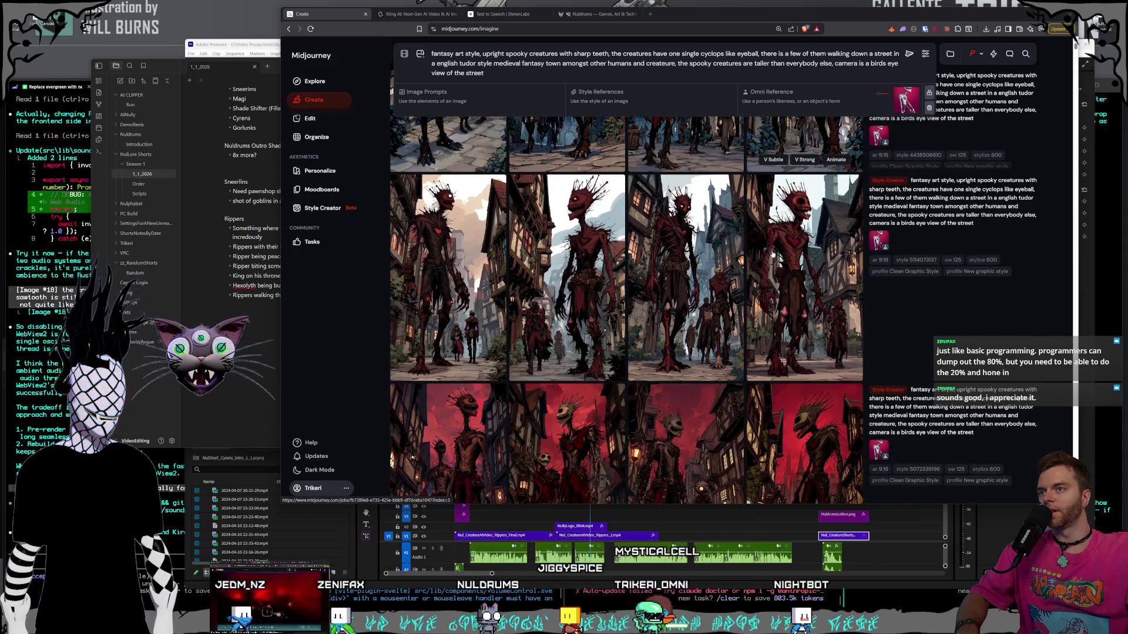
scroll(772, 254, "down", 4)
scroll(765, 265, "up", 1)
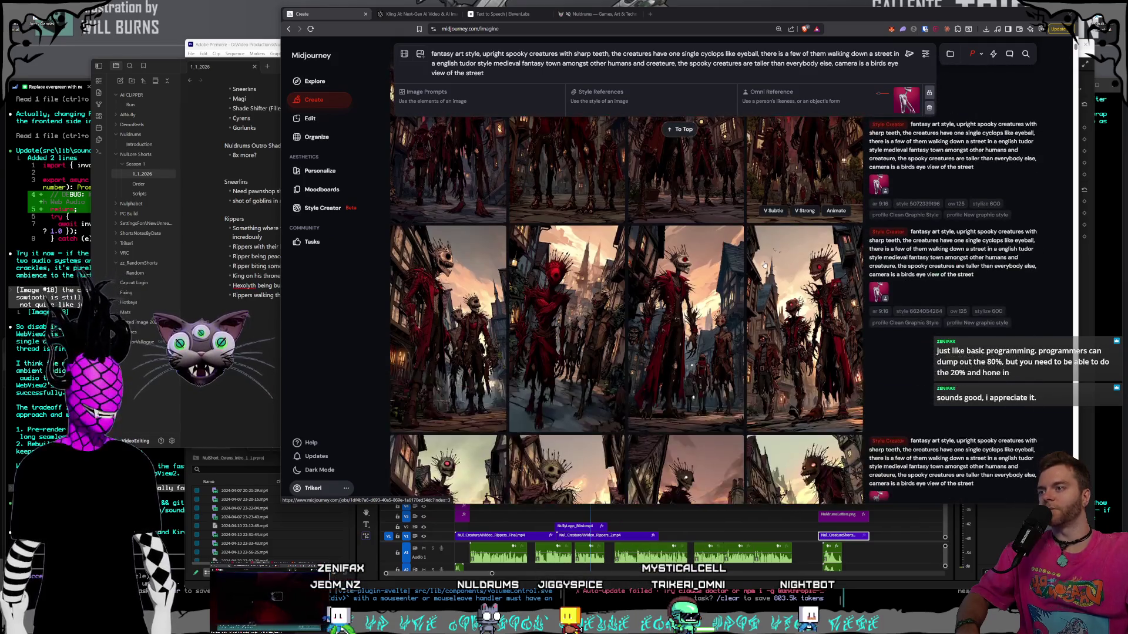
scroll(765, 265, "up", 3)
scroll(764, 265, "up", 2)
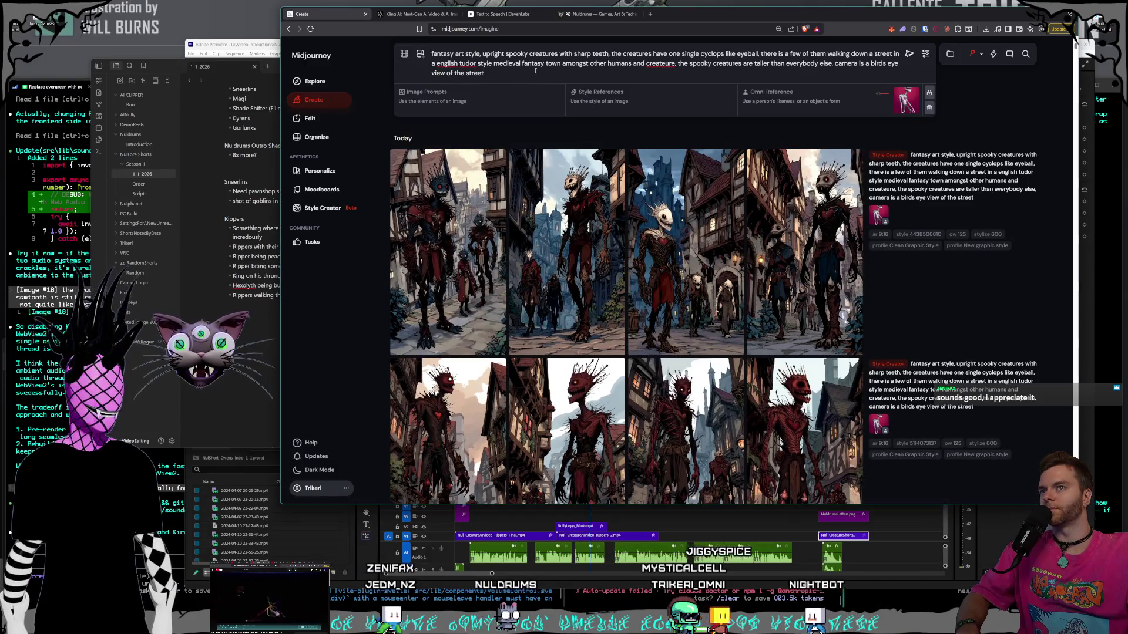
left_click(559, 66)
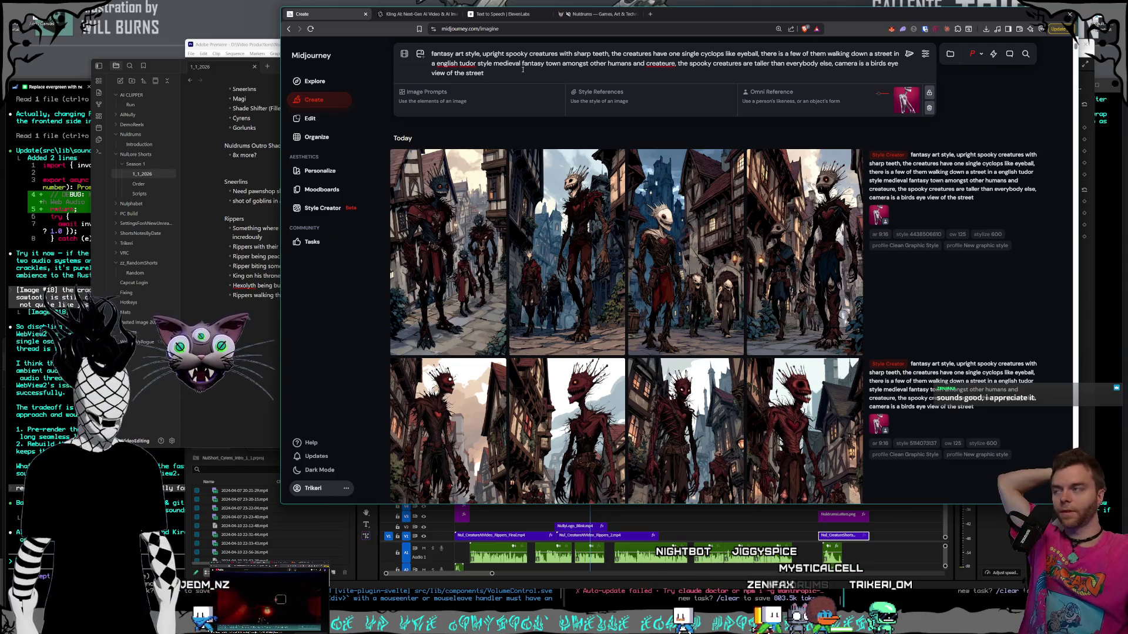
- Change the prompt ending to 'biting a human's head off in an alley way street corner' and submit
left_click_drag(745, 52, 759, 54)
key("BackSpace")
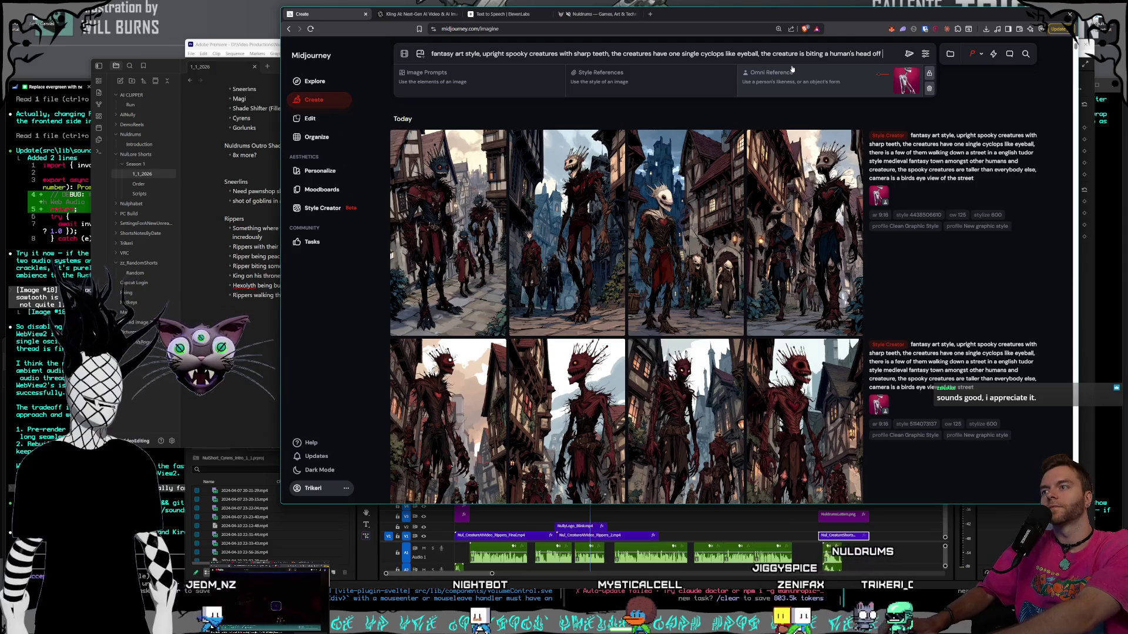
type("alley s")
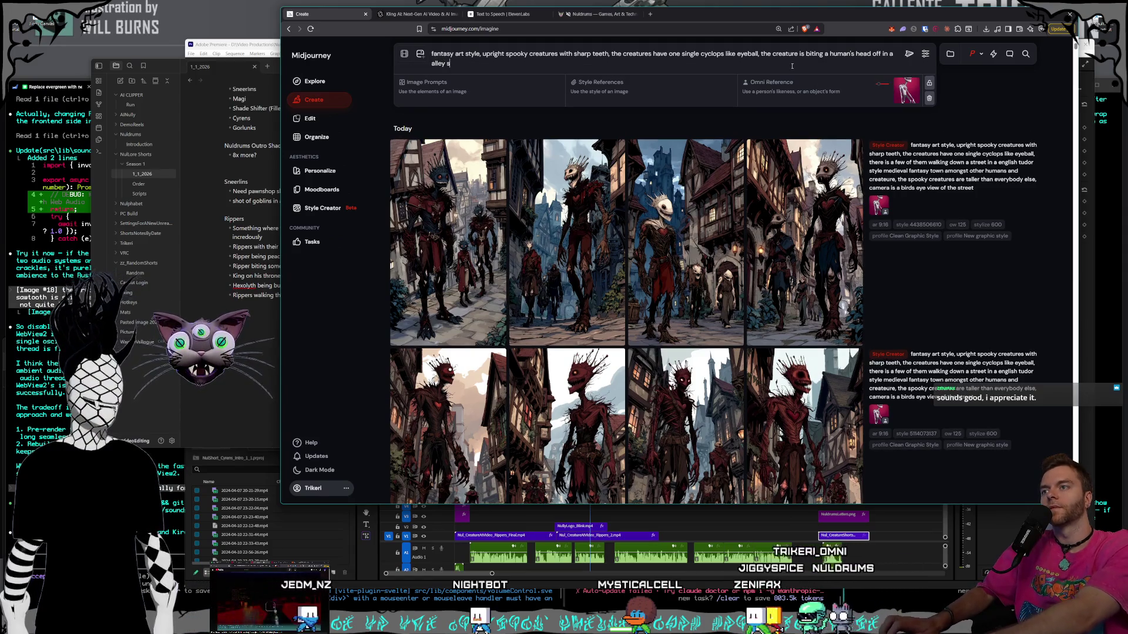
type("corner")
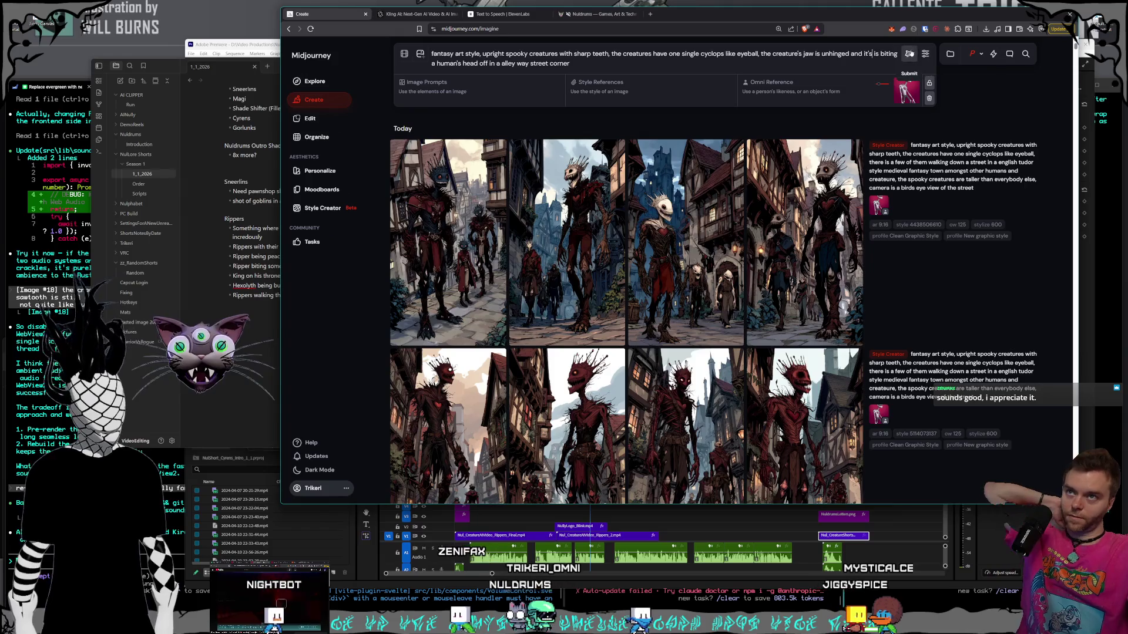
left_click(908, 55)
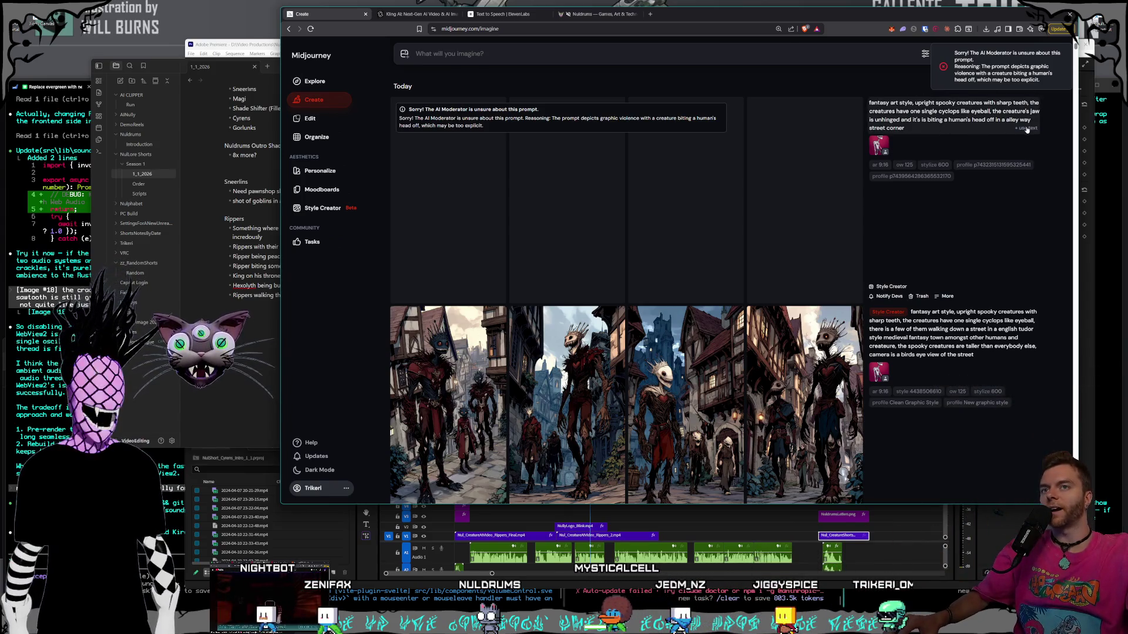
- Reuse the rejected prompt and set the pink creature image as the Omni Reference
left_click(1026, 128)
left_click(397, 54)
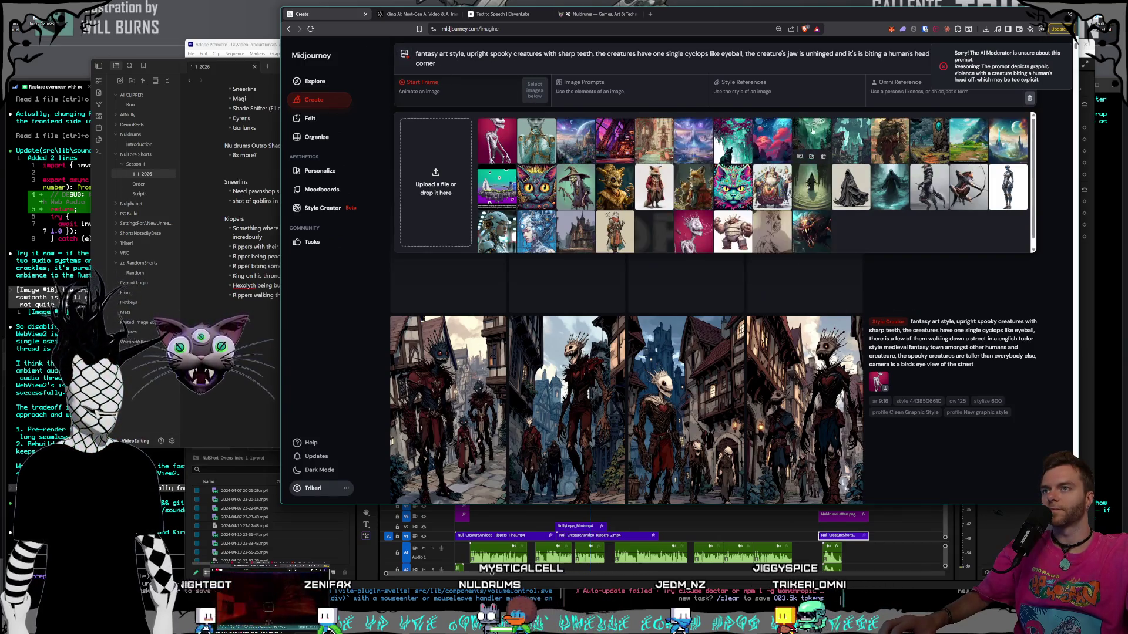
mouse_move(692, 235)
left_mouse_down()
mouse_move(852, 176)
mouse_move(1006, 94)
left_mouse_up()
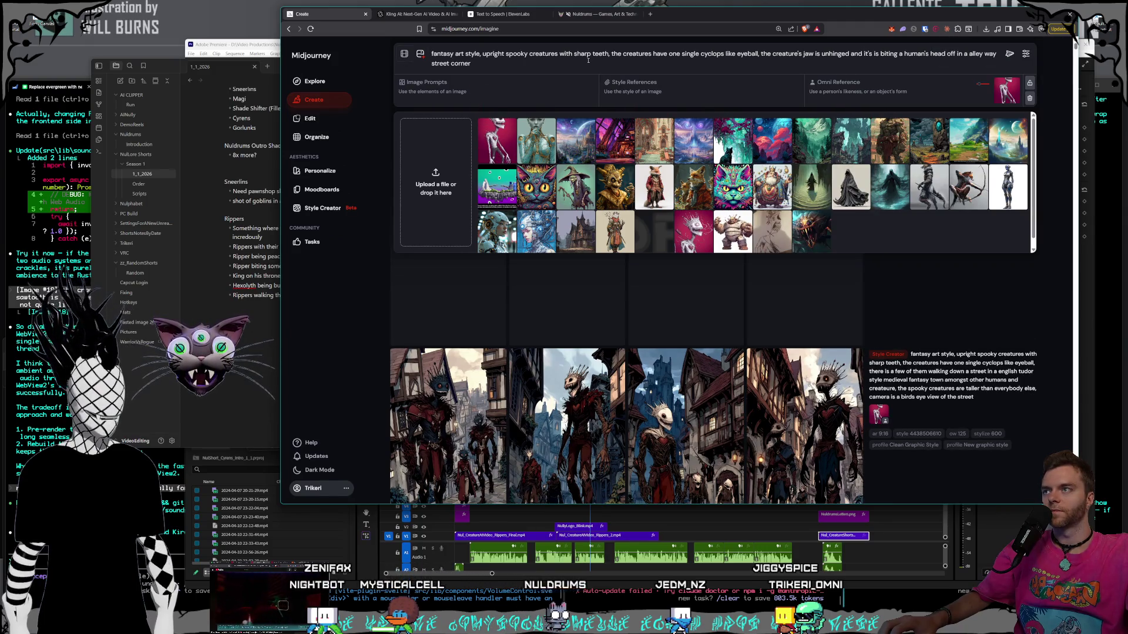
- Replace the head-biting text with 'about to attack a human in an alleyway' and submit
left_click_drag(863, 60, 877, 54)
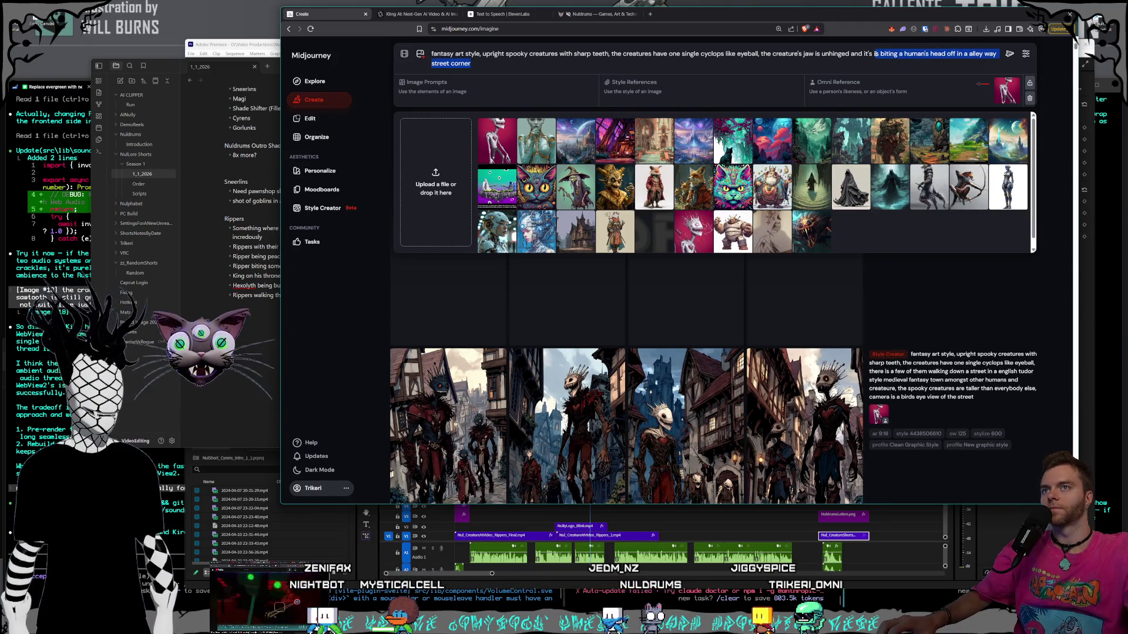
key("BackSpace")
type("about to attack a hm")
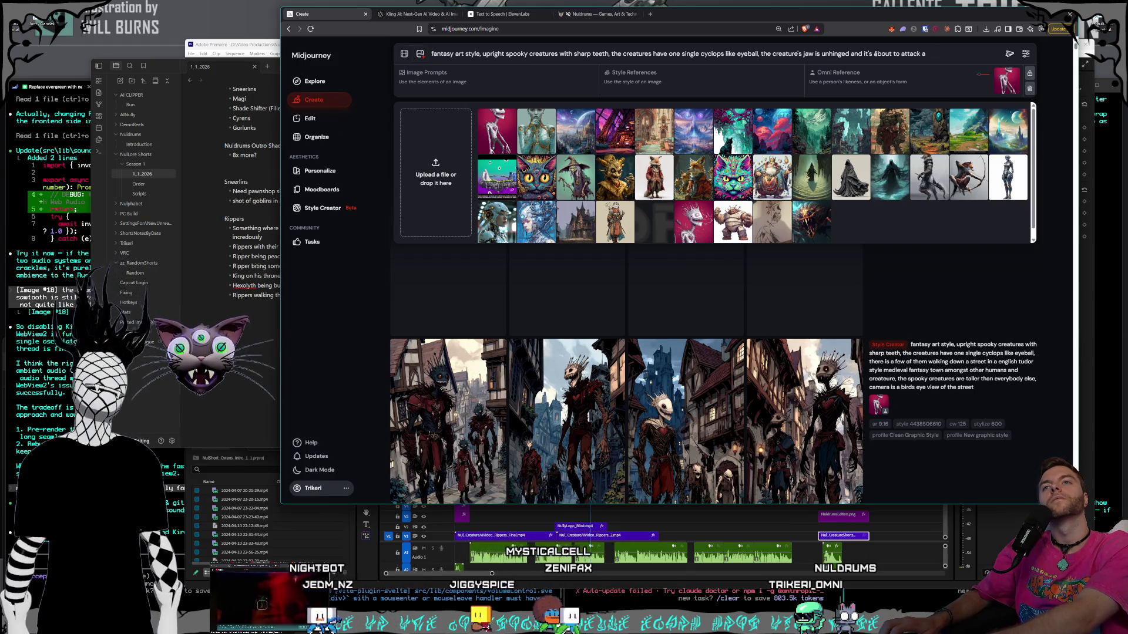
type("human in an e")
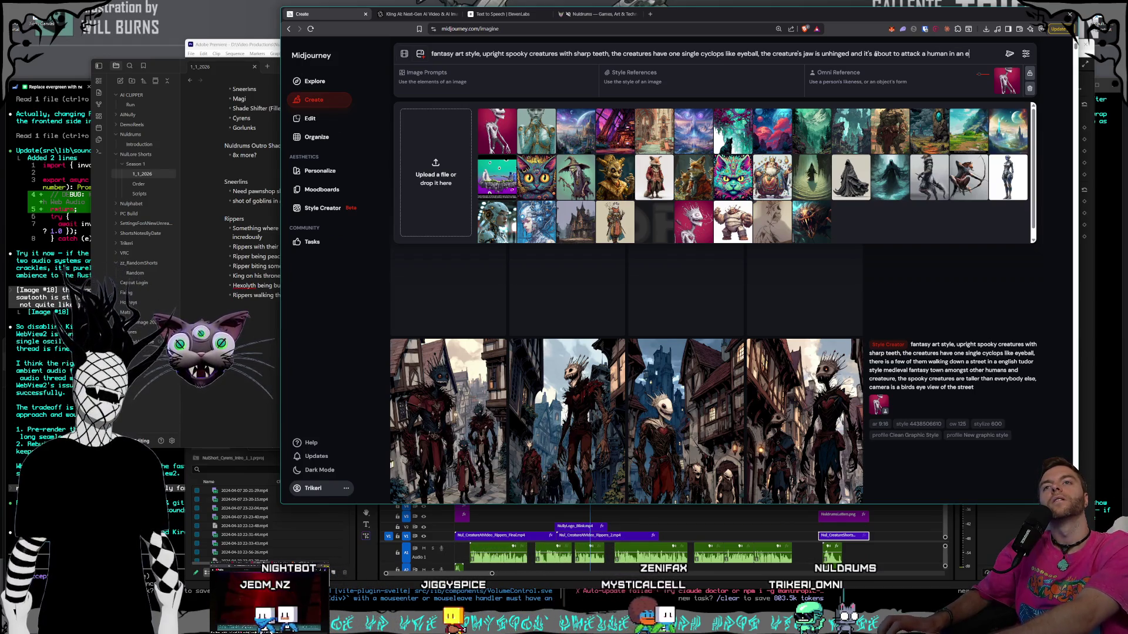
type(" alleyway st")
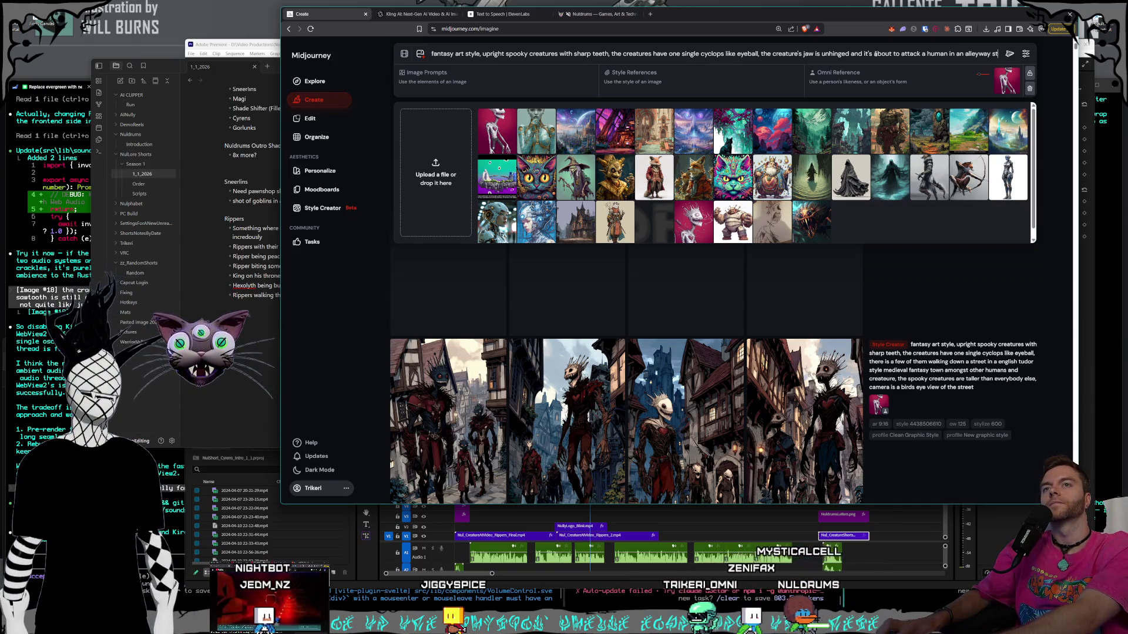
key("Return")
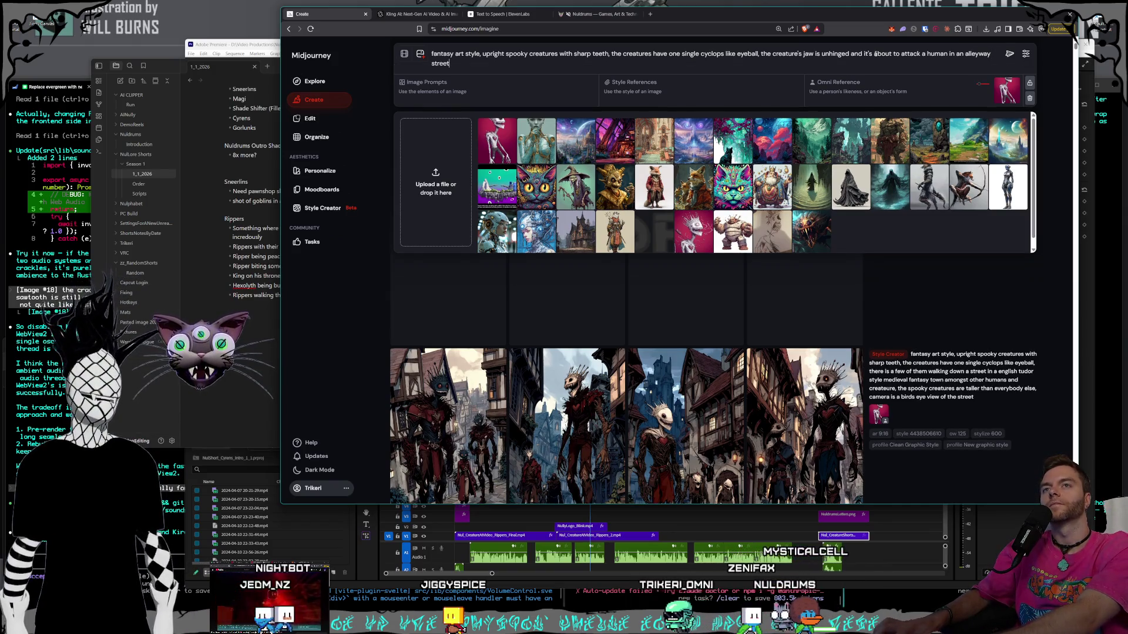
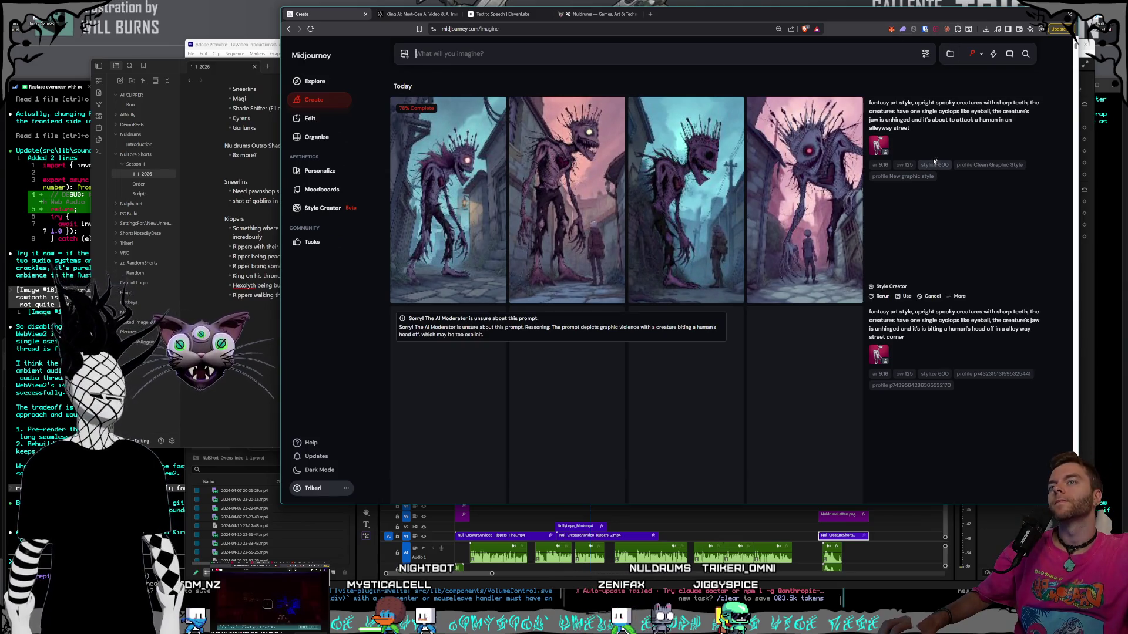
- Load the earlier cyclops creature prompt and trim it to end at 'one single cyclops like eyeball,'
left_click(1027, 128)
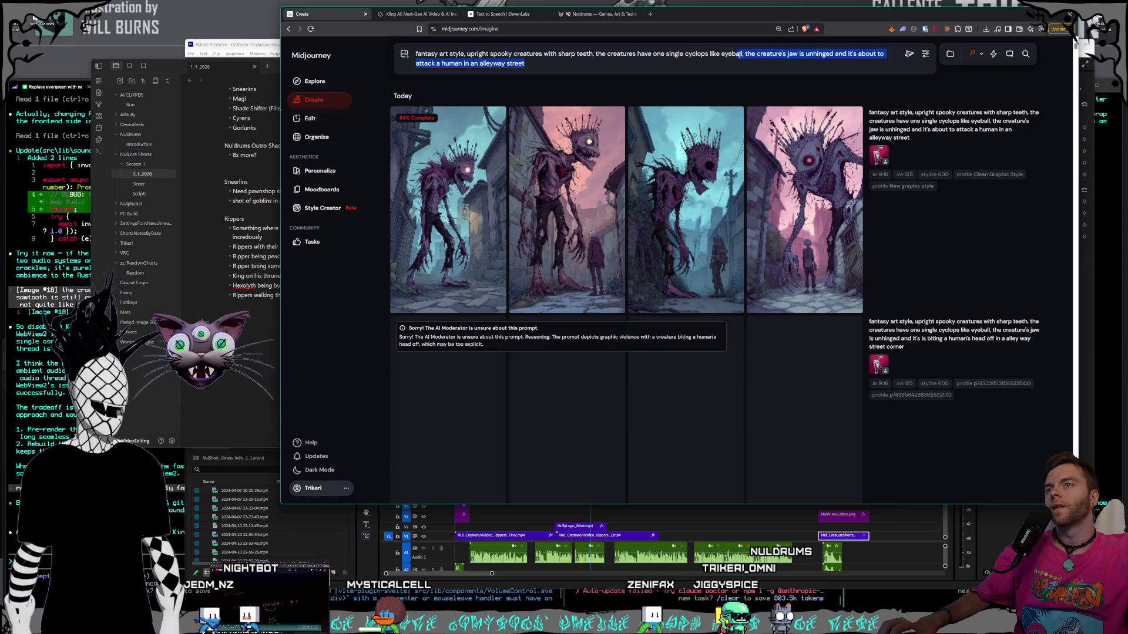
key("BackSpace")
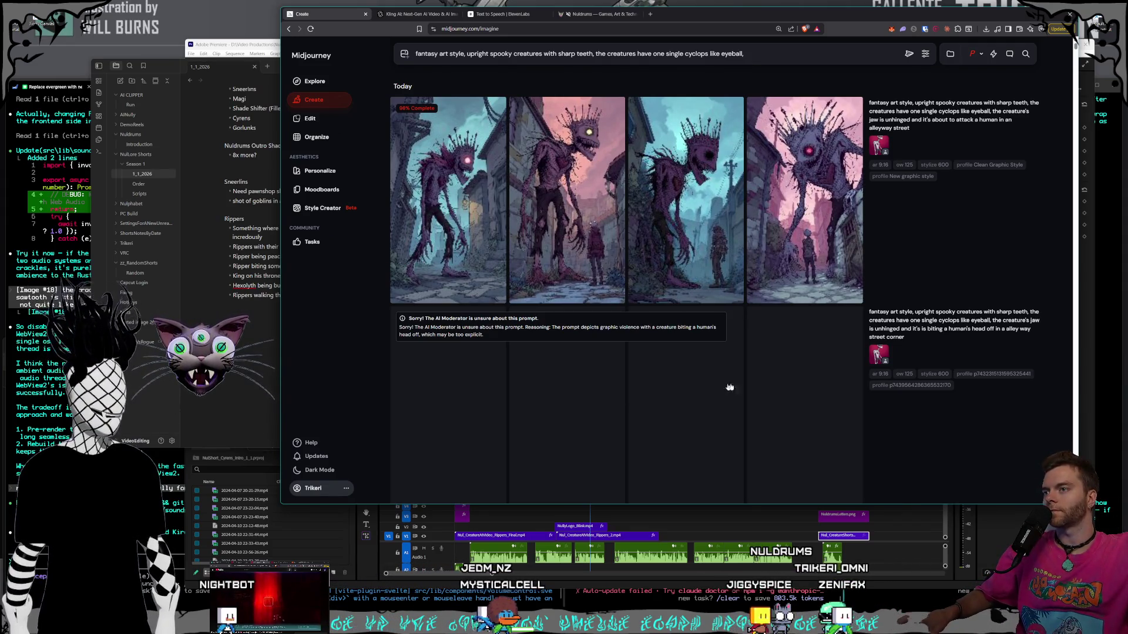
scroll(930, 370, "down", 6)
- Load the older crowned, swirling-eyed creature prompt ending 'and an arrow through his neck' into the prompt box
scroll(930, 370, "down", 5)
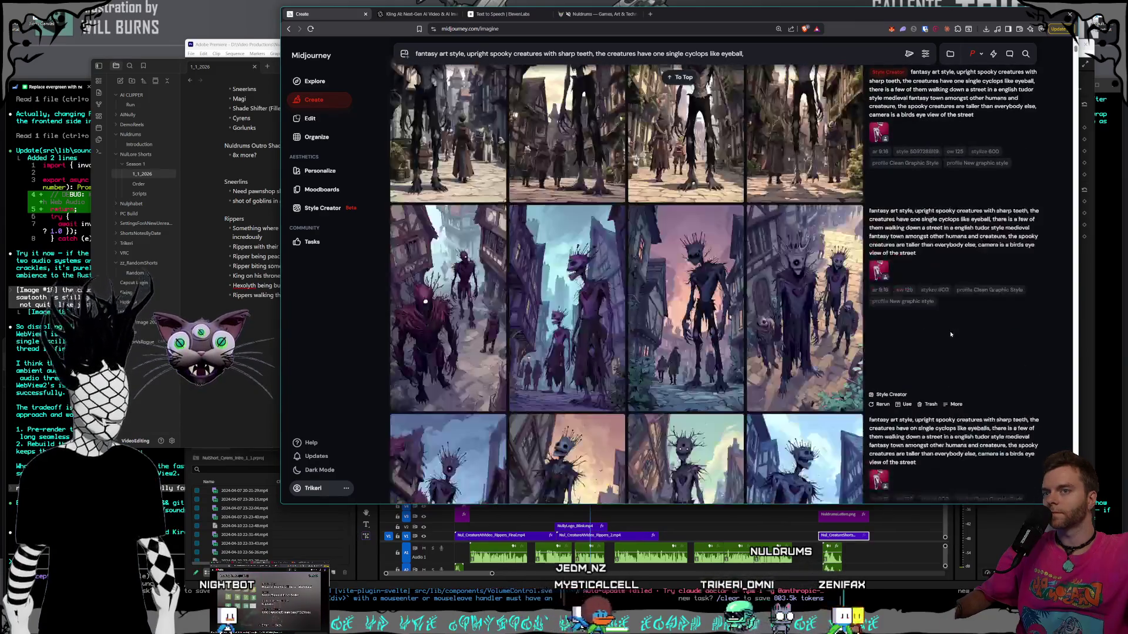
scroll(952, 334, "down", 3)
scroll(951, 334, "down", 15)
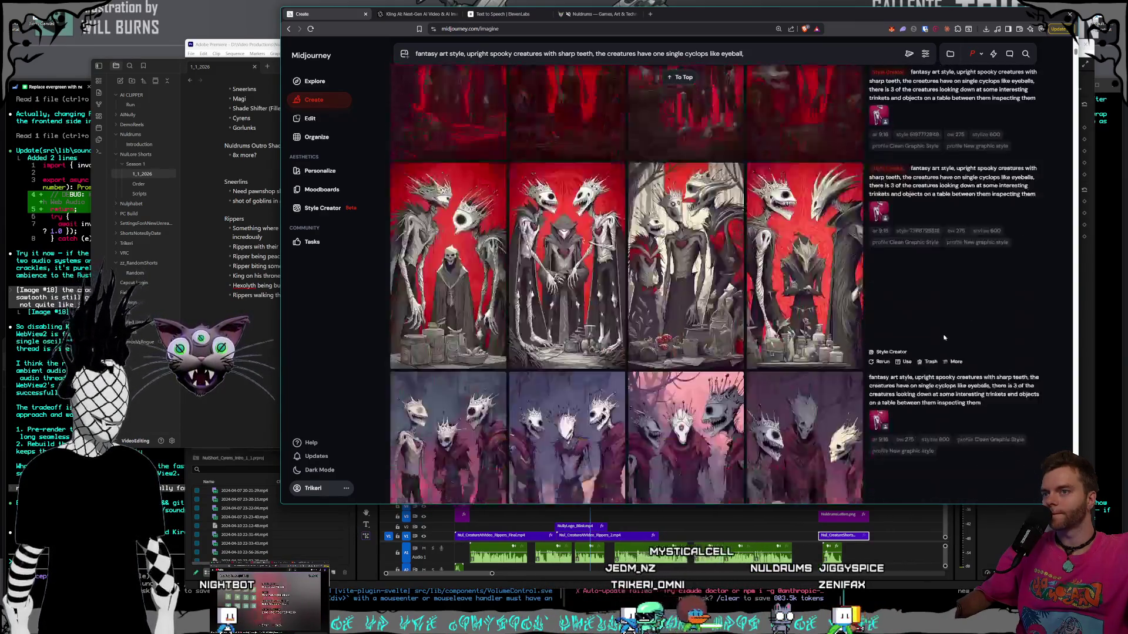
scroll(944, 341, "down", 15)
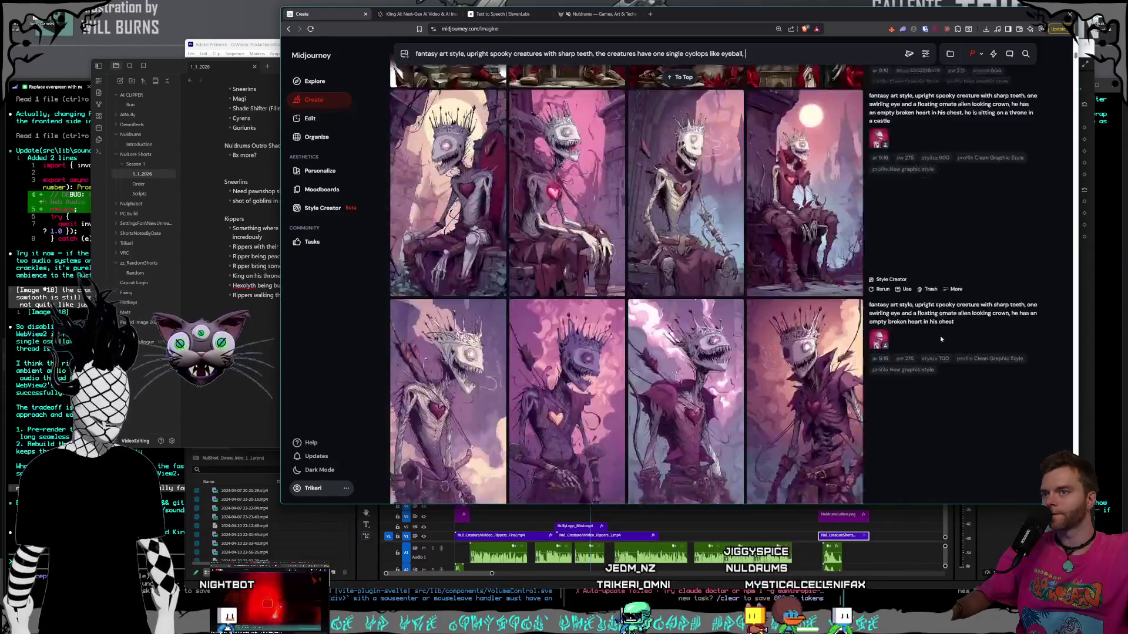
scroll(938, 340, "down", 3)
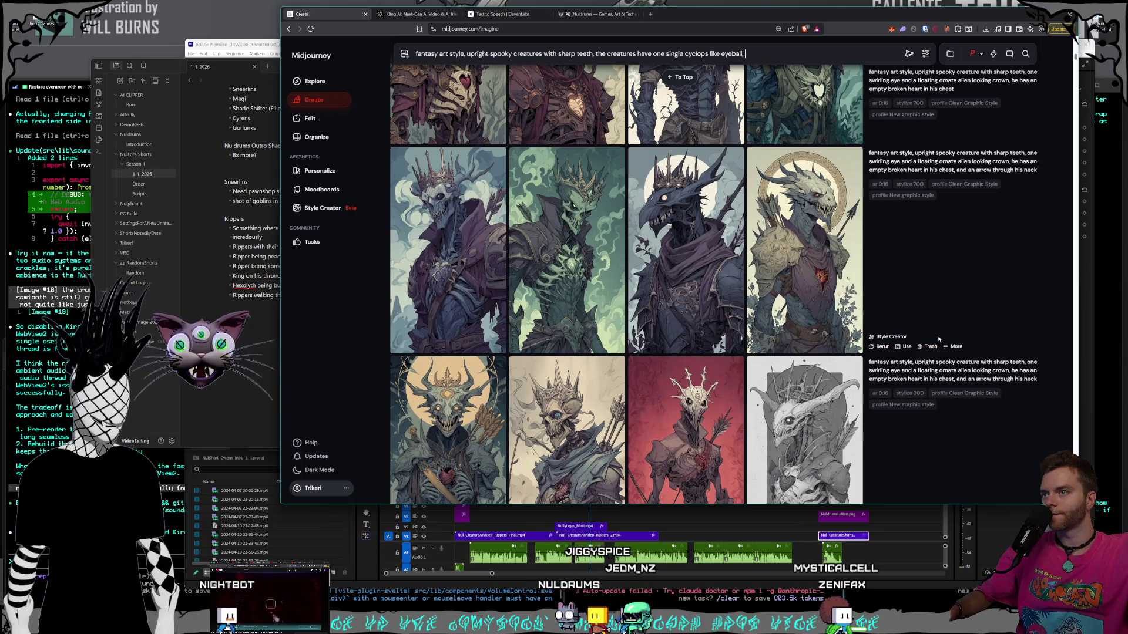
scroll(938, 339, "down", 2)
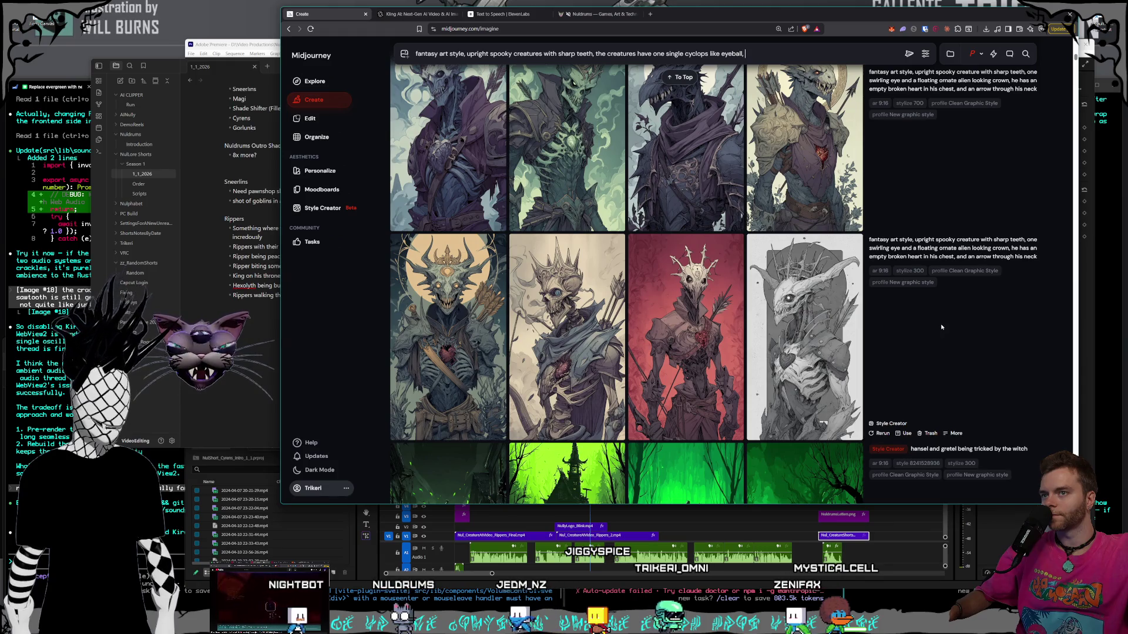
mouse_move(1024, 260)
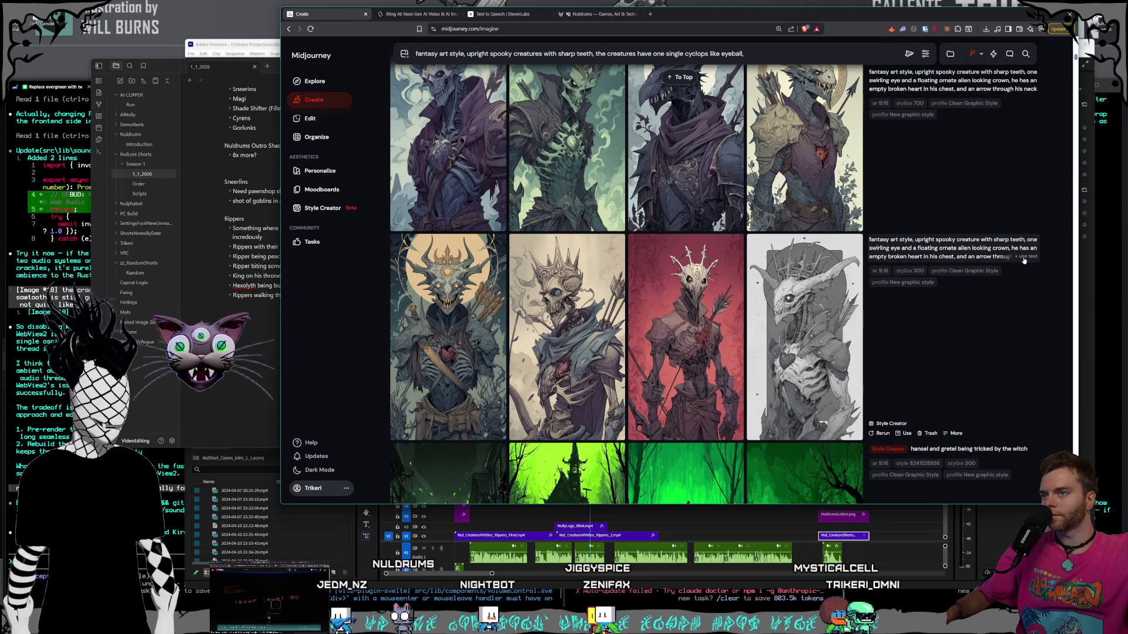
scroll(1024, 260, "down", 20)
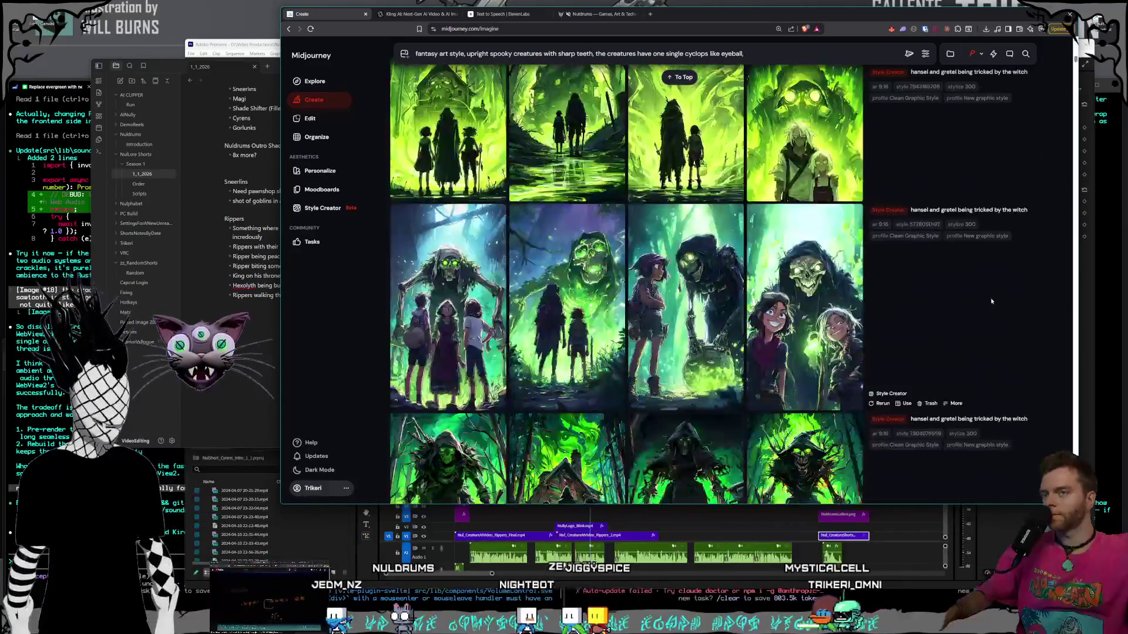
scroll(972, 312, "down", 15)
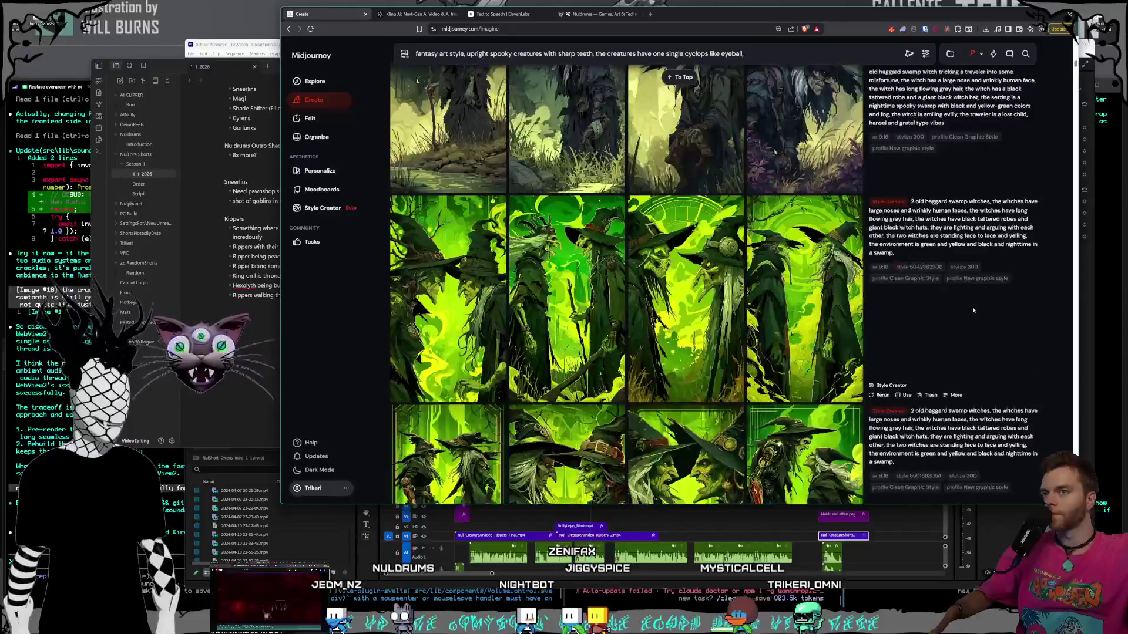
scroll(972, 312, "down", 15)
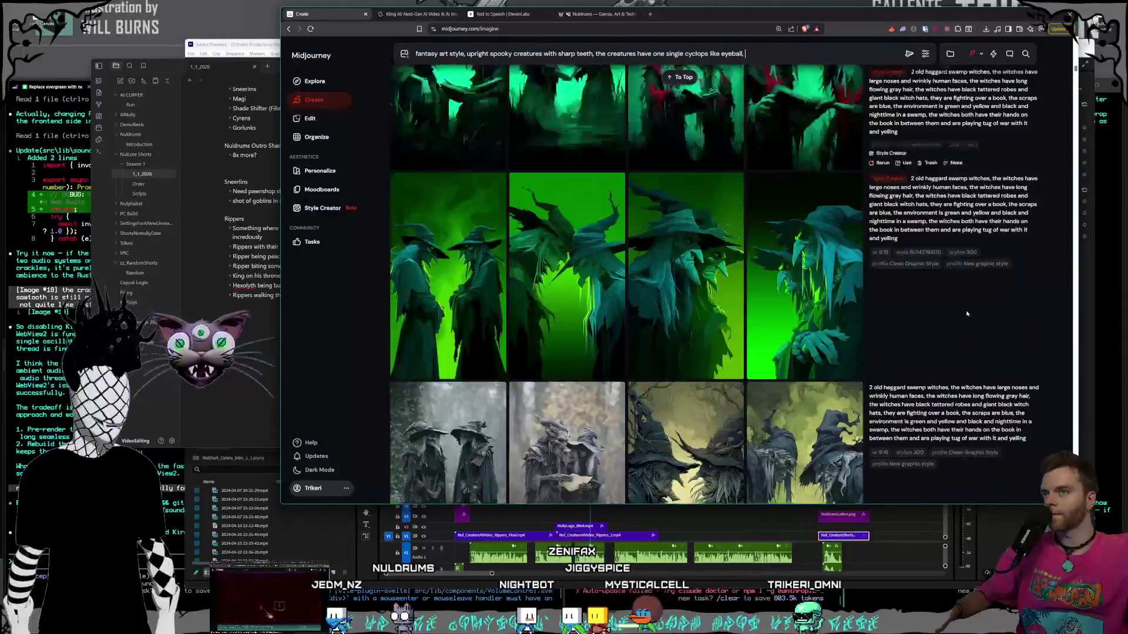
scroll(965, 315, "down", 15)
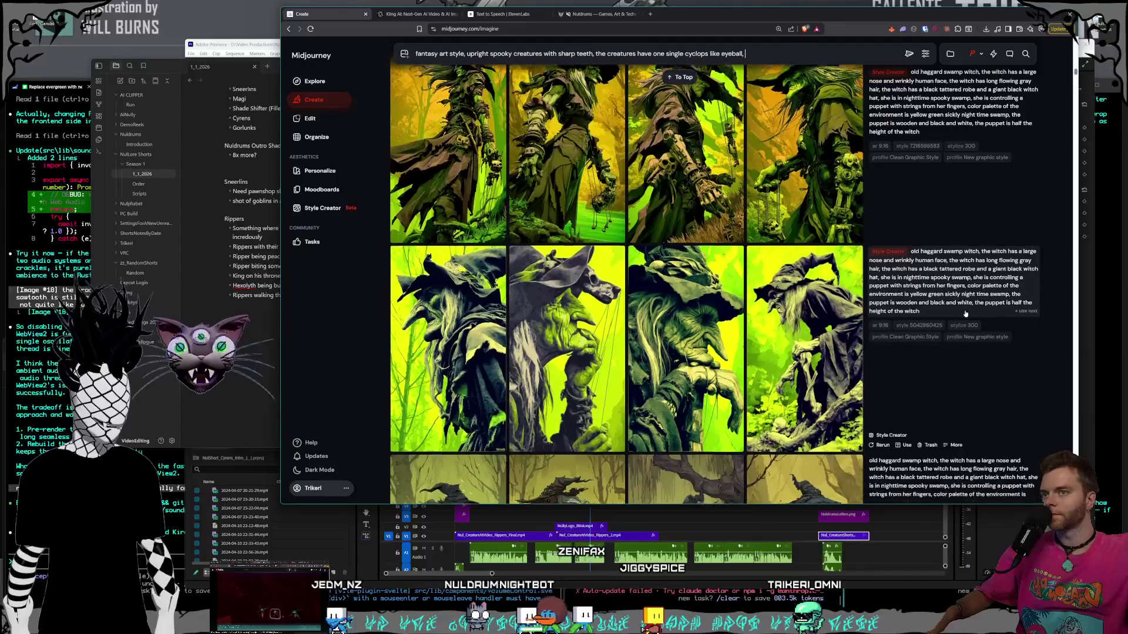
scroll(956, 316, "down", 15)
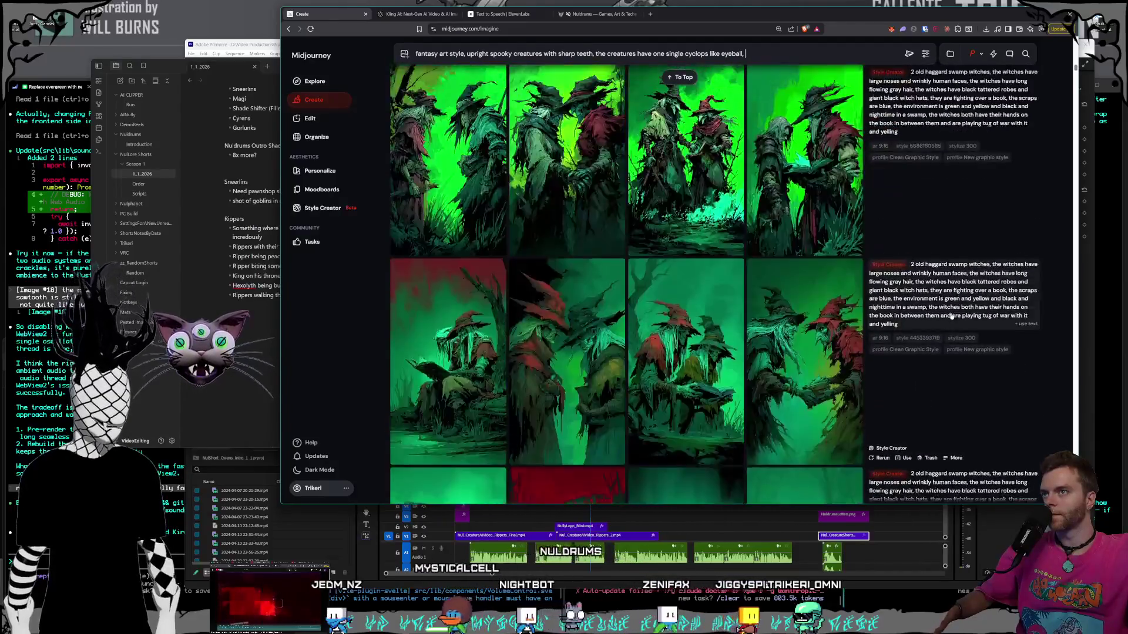
scroll(948, 317, "down", 15)
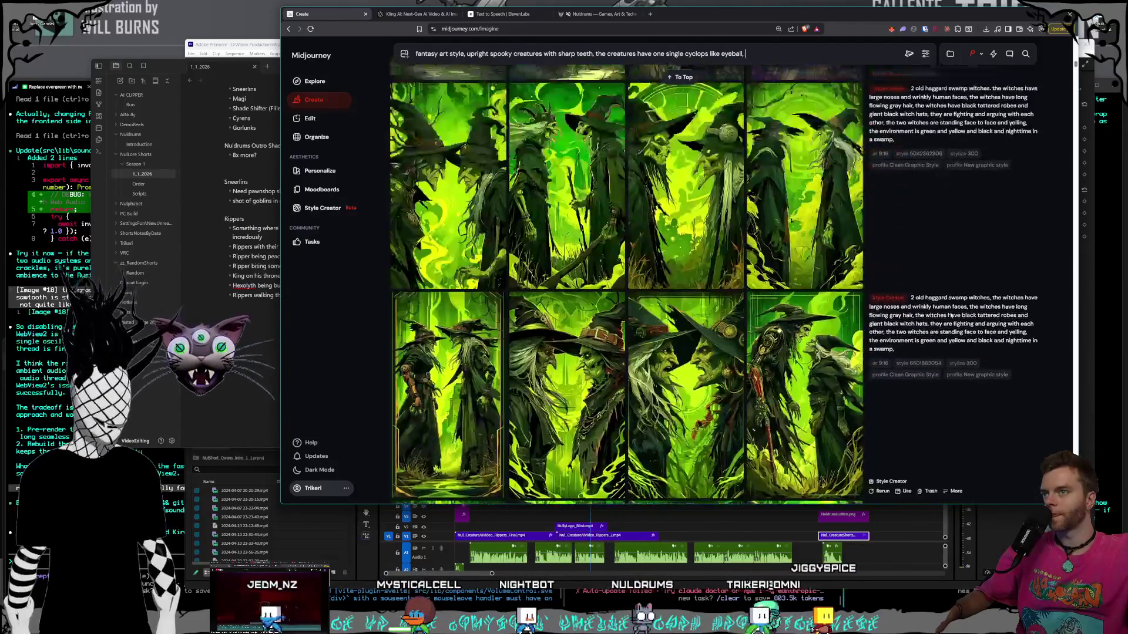
scroll(943, 315, "down", 15)
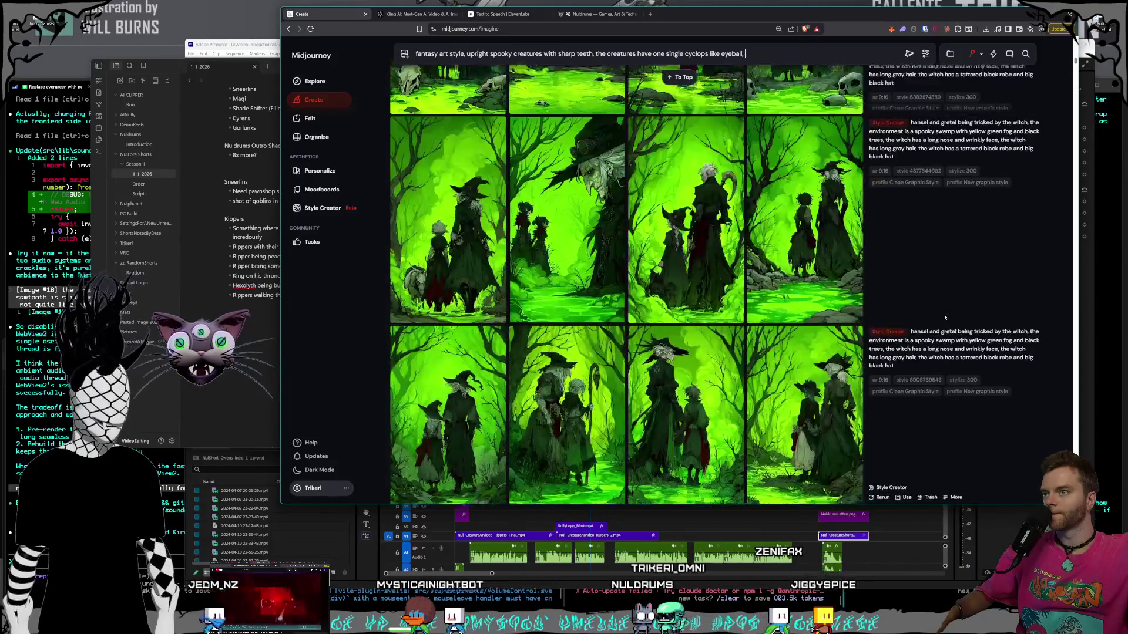
scroll(942, 318, "down", 15)
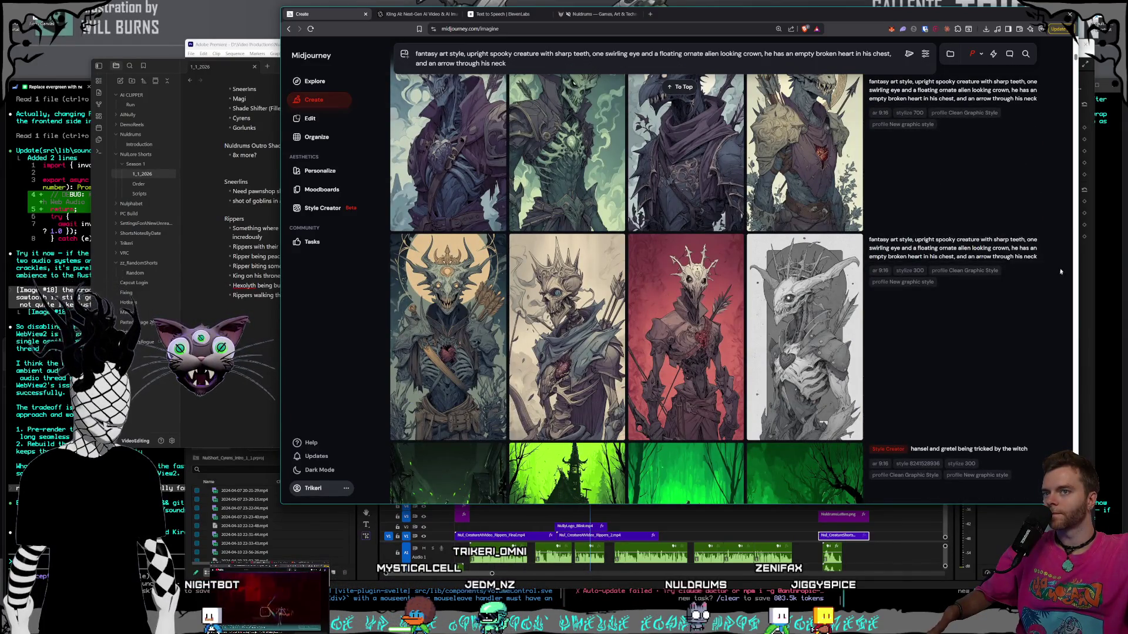
scroll(1061, 271, "up", 15)
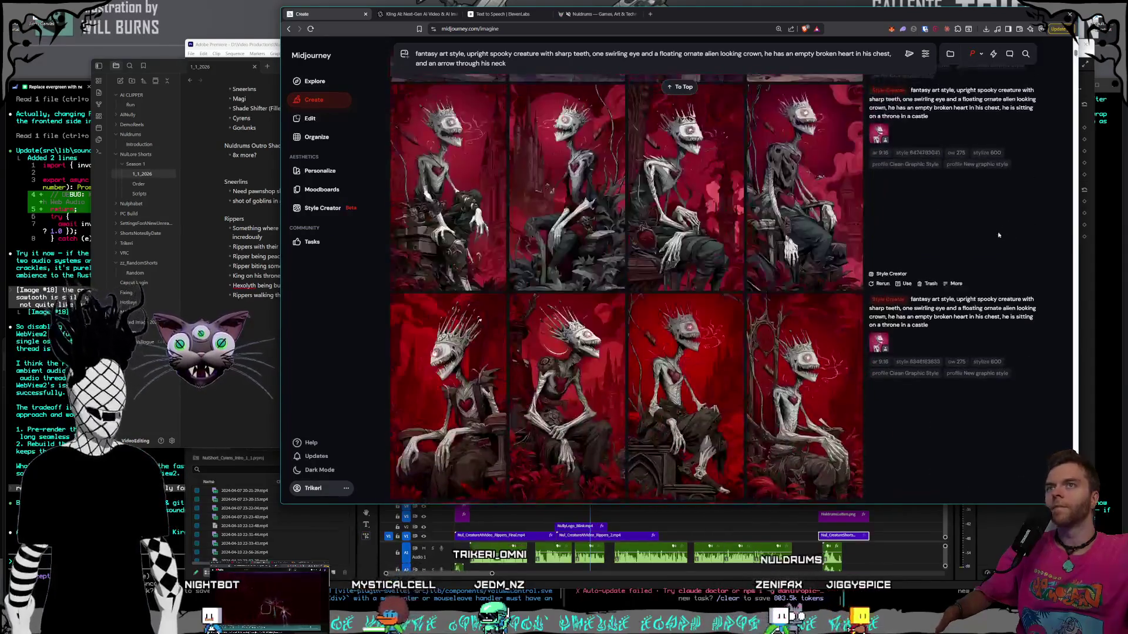
scroll(997, 235, "down", 15)
scroll(988, 244, "up", 15)
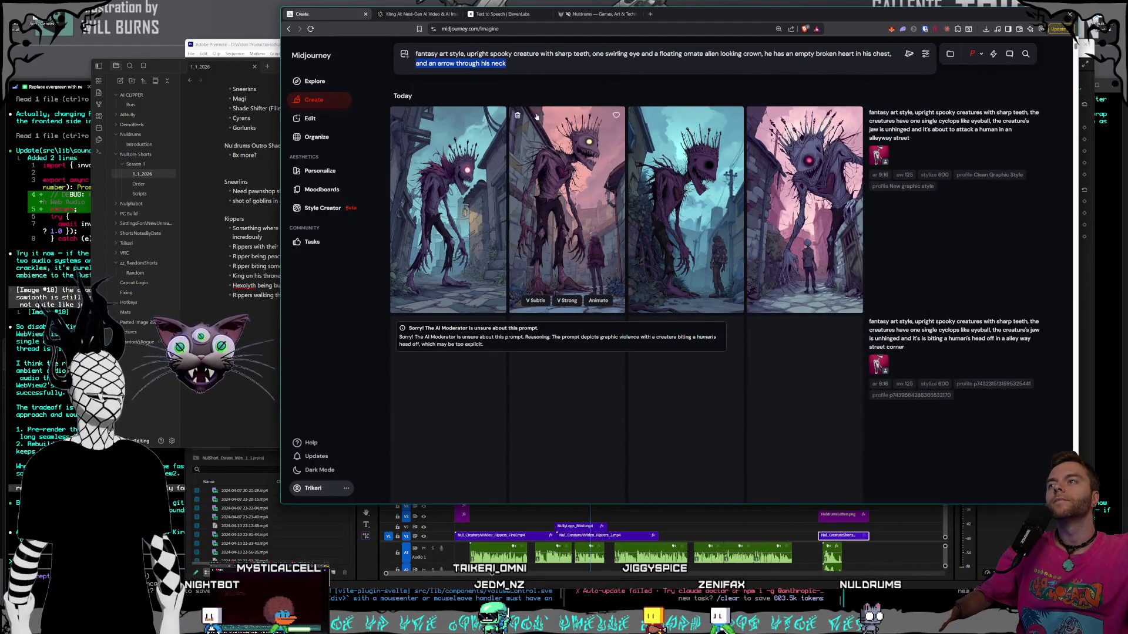
- Replace 'and an arrow through his neck' with 'his hands are up in the air'
key("BackSpace")
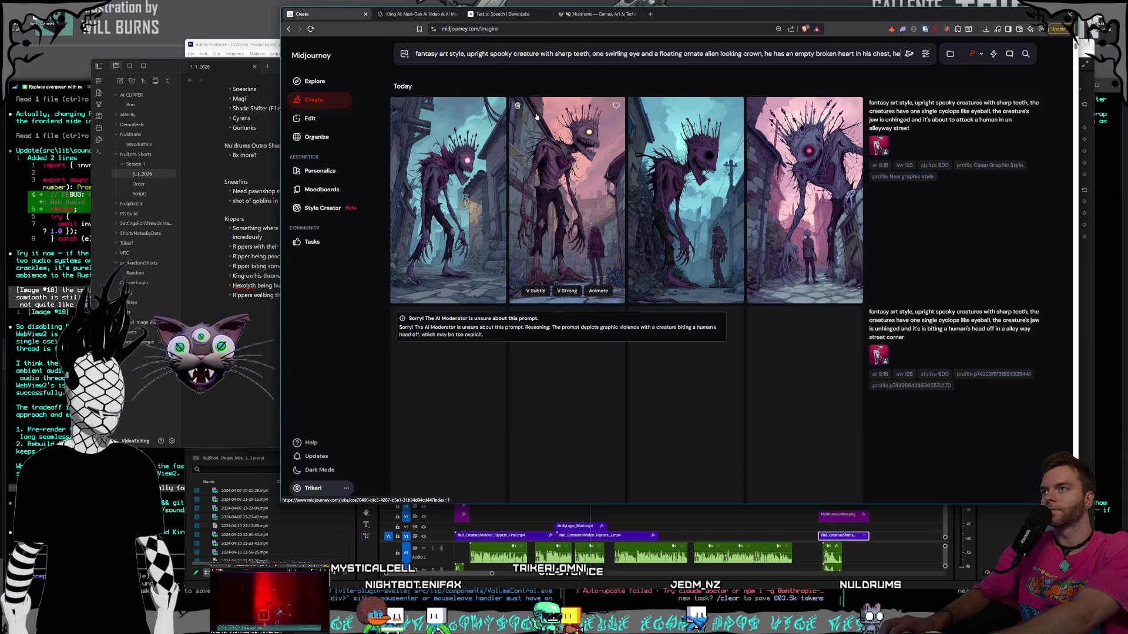
key("BackSpace")
type("is ha")
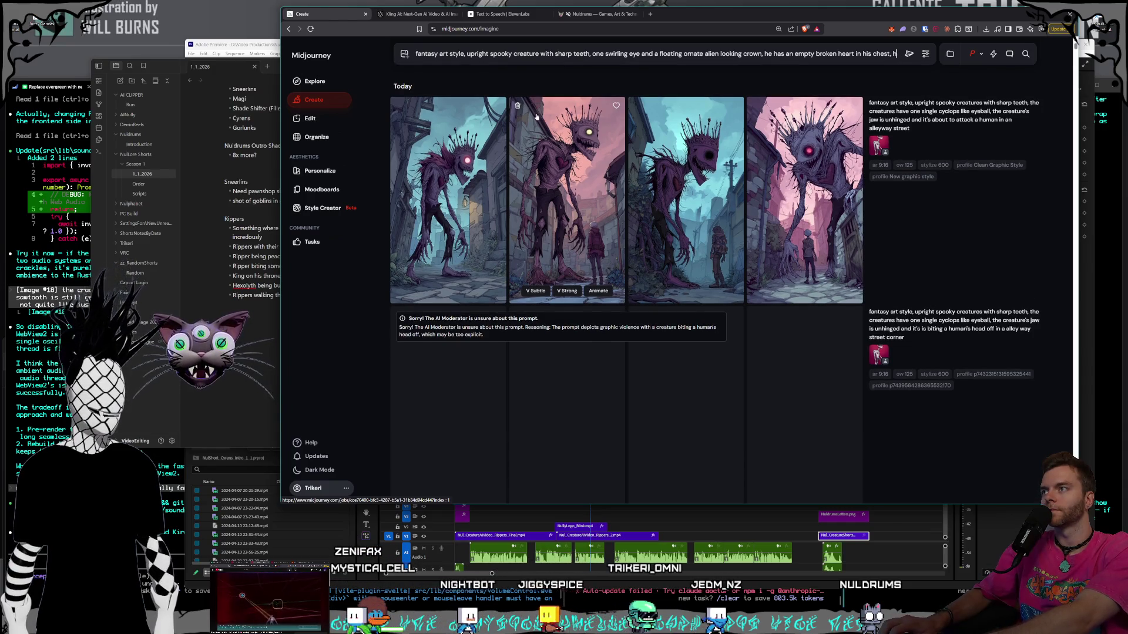
type("nds are up i")
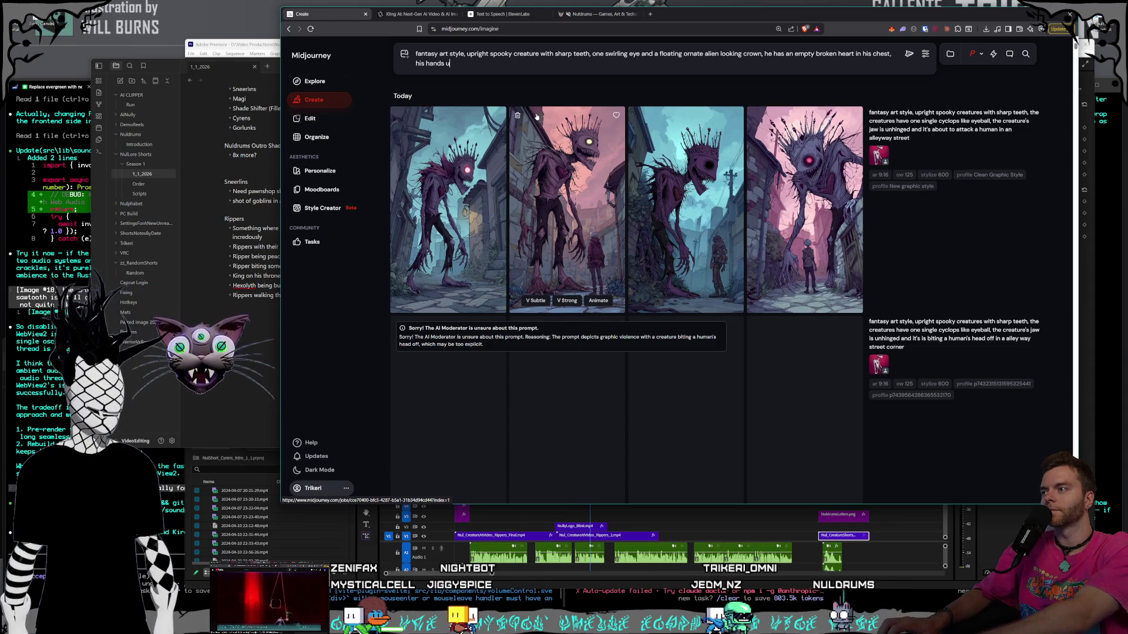
type("n the air and he is about to attack a human")
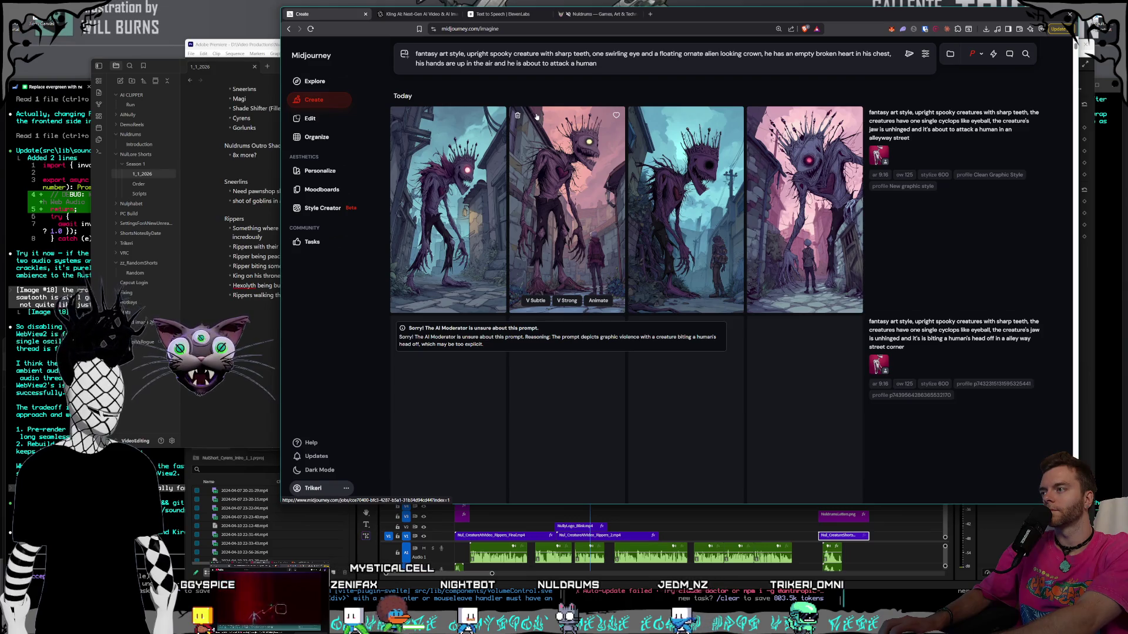
- Check the 'King on his throne' note in the Rippers shot notes, then return to Midjourney
key("alt+Tab")
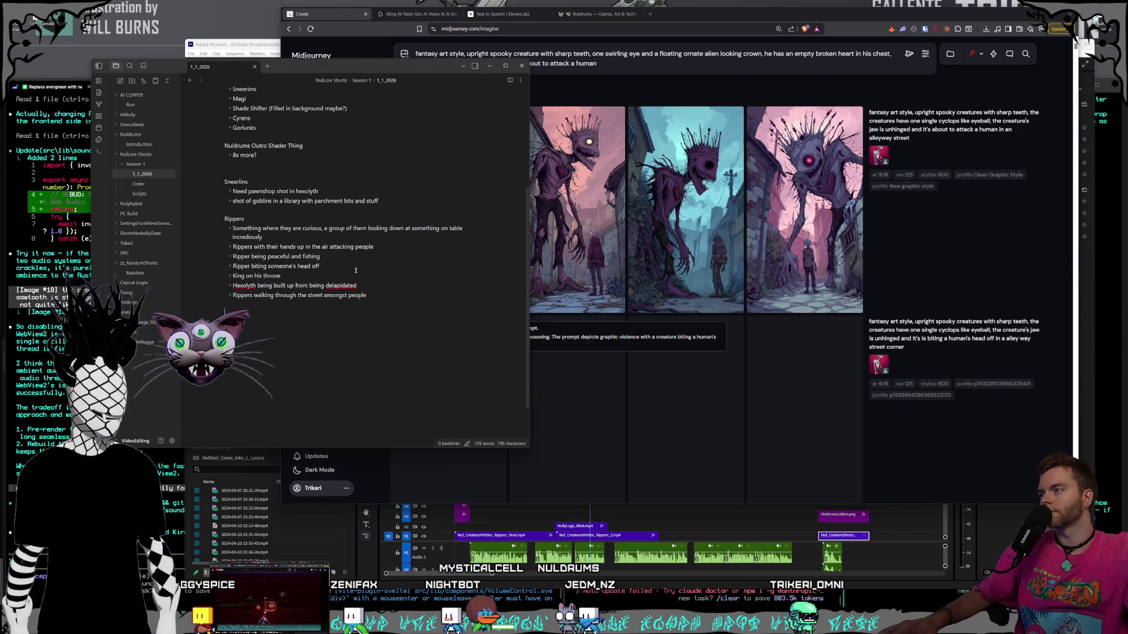
left_click(386, 279)
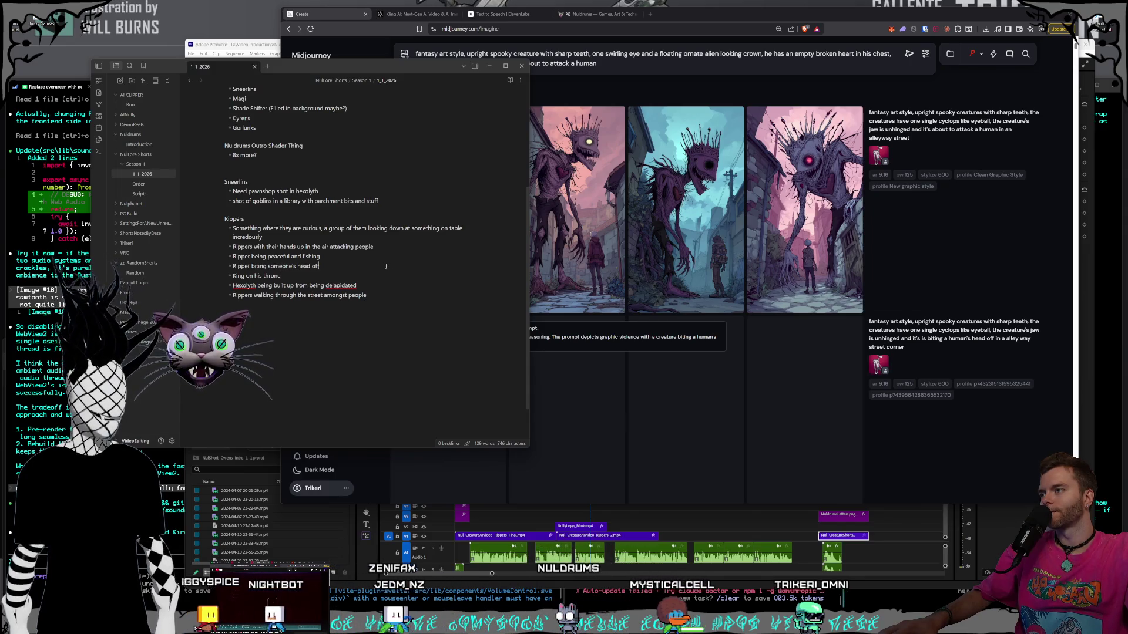
left_click(632, 65)
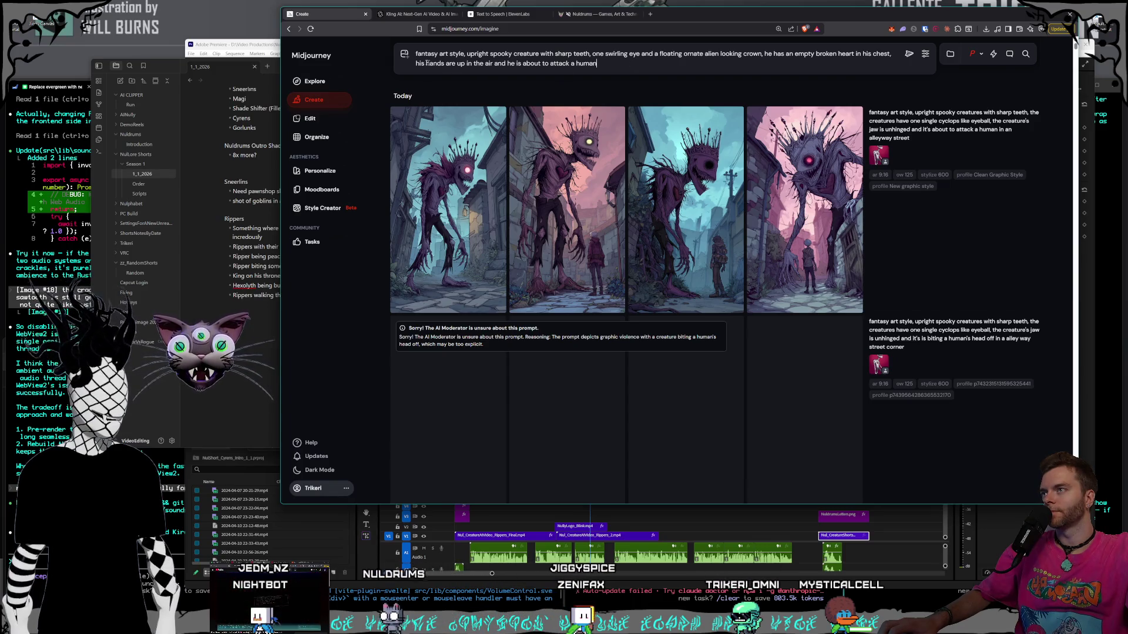
- Submit the attack prompt with the pink creature image as omni reference at strength 25
left_click(404, 53)
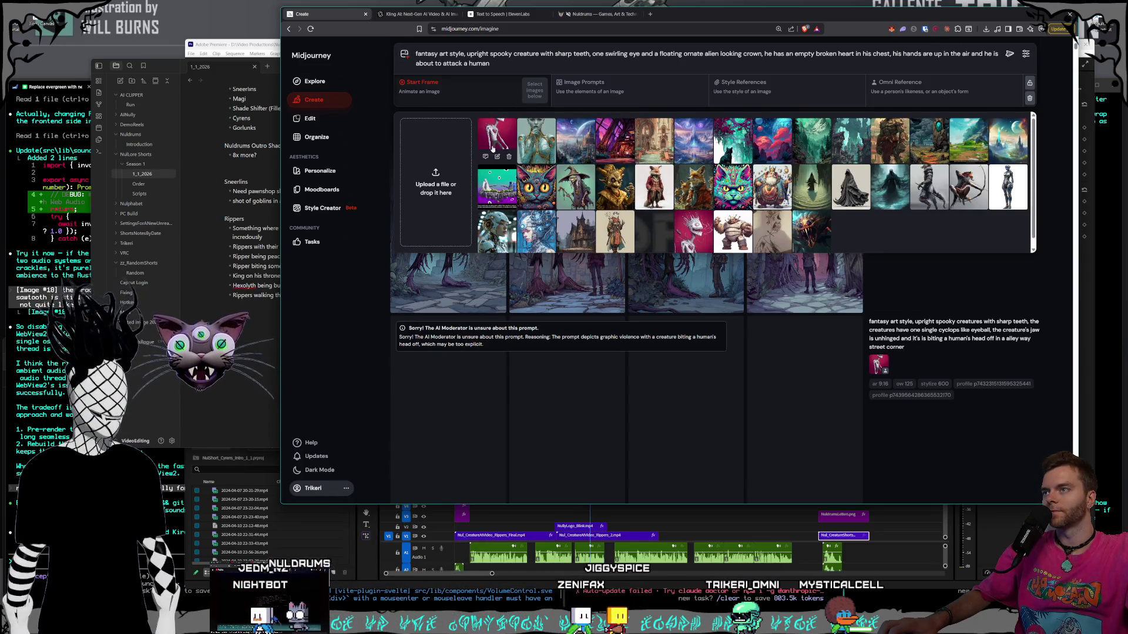
left_click_drag(497, 141, 938, 90)
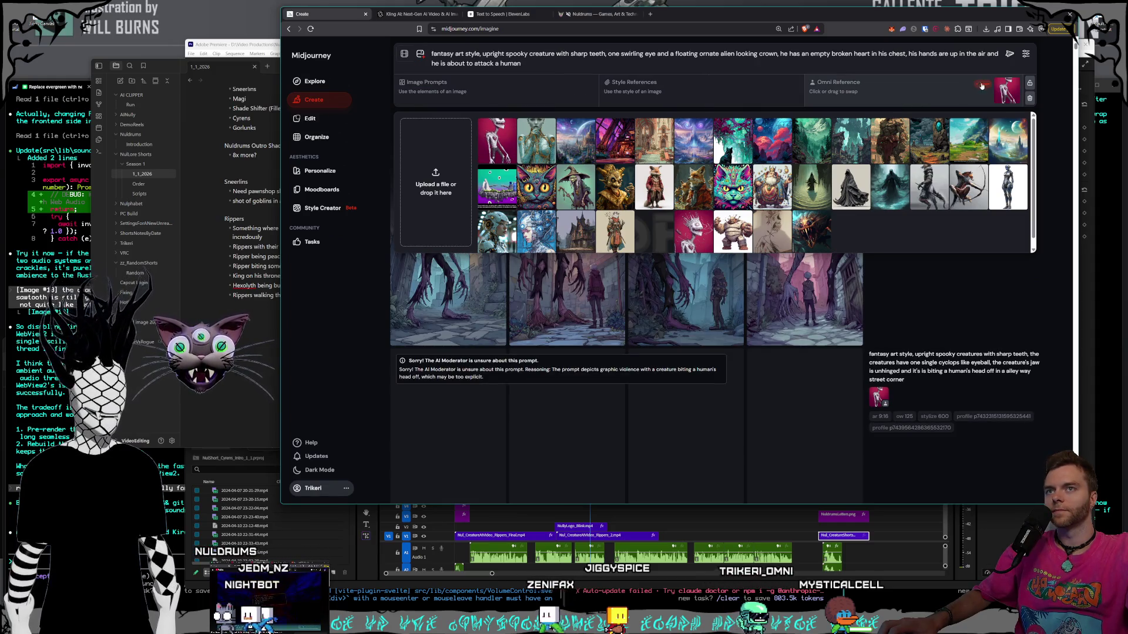
left_click(982, 85)
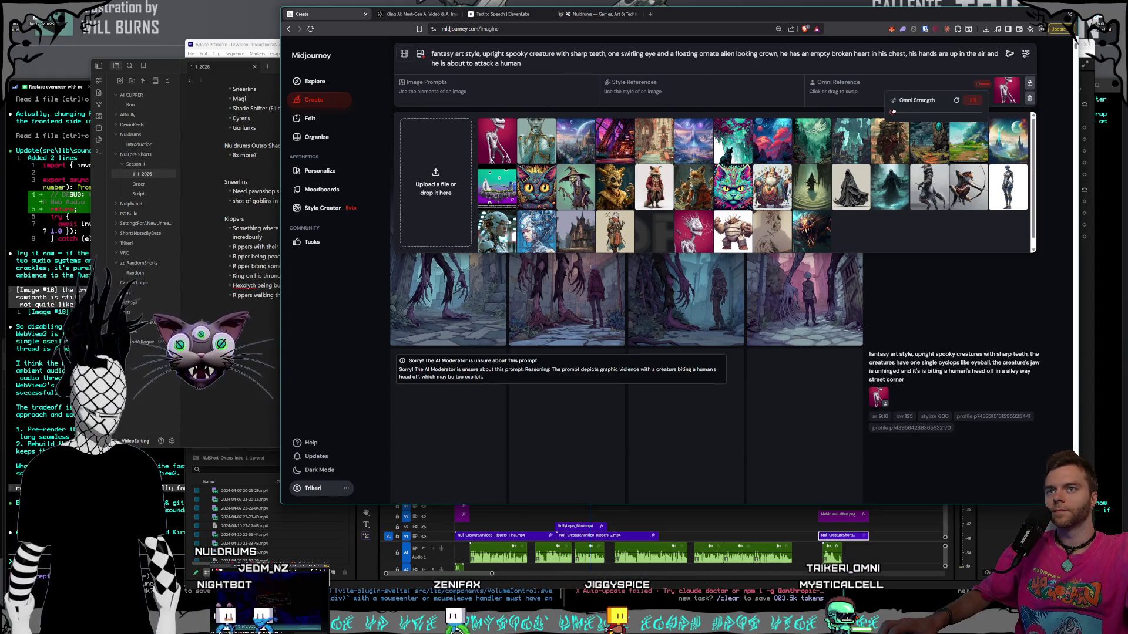
key("Return")
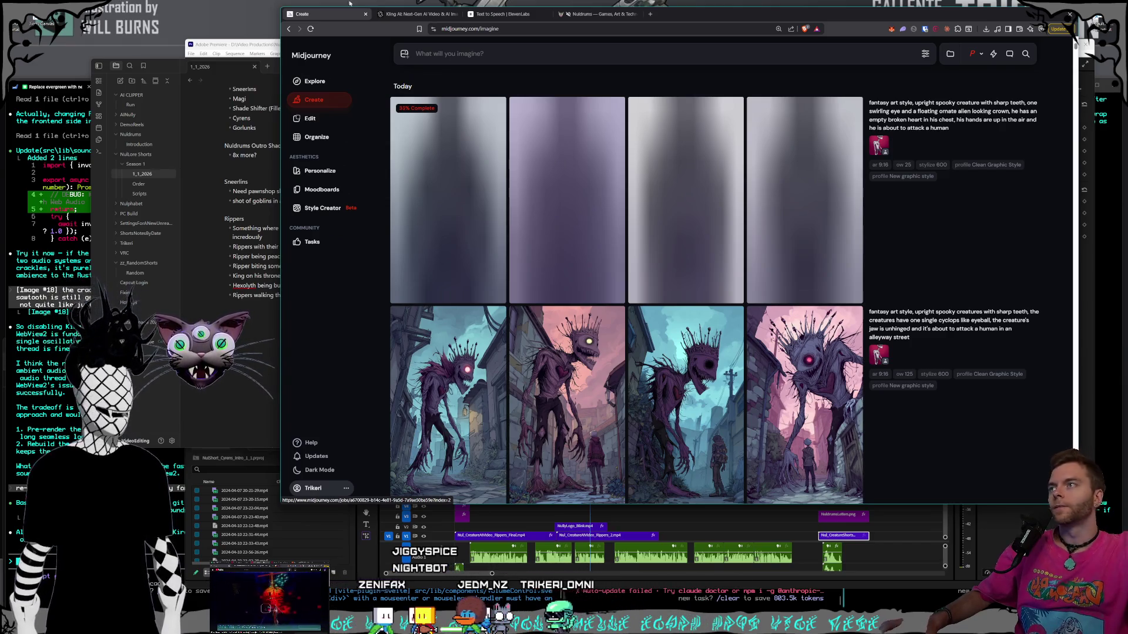
key("ctrl+Tab")
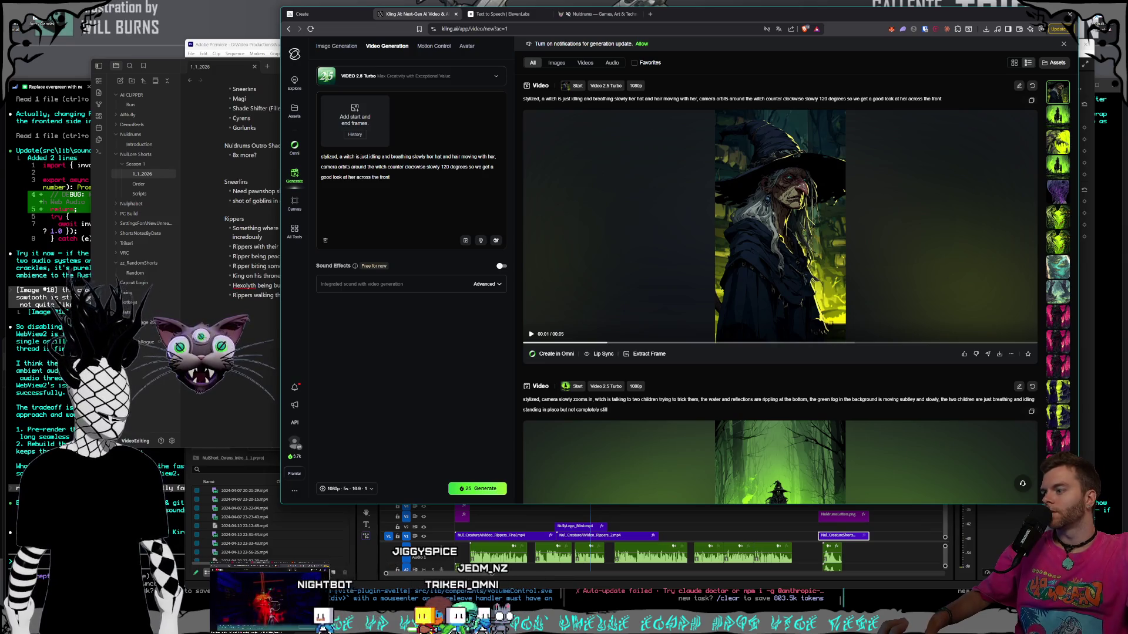
- Browse Pictures > Nuldrums in File Explorer to reach the World image folder
key("ctrl+super+Right")
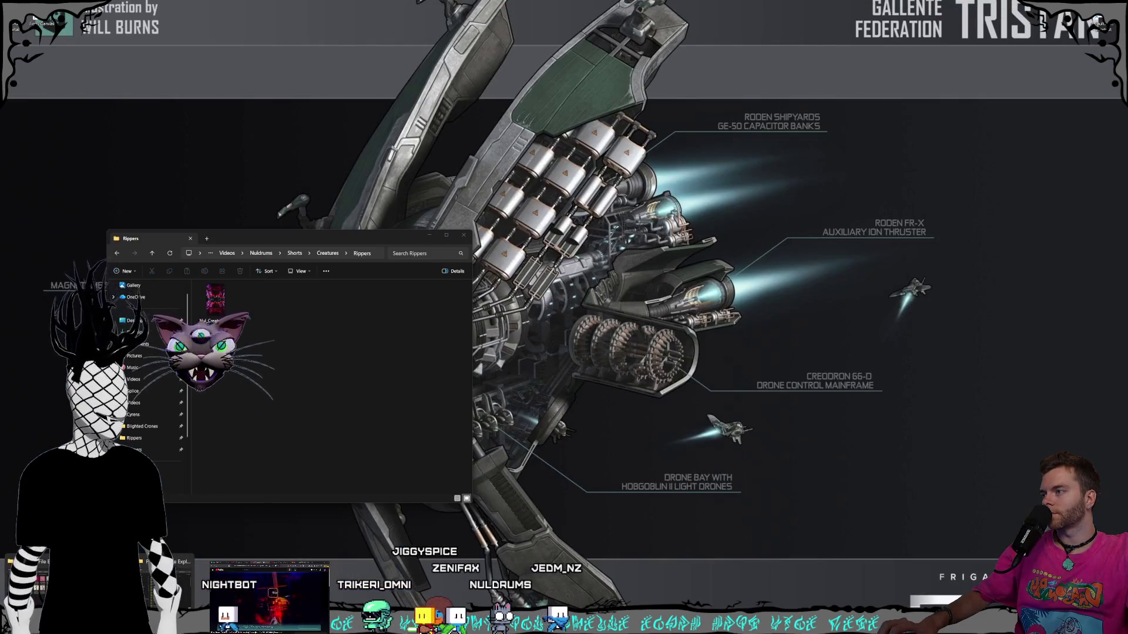
key("ctrl+super+Left")
scroll(376, 353, "down", 2)
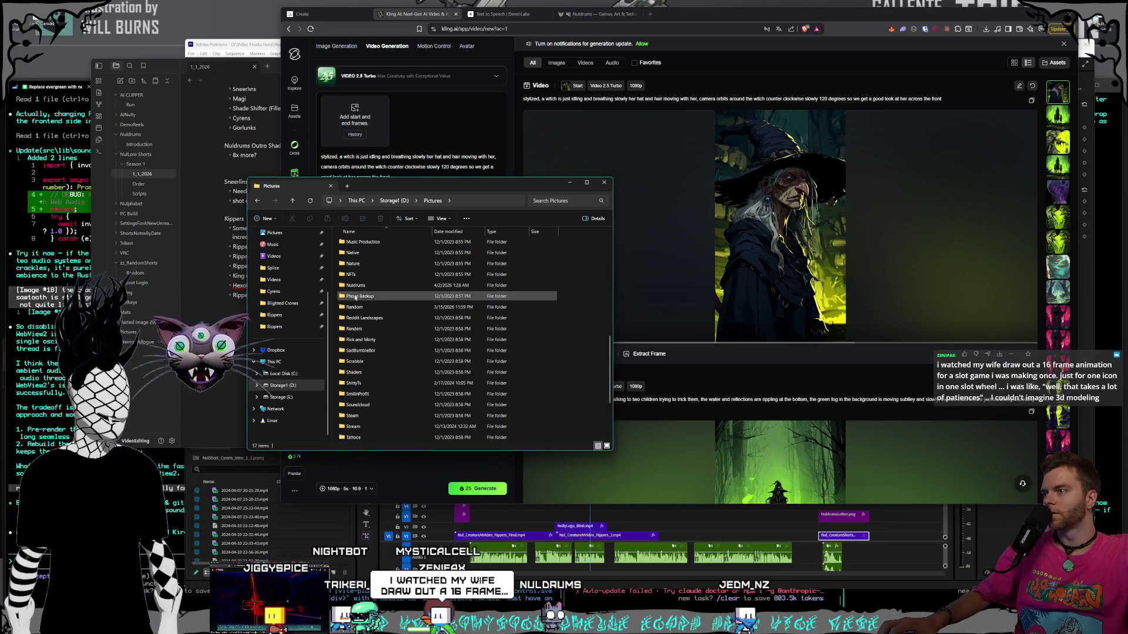
left_click(357, 286)
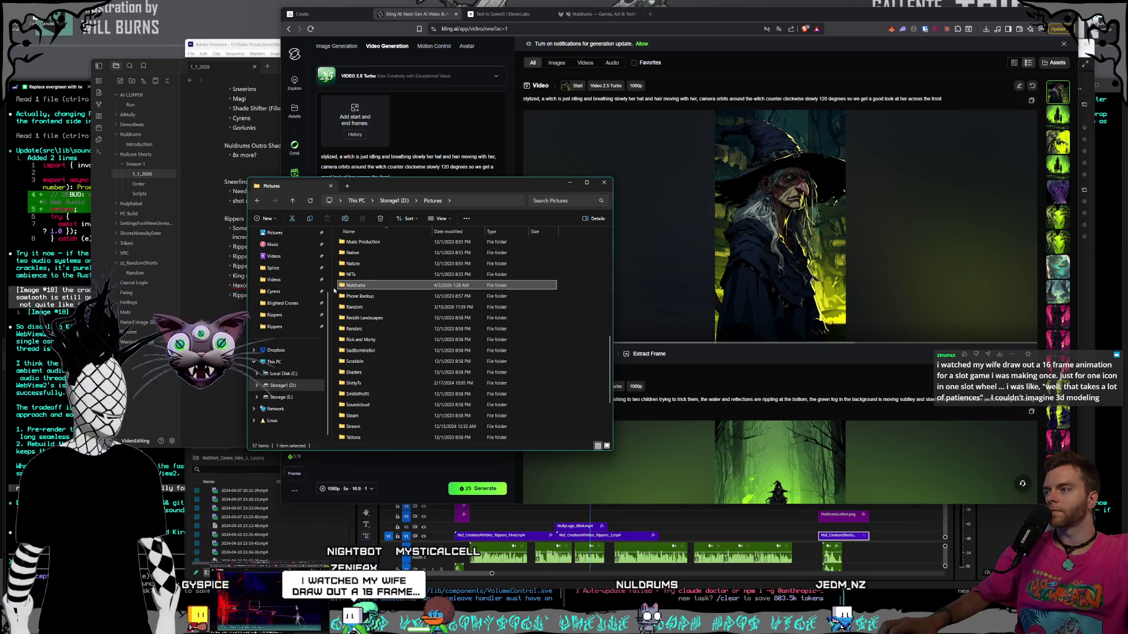
double_click(497, 286)
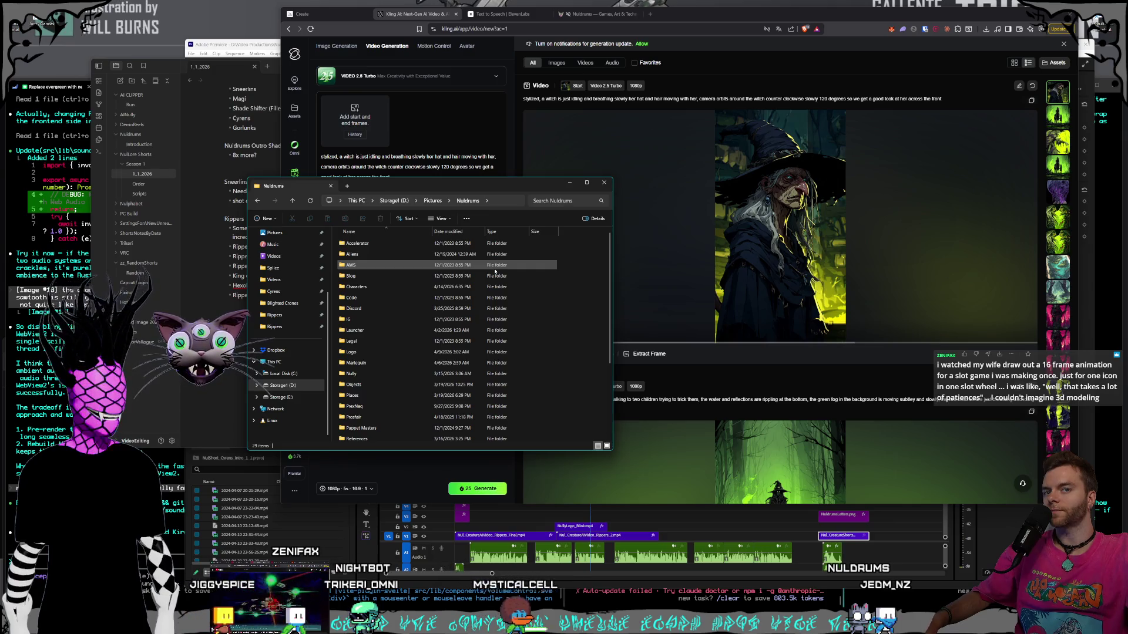
scroll(470, 293, "down", 3)
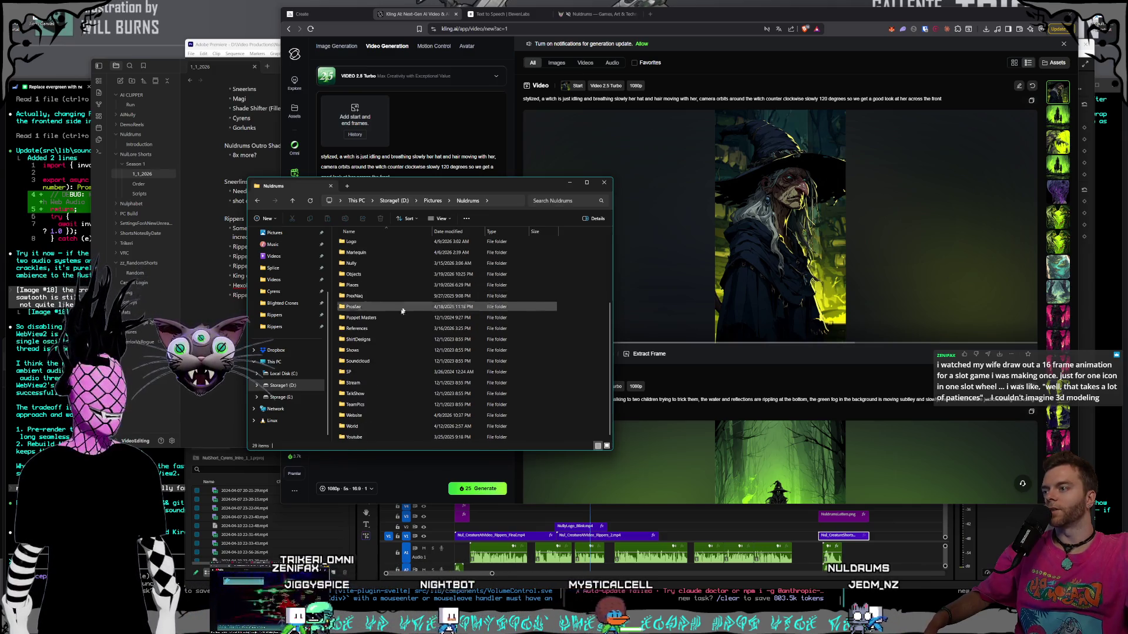
left_click(383, 383)
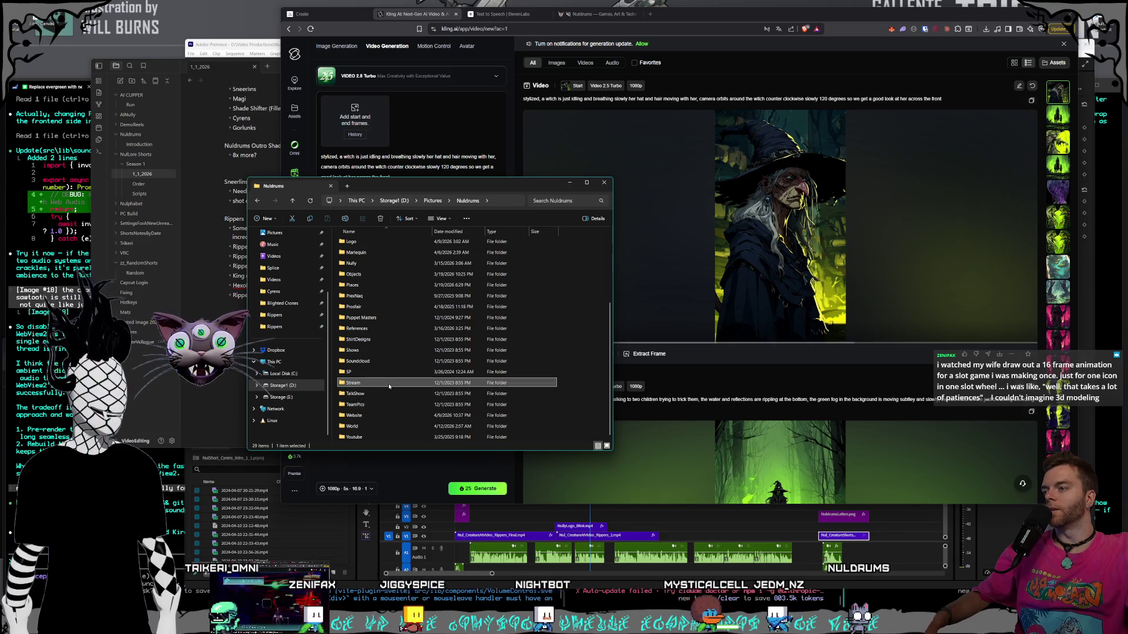
left_click(391, 396)
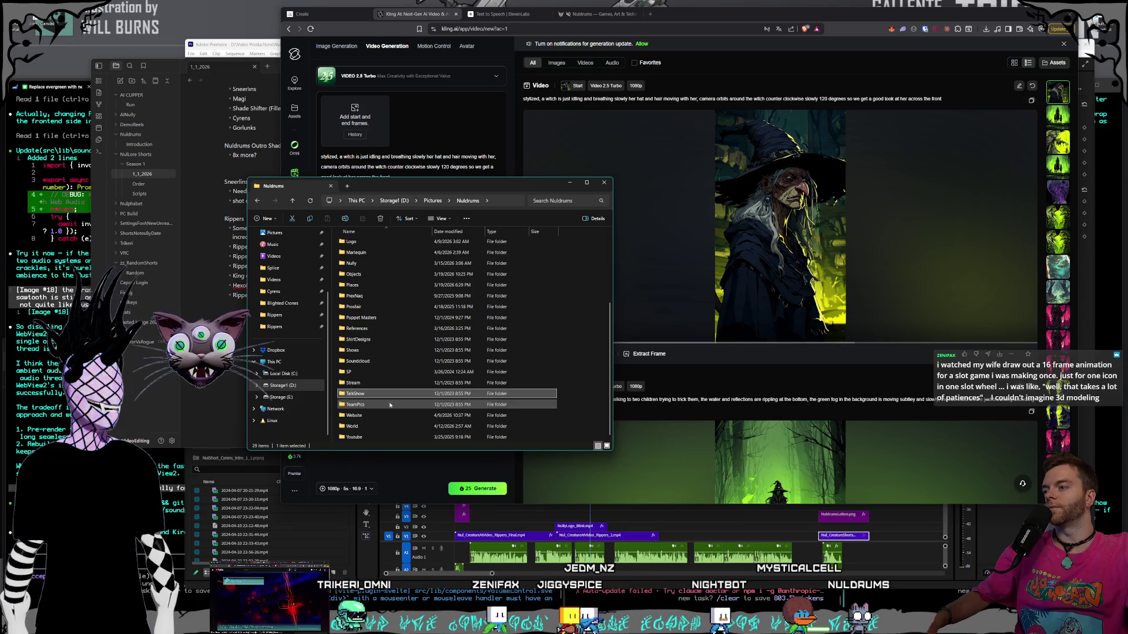
left_click(385, 416)
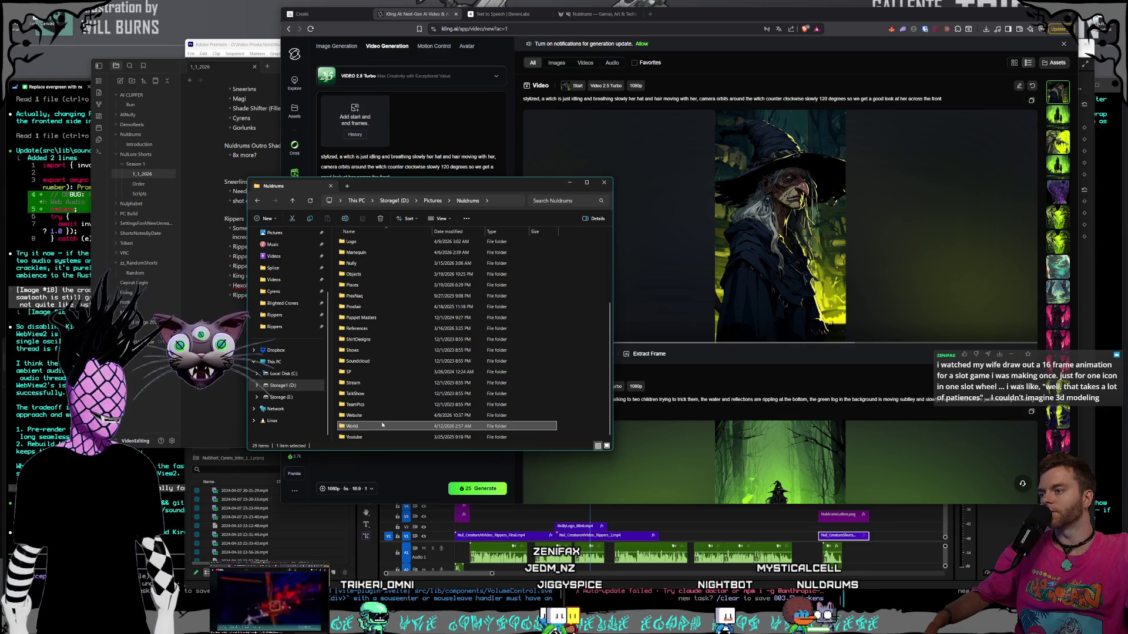
double_click(381, 419)
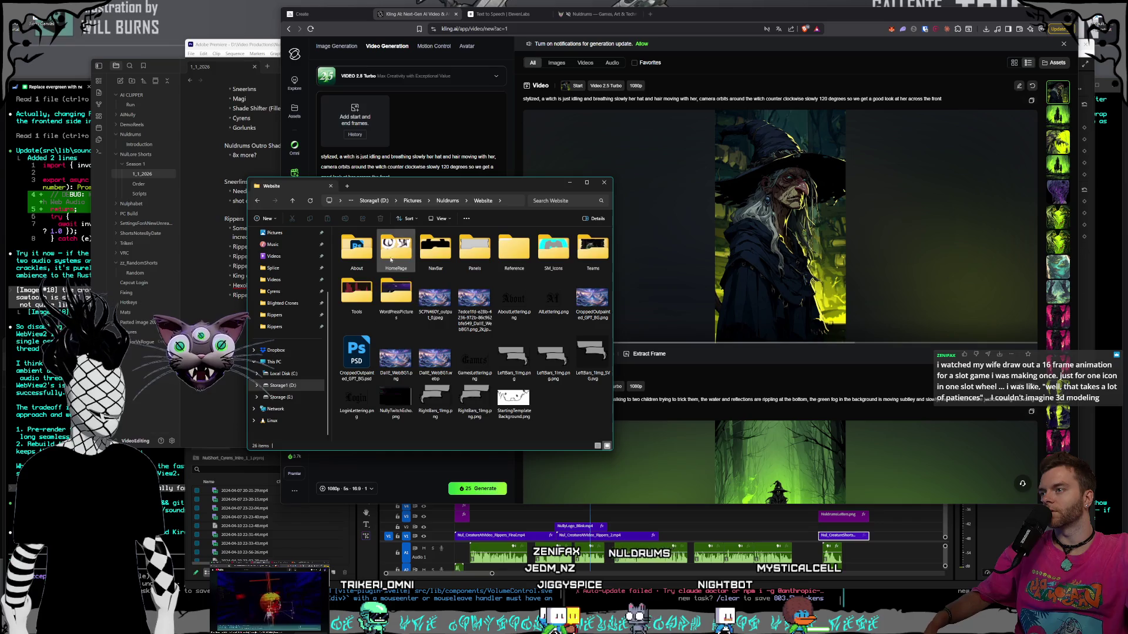
left_click(448, 200)
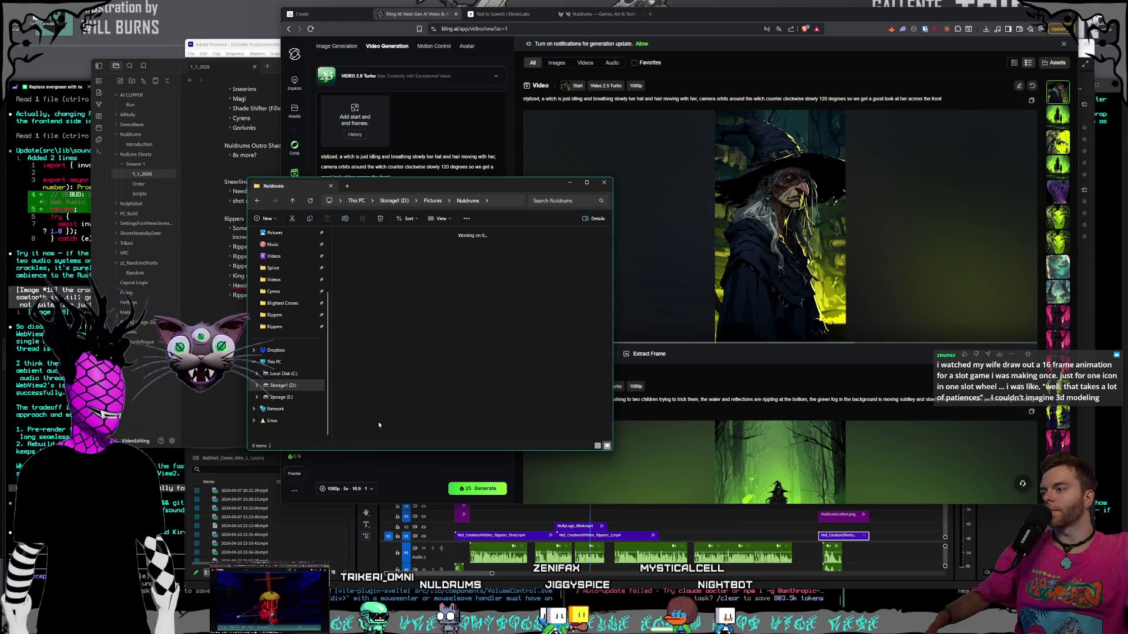
double_click(355, 425)
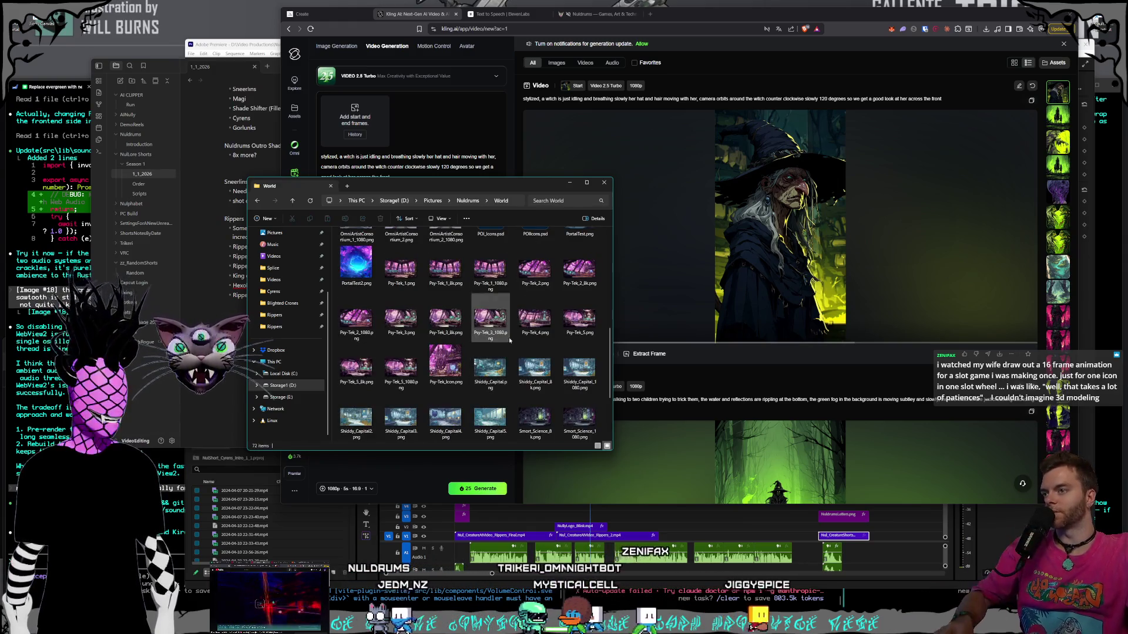
- Preview Smort_Science2.png and drag it into Kling as the video's start frame
scroll(517, 341, "down", 5)
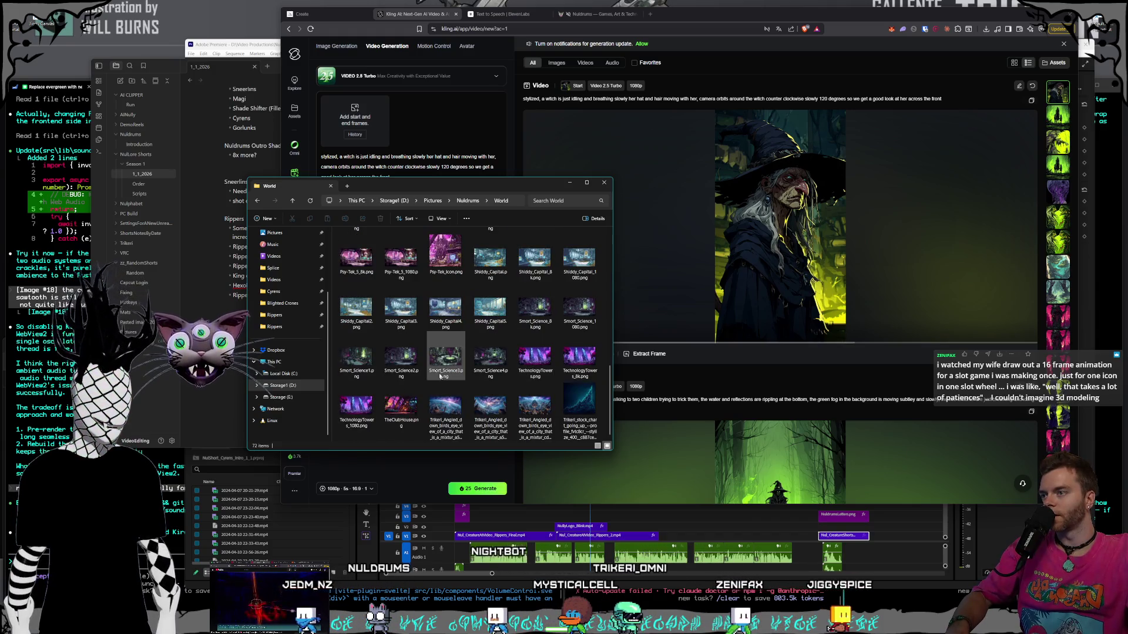
left_click(490, 357)
left_click(406, 370)
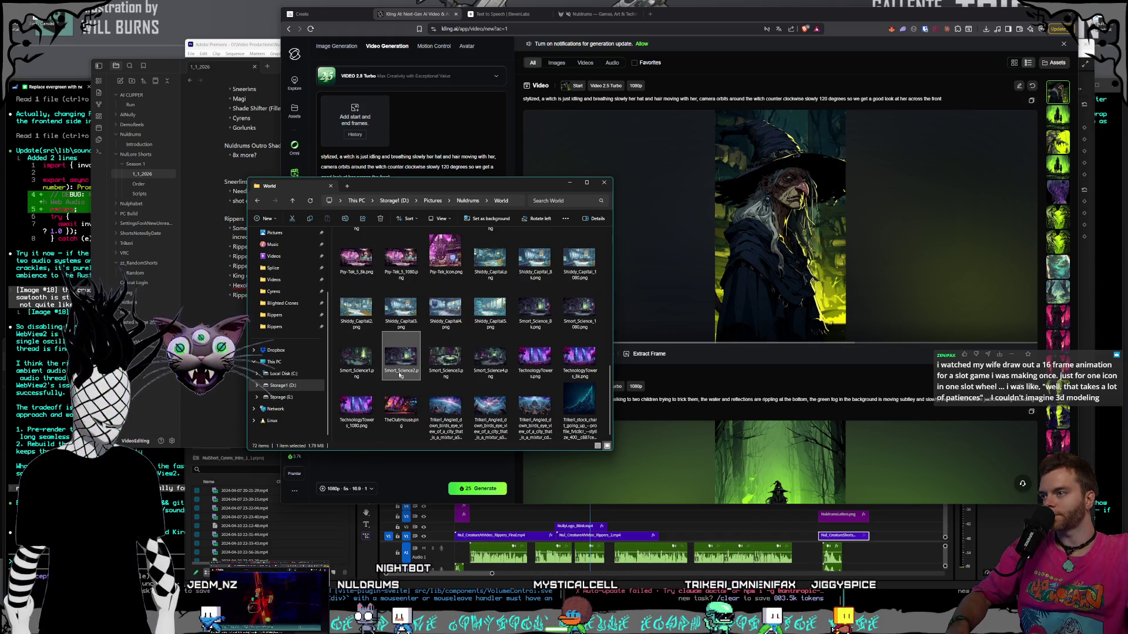
left_click_drag(402, 179, 343, 178)
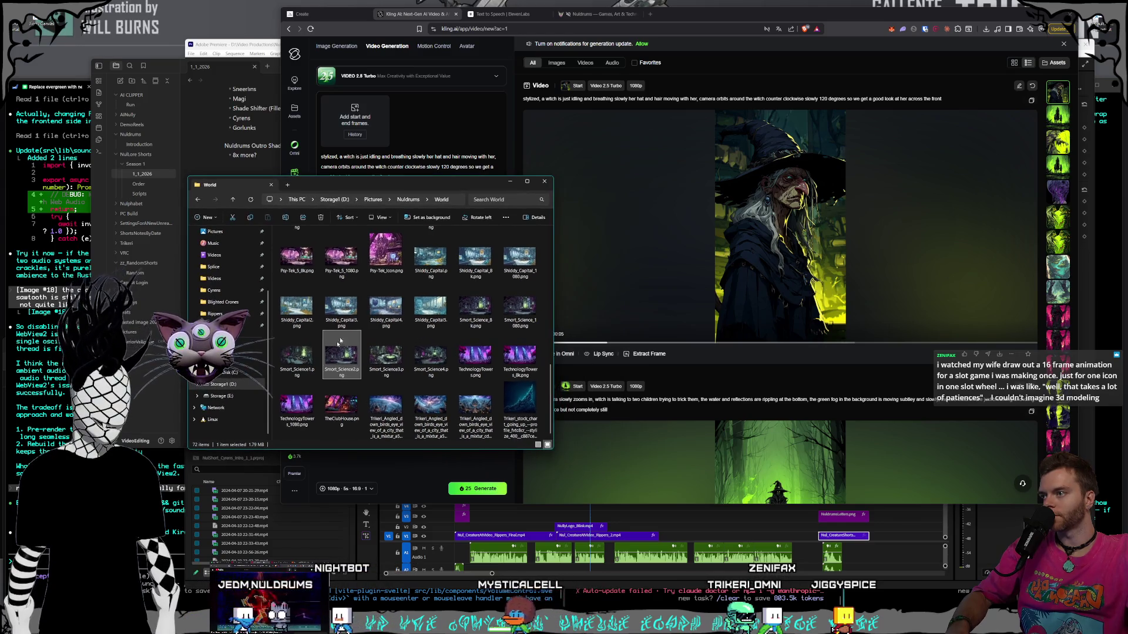
left_click_drag(344, 114, 346, 118)
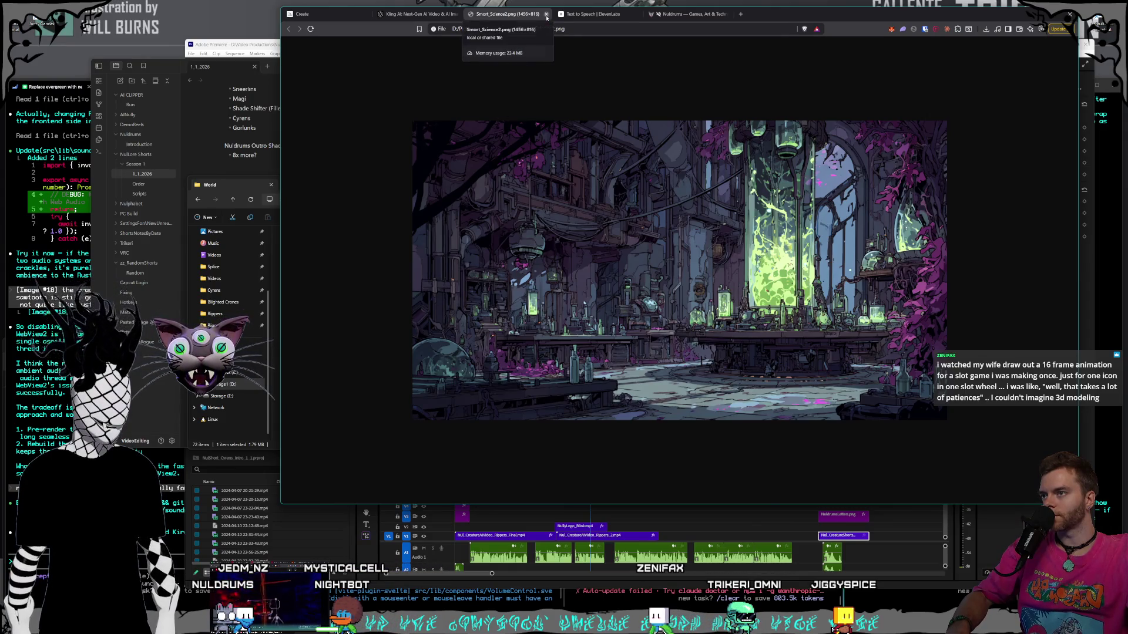
left_click(546, 14)
left_click(249, 195)
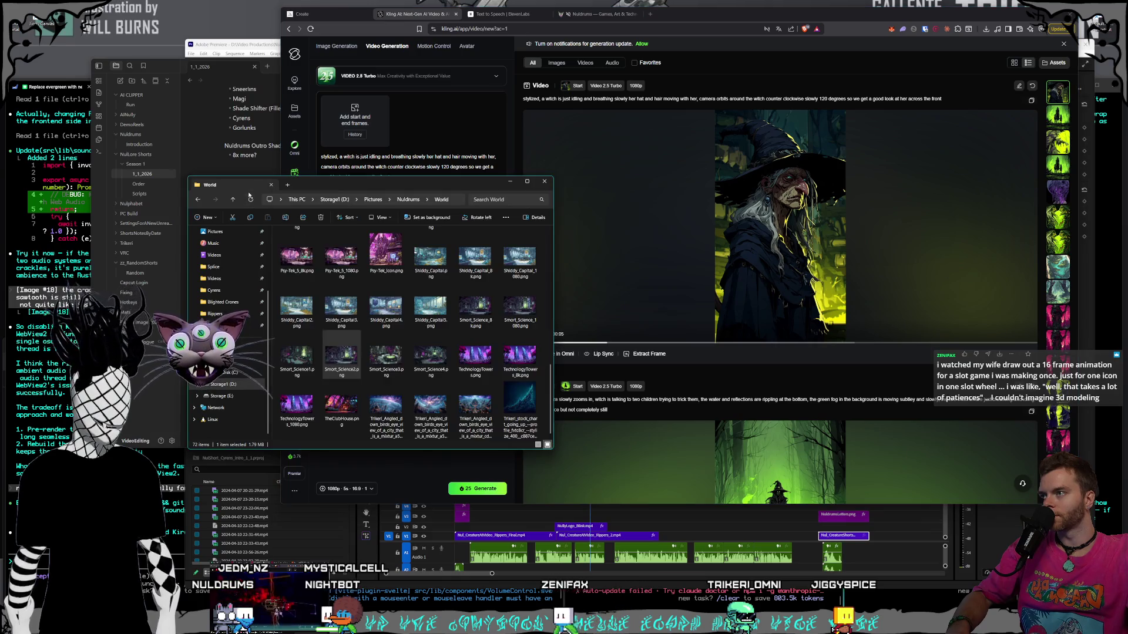
mouse_move(360, 362)
left_mouse_down()
mouse_move(347, 127)
mouse_move(329, 121)
mouse_move(368, 116)
mouse_move(288, 121)
mouse_move(338, 122)
left_mouse_up()
left_click_drag(404, 179, 340, 157)
- Clear the prompt to 'stylized,' and paste in the earlier green-fluid lab video's prompt, trimming the extra text
key("BackSpace")
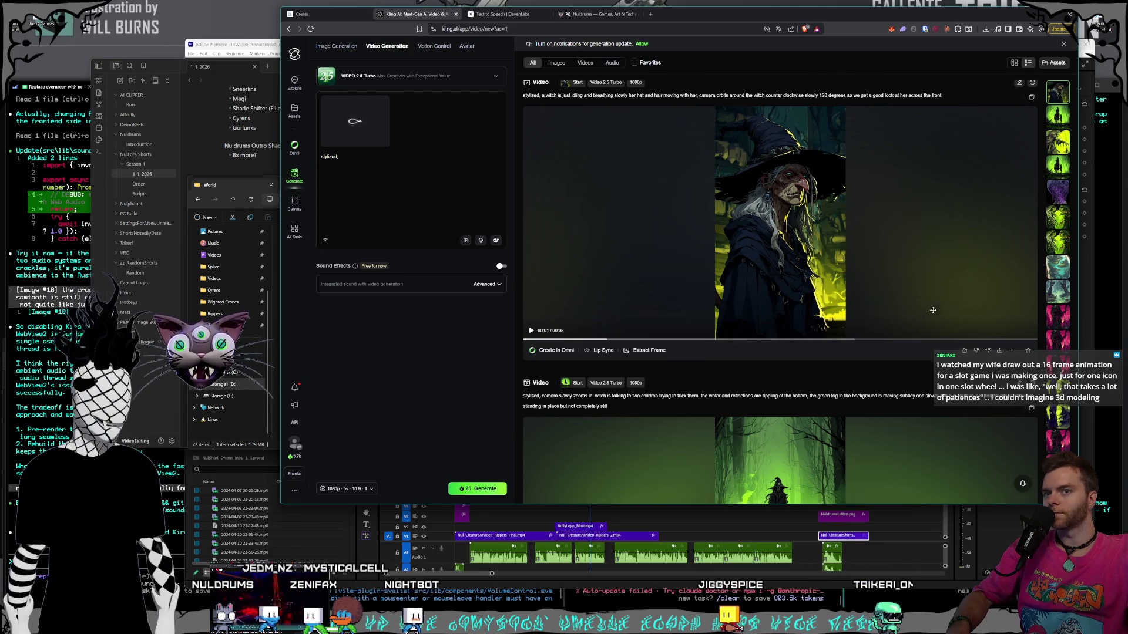
scroll(1058, 329, "down", 5)
scroll(1058, 329, "down", 10)
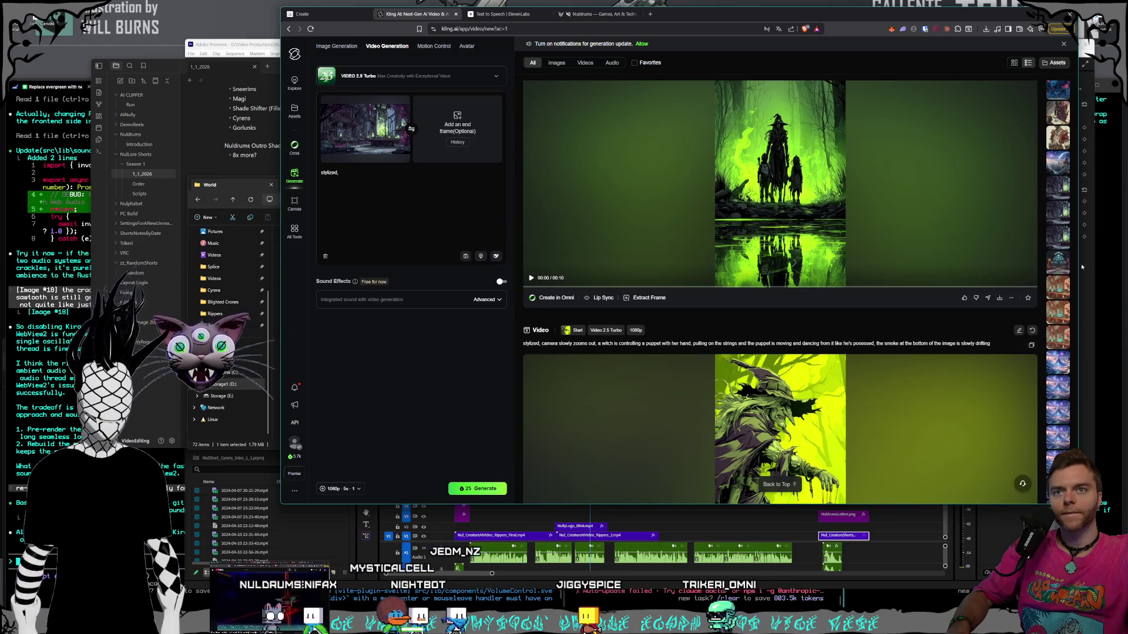
left_click(1058, 237)
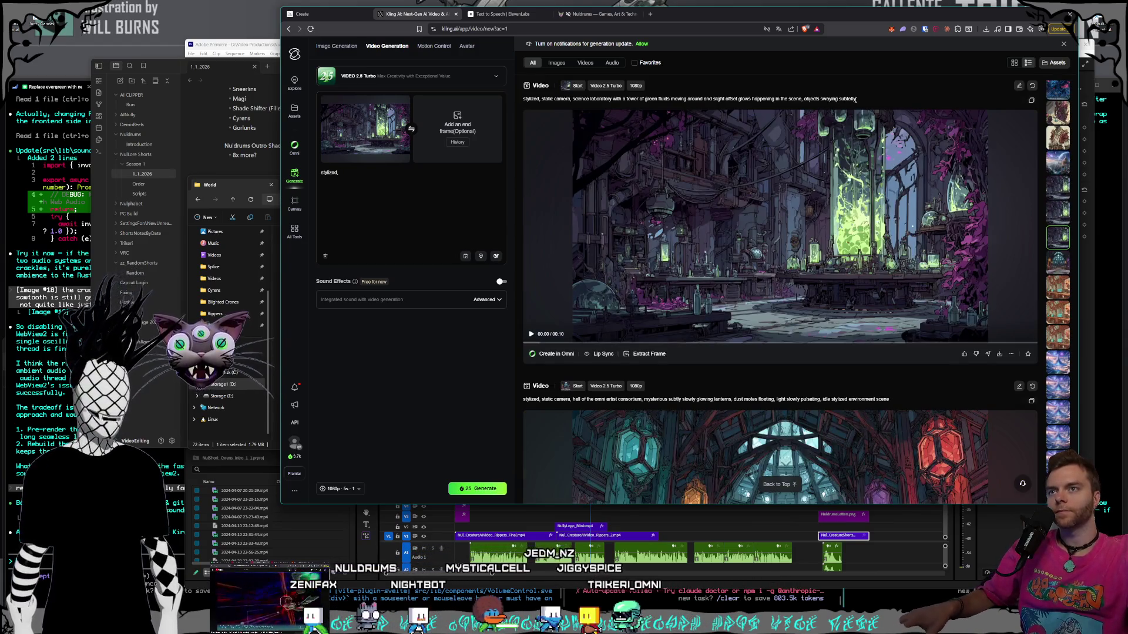
triple_click(763, 98)
left_click(439, 176)
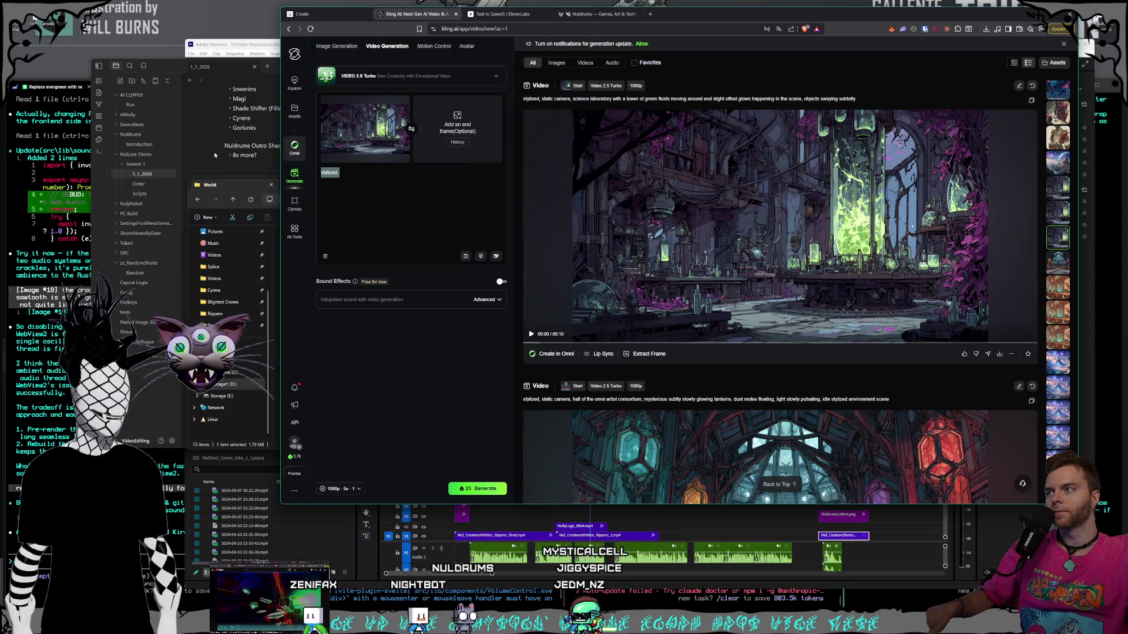
key("ctrl+v")
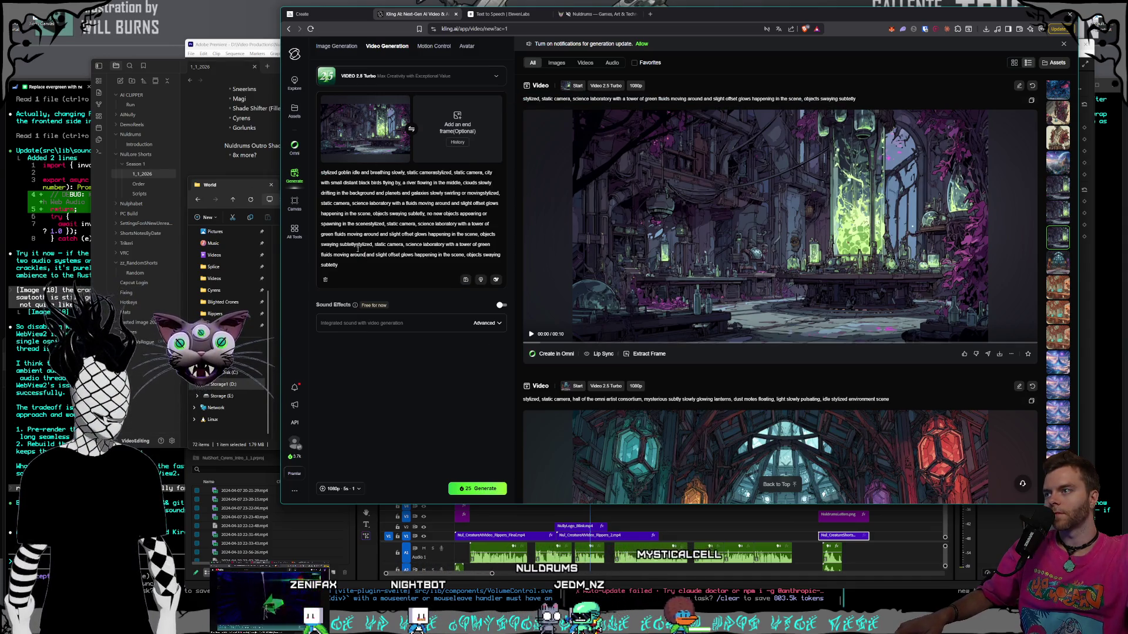
mouse_move(355, 244)
left_mouse_down()
mouse_move(321, 213)
mouse_move(321, 172)
left_mouse_up()
key("BackSpace")
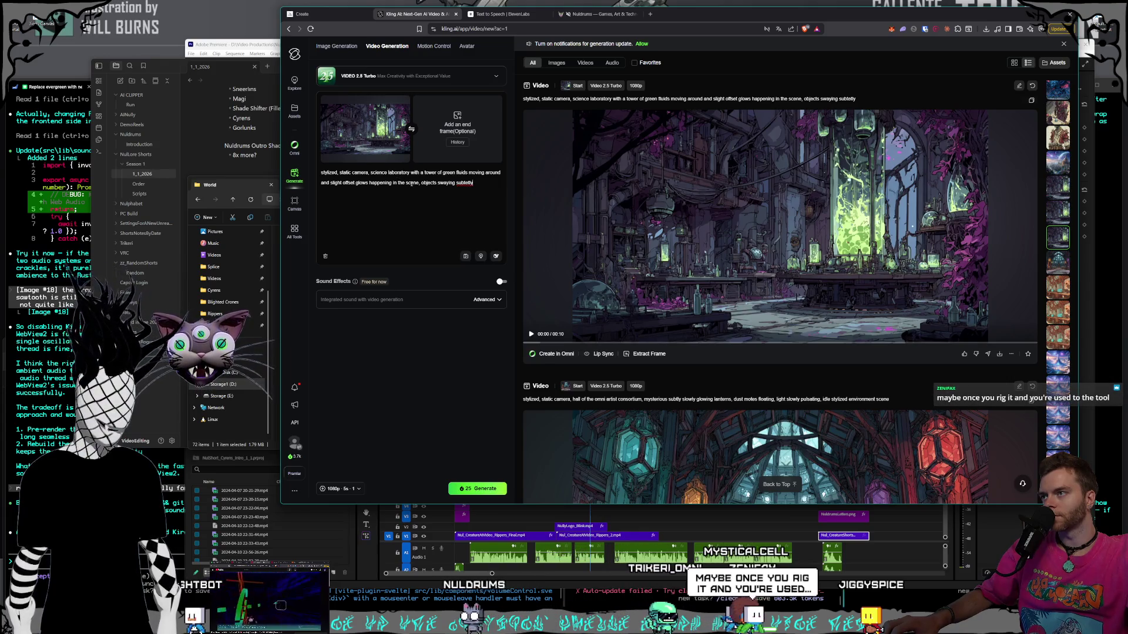
left_click_drag(418, 183, 326, 183)
- Reword the prompt to 'a tube of green fluids moving around inside it', set length to 10s, and generate
key("BackSpace")
left_click(401, 182)
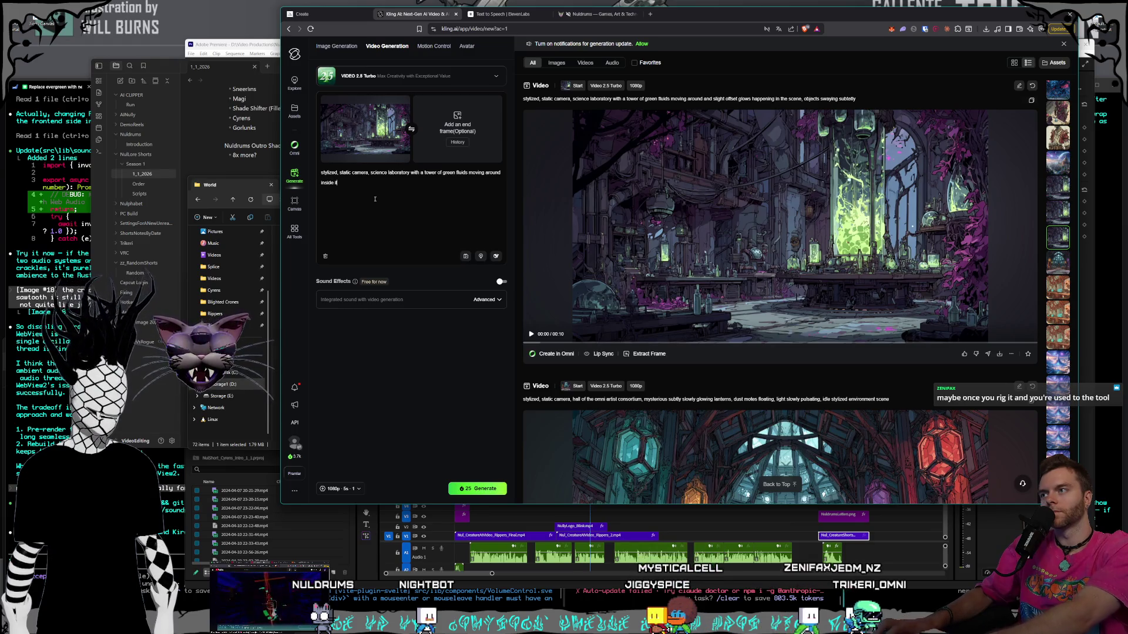
type("i")
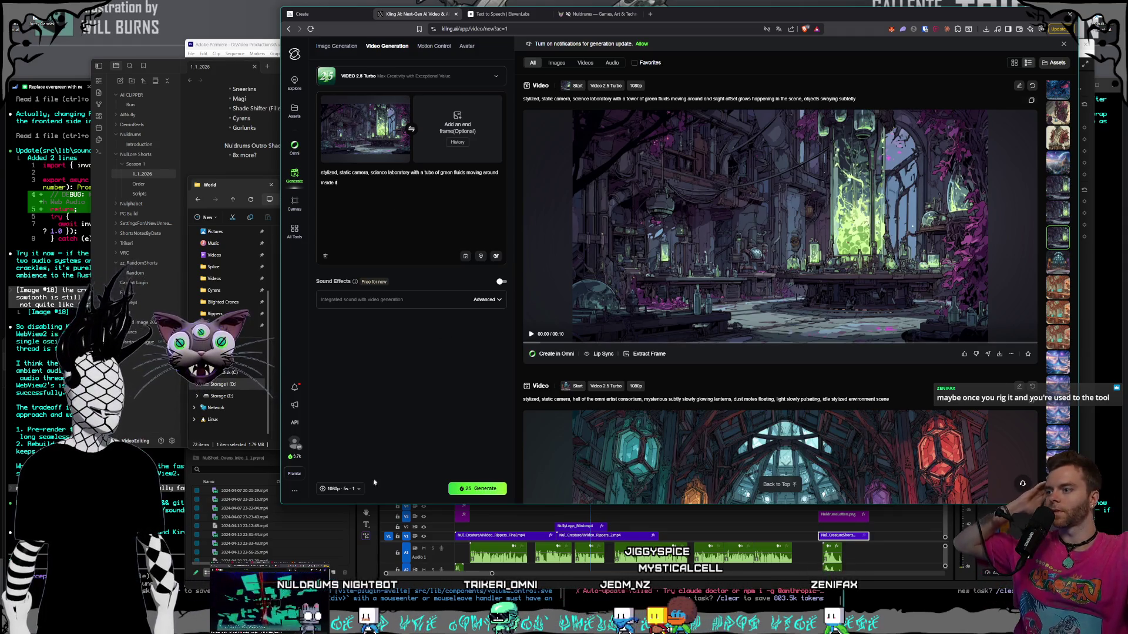
left_click(409, 440)
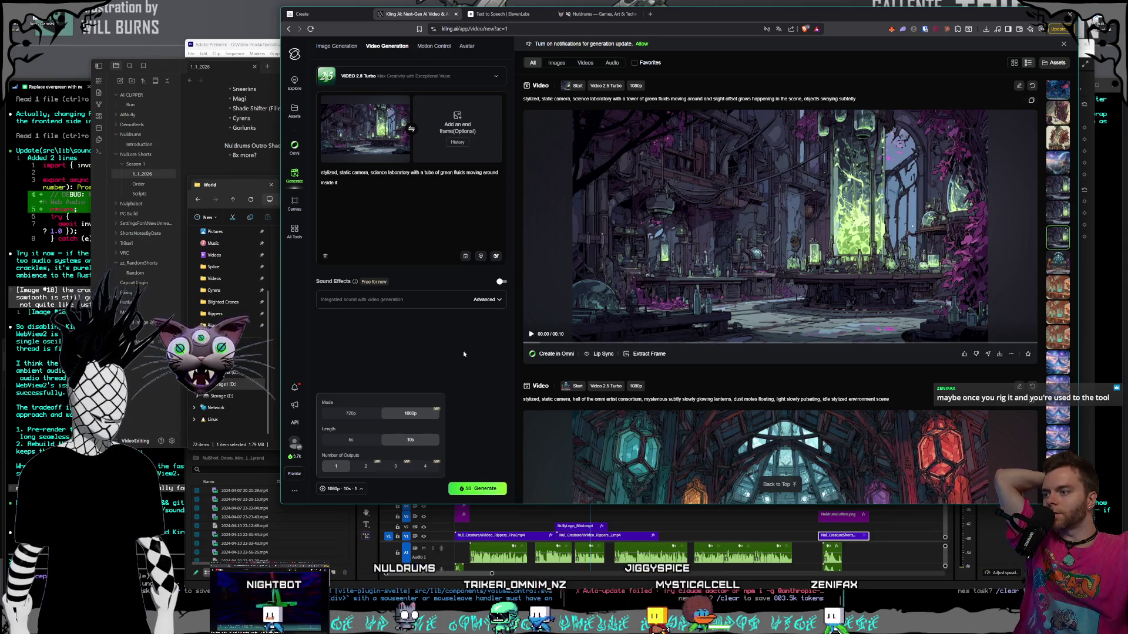
left_click(477, 489)
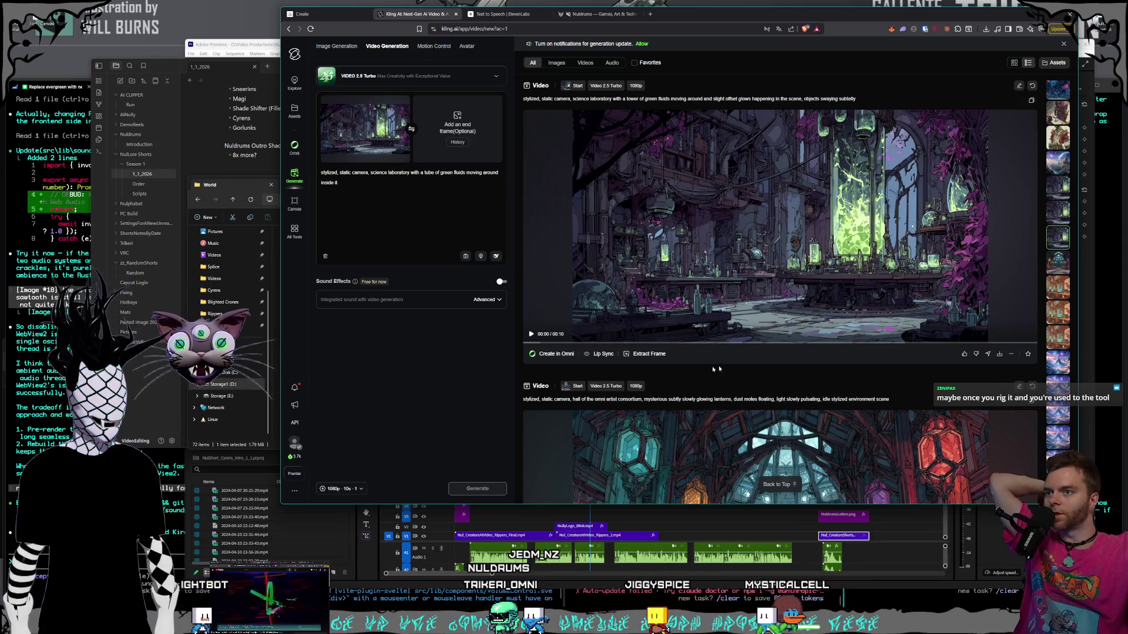
scroll(811, 314, "down", 4)
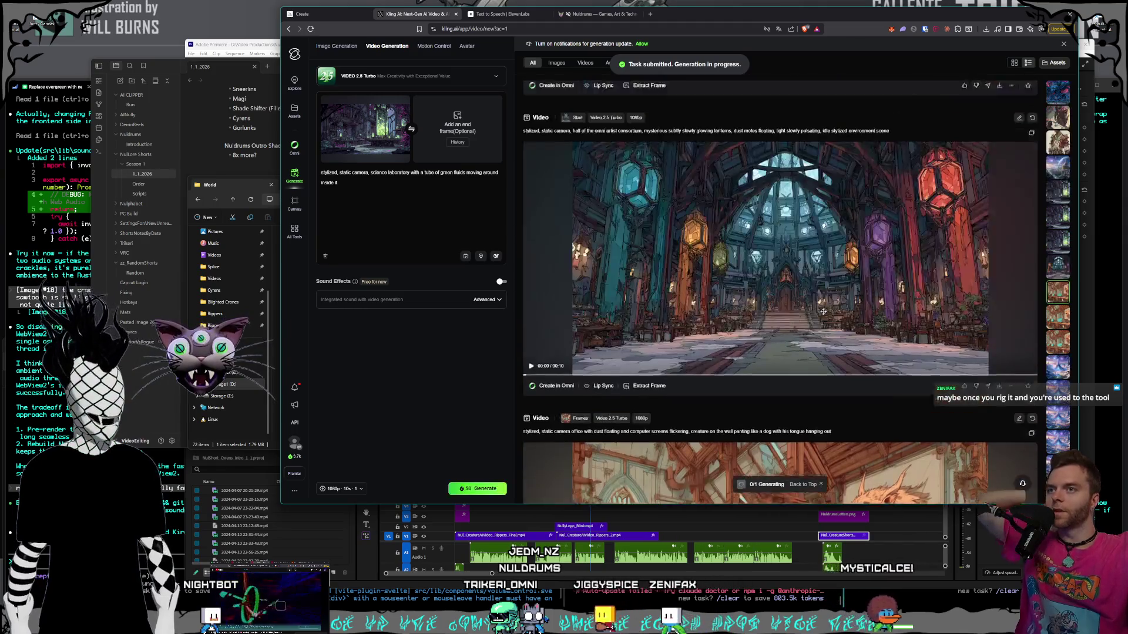
scroll(815, 314, "down", 2)
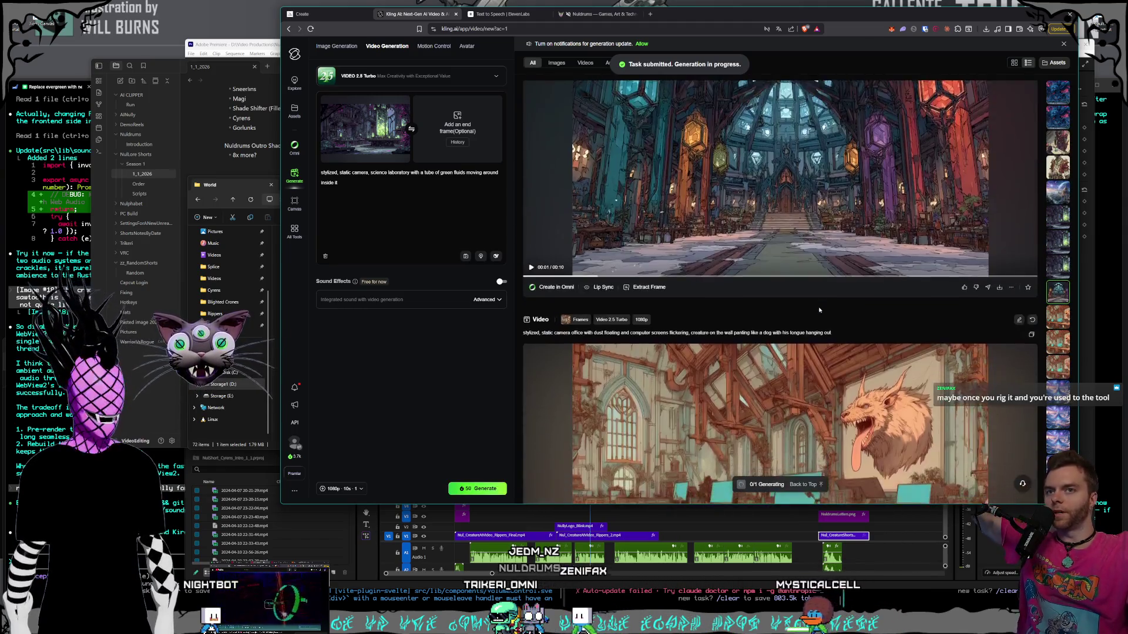
scroll(819, 313, "down", 15)
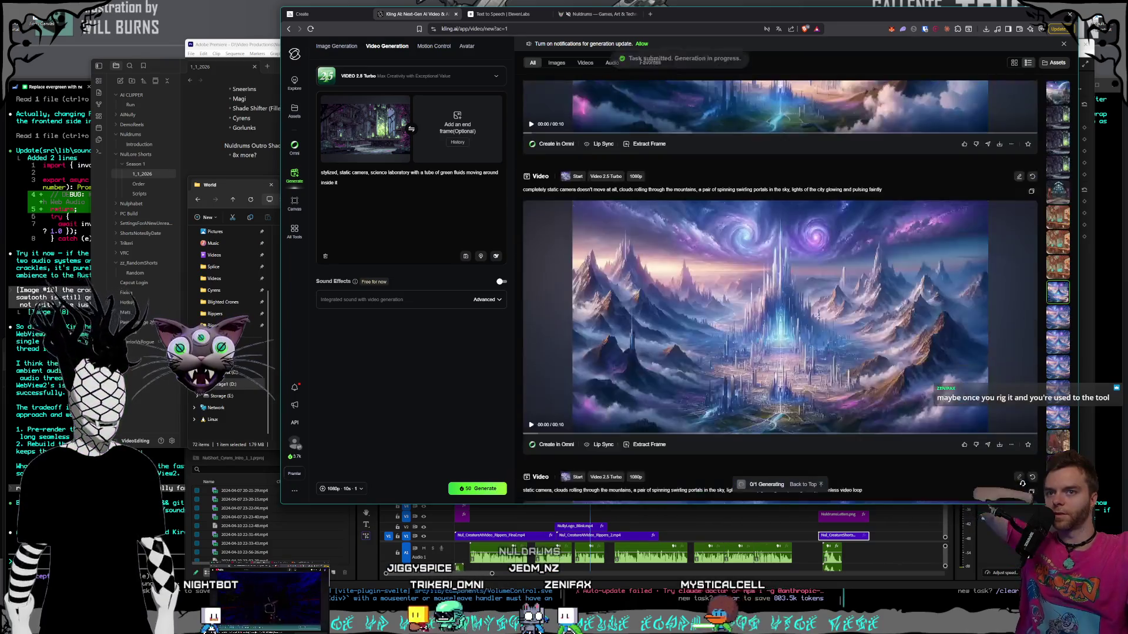
scroll(855, 321, "down", 5)
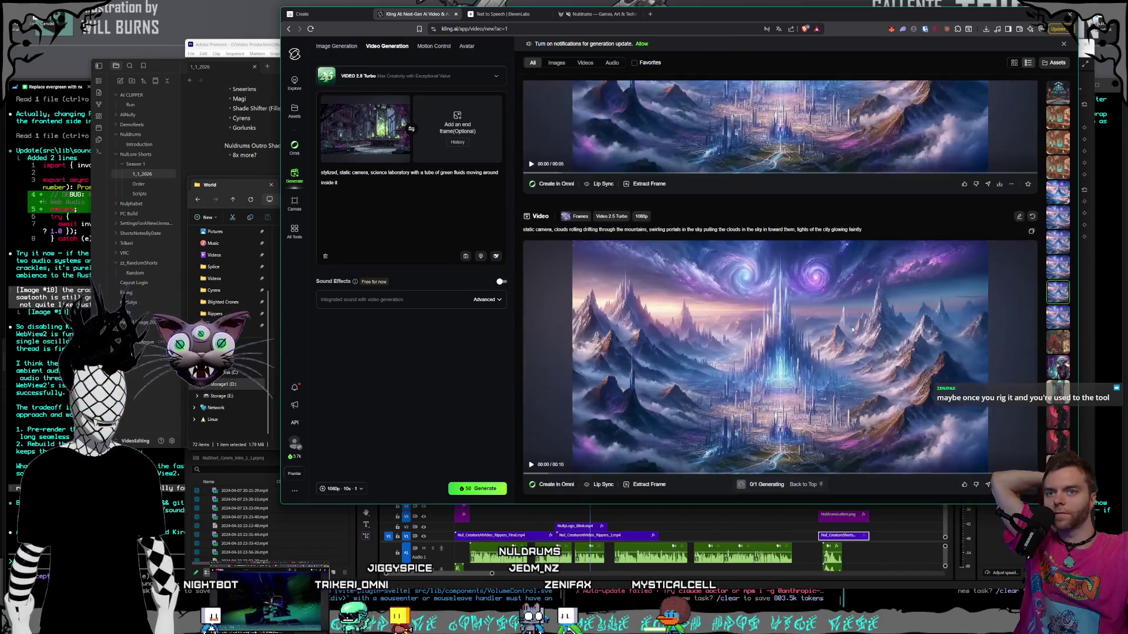
scroll(852, 327, "down", 5)
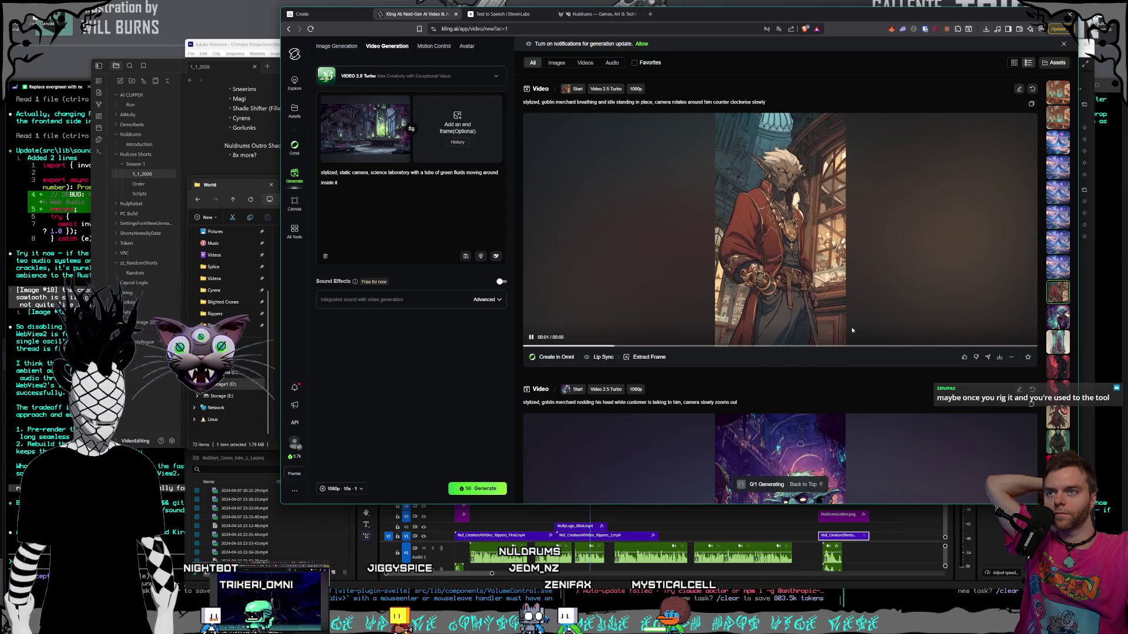
scroll(850, 332, "down", 5)
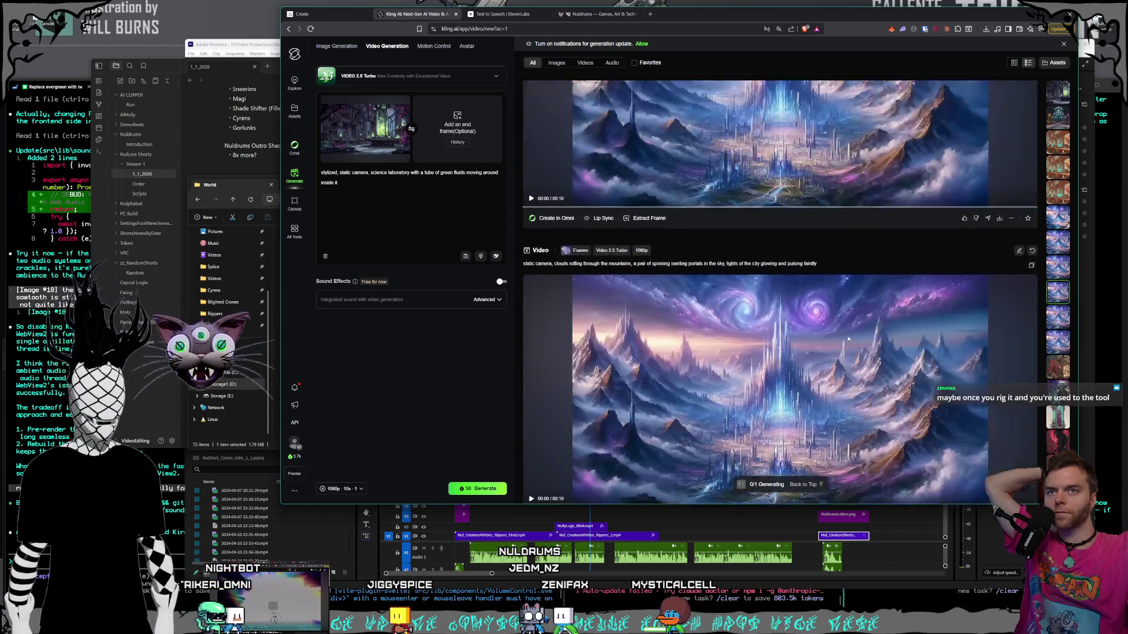
scroll(848, 337, "down", 8)
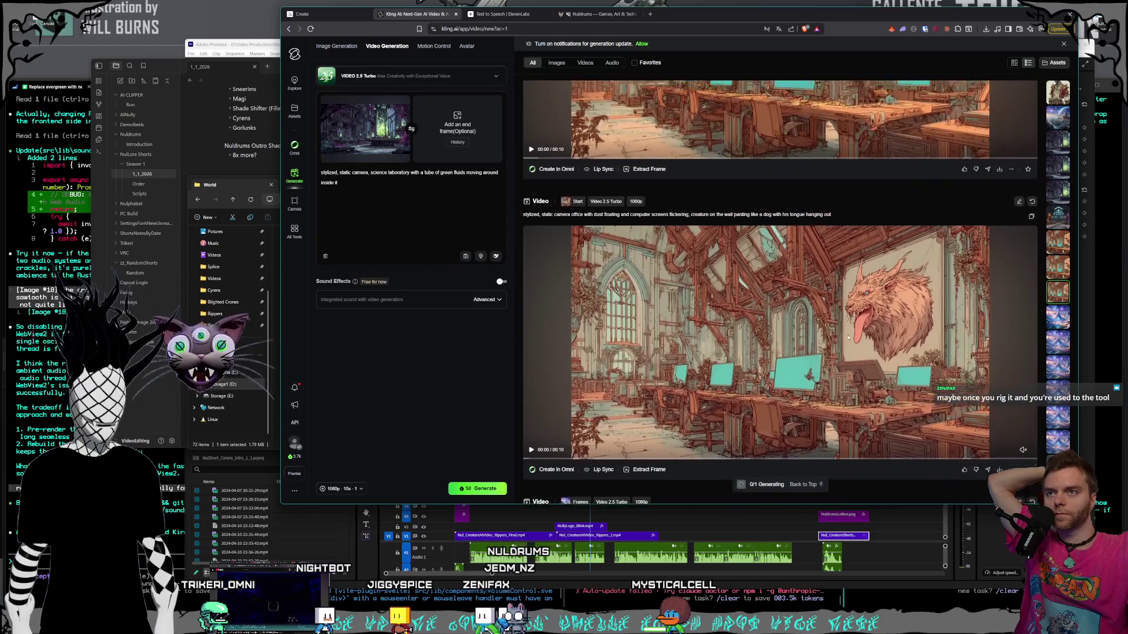
scroll(848, 338, "down", 10)
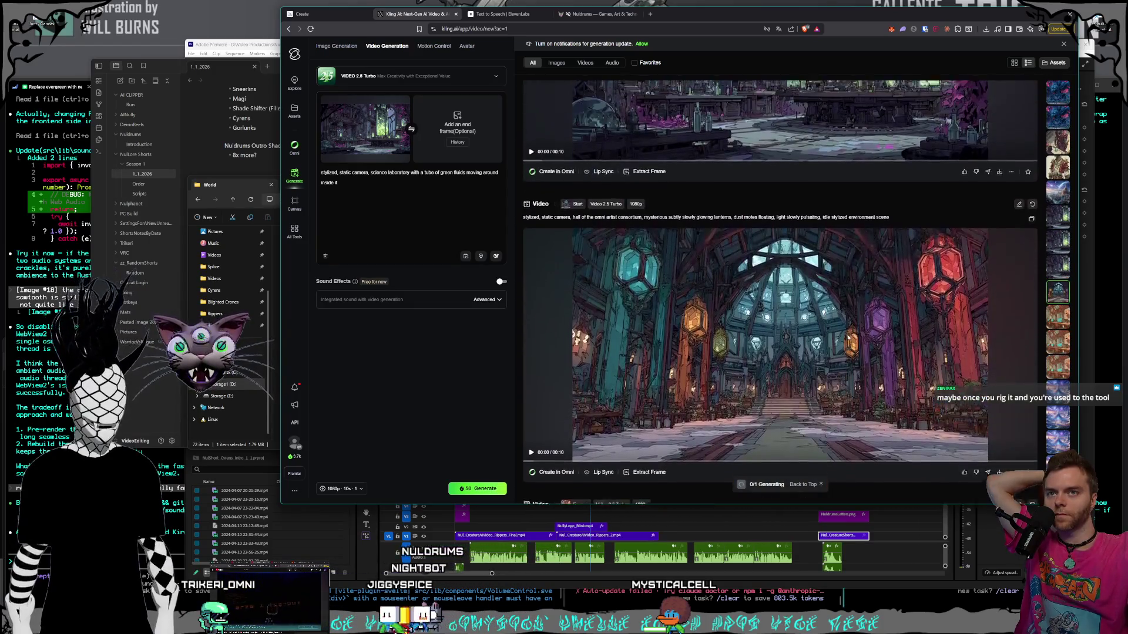
scroll(848, 337, "up", 15)
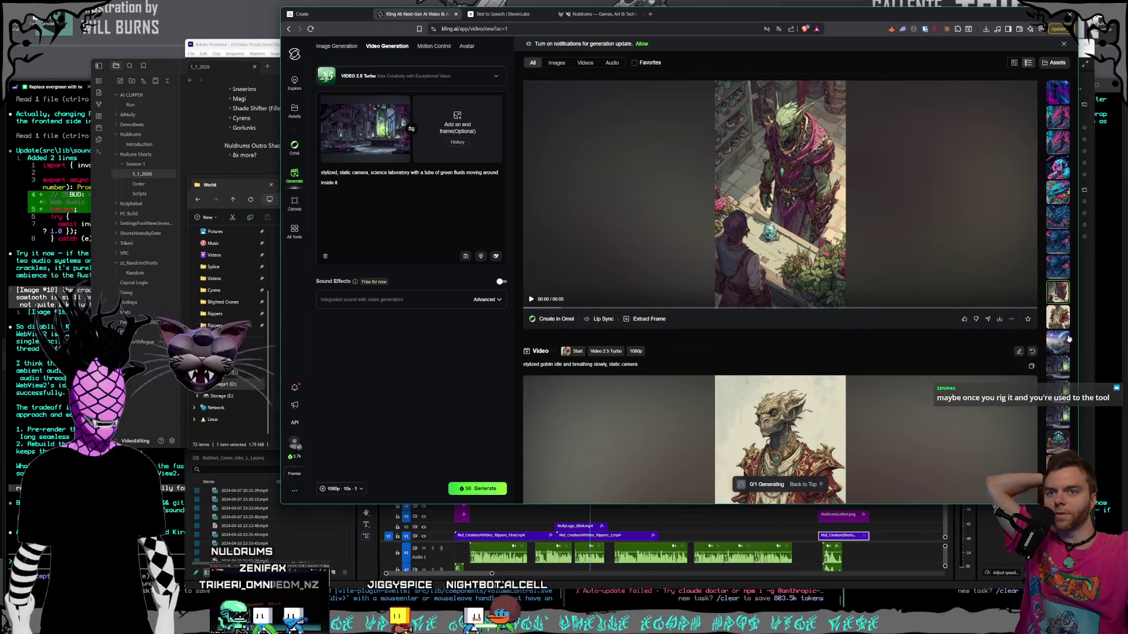
scroll(1064, 335, "down", 2)
scroll(1063, 295, "up", 4)
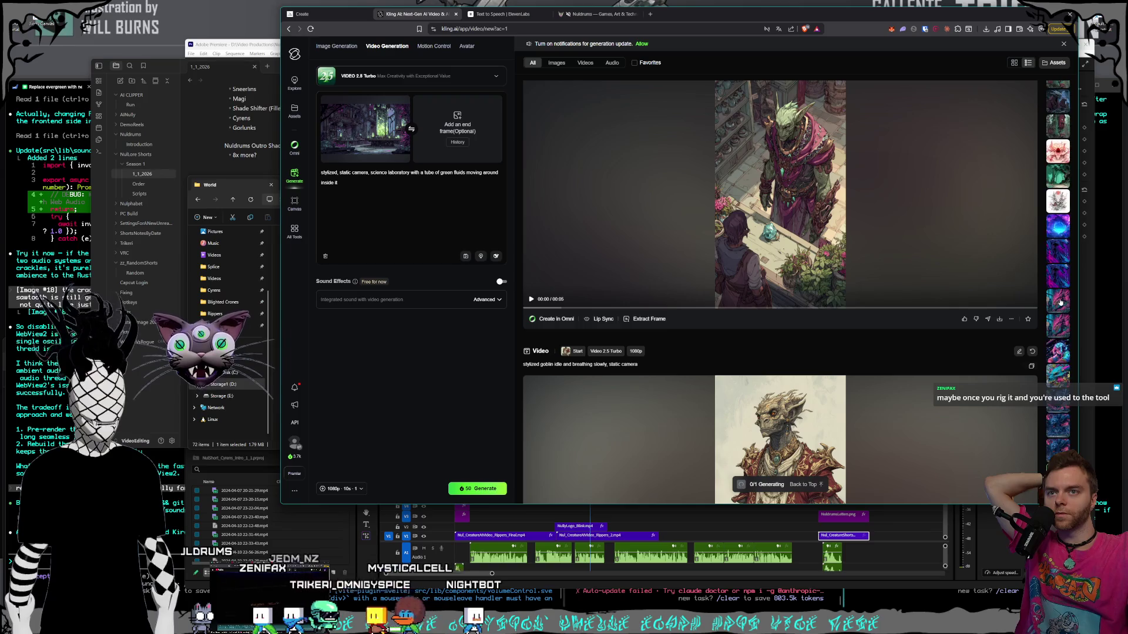
scroll(1060, 302, "up", 2)
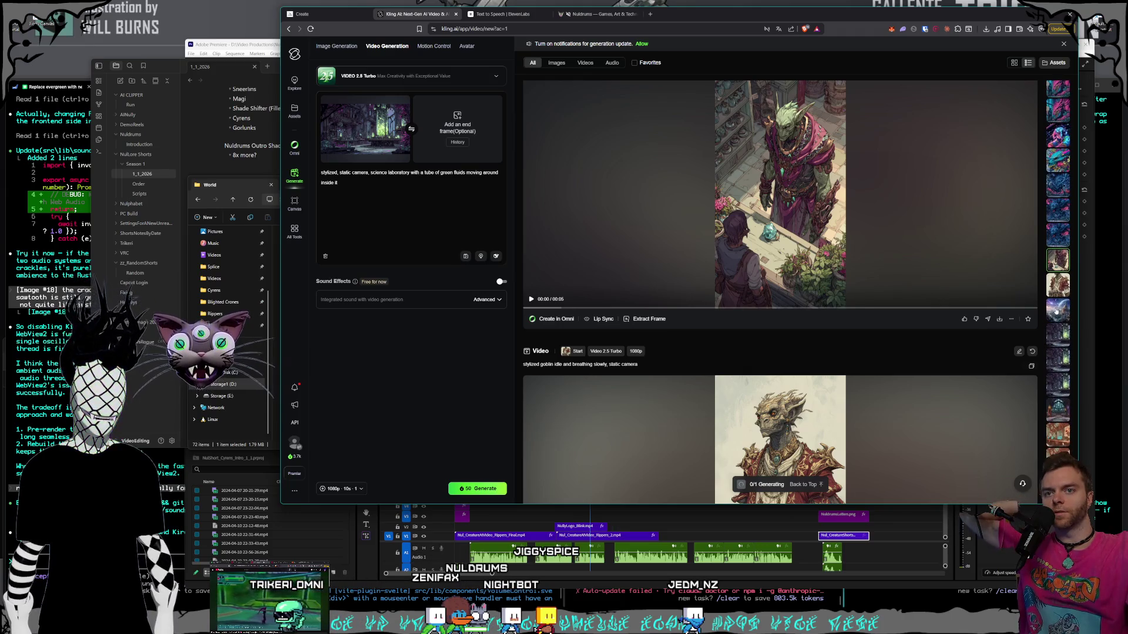
- Find the planet-sky fantasy city video in the Kling history feed and play it
left_click(1056, 311)
scroll(800, 247, "down", 5)
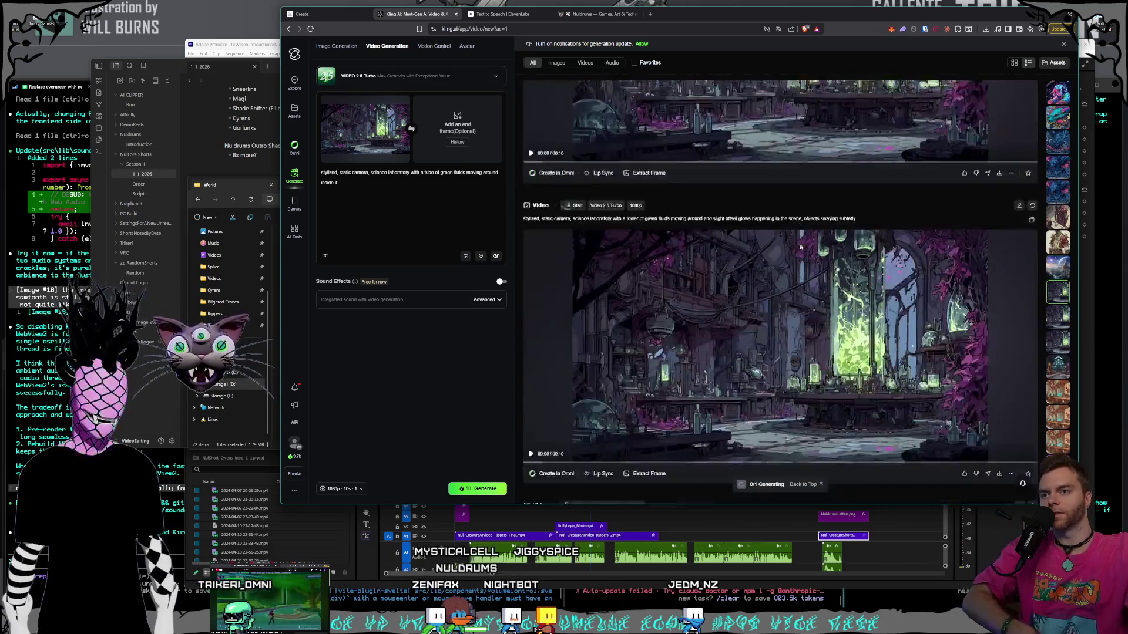
scroll(799, 244, "down", 10)
scroll(793, 238, "down", 10)
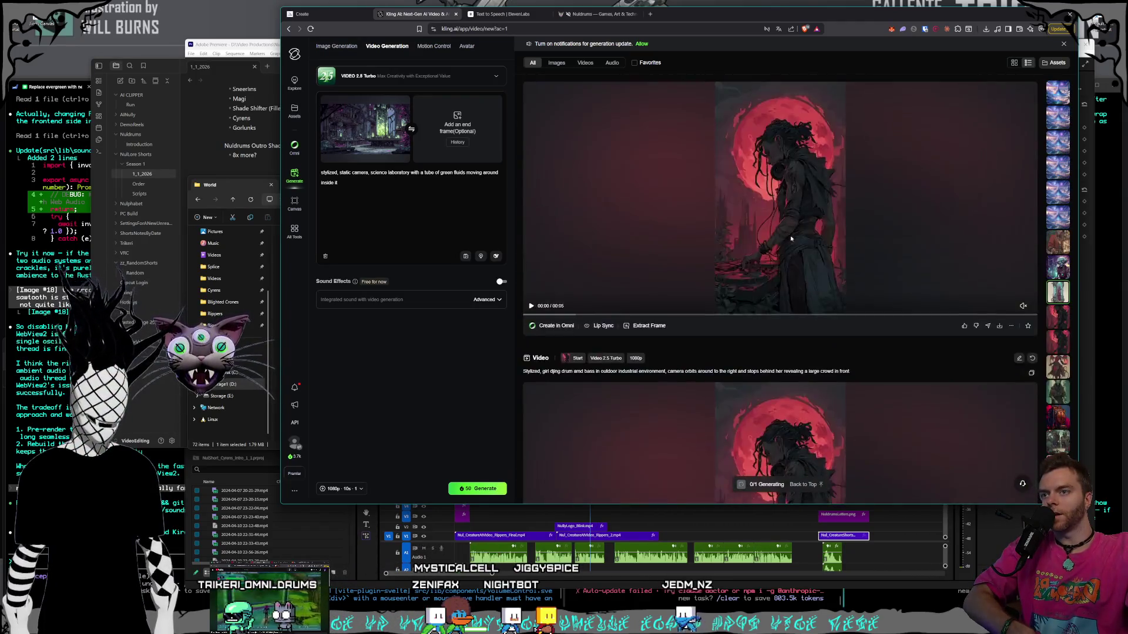
scroll(790, 238, "down", 15)
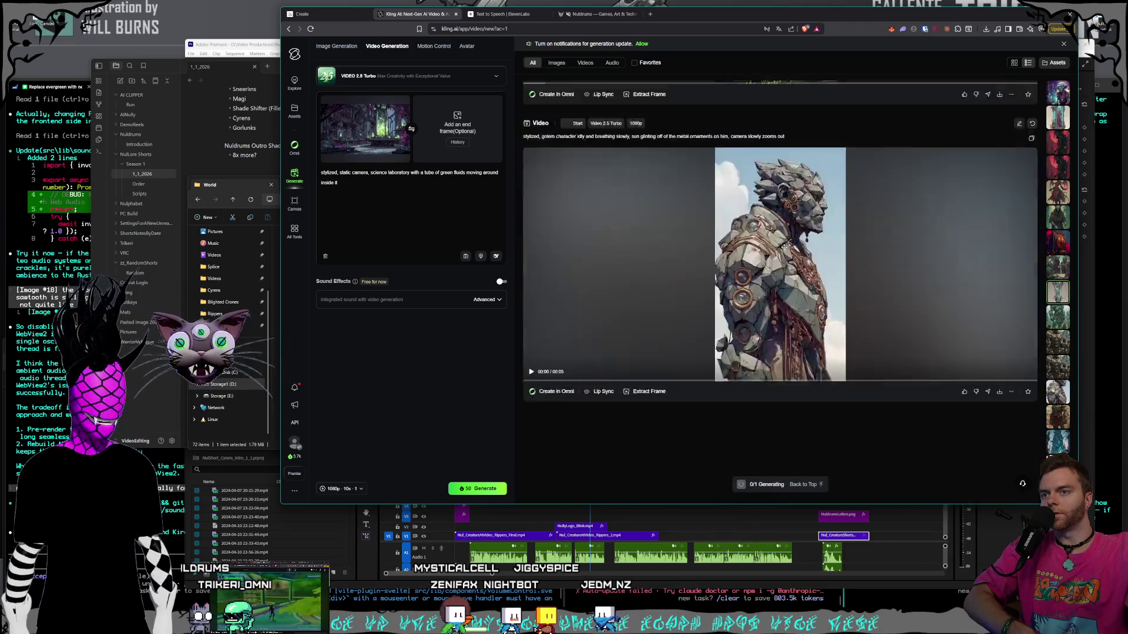
scroll(786, 244, "down", 15)
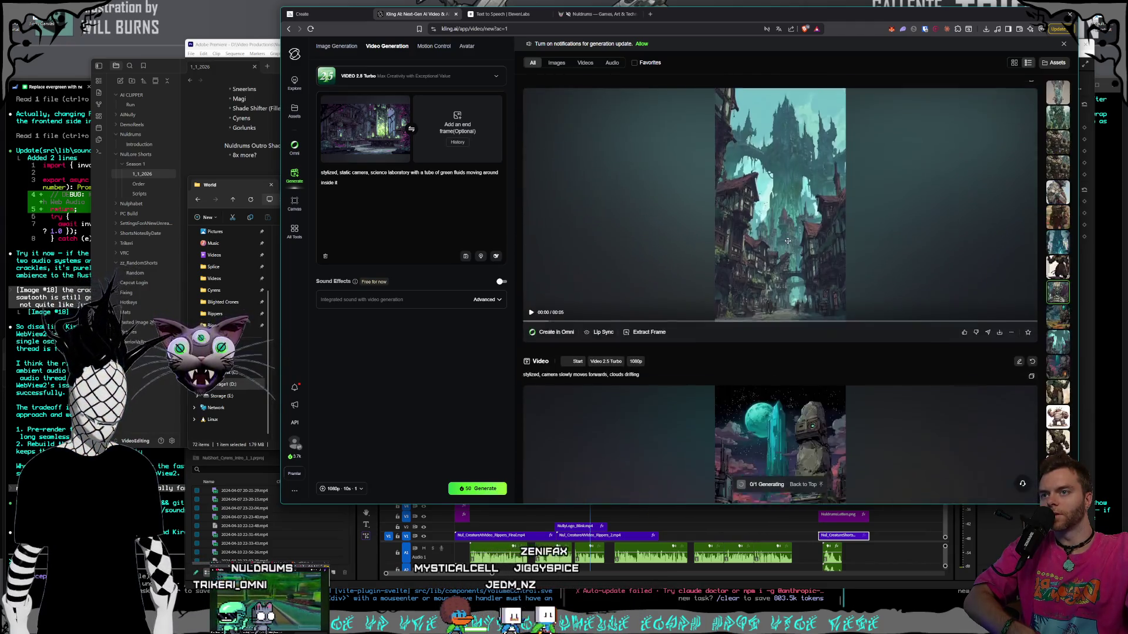
scroll(787, 241, "down", 15)
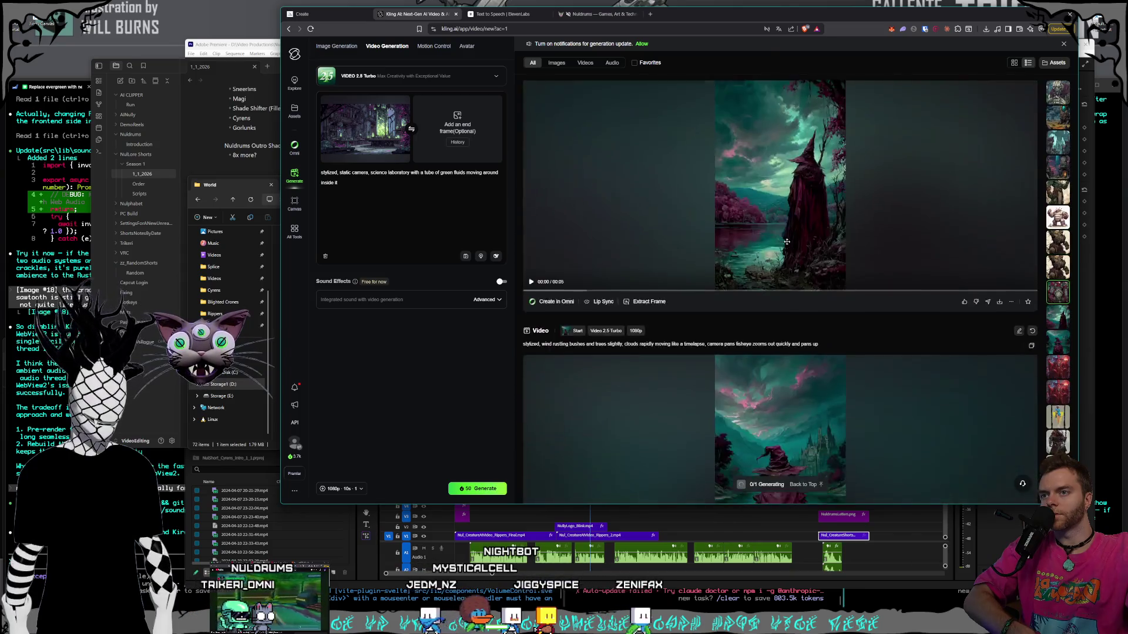
scroll(786, 242, "down", 15)
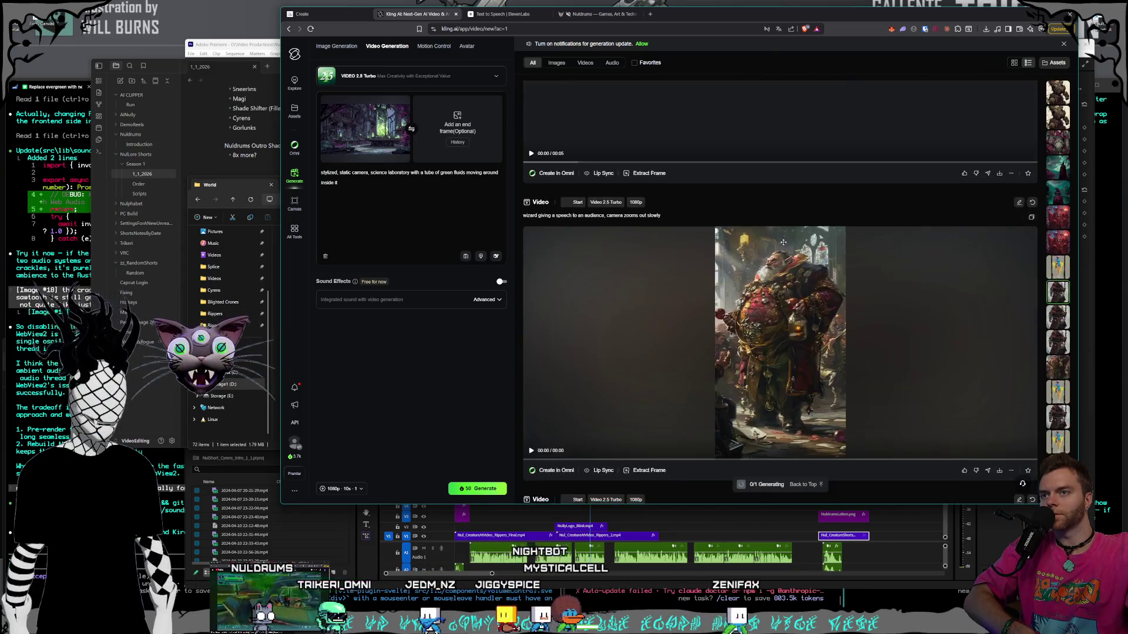
scroll(782, 242, "down", 15)
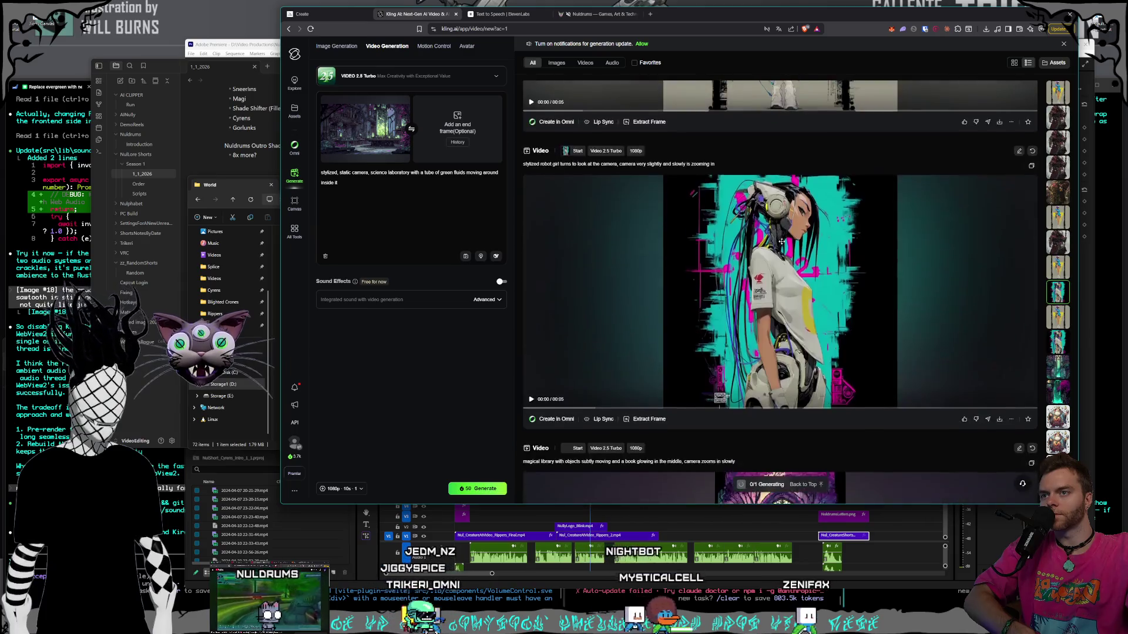
scroll(782, 242, "down", 15)
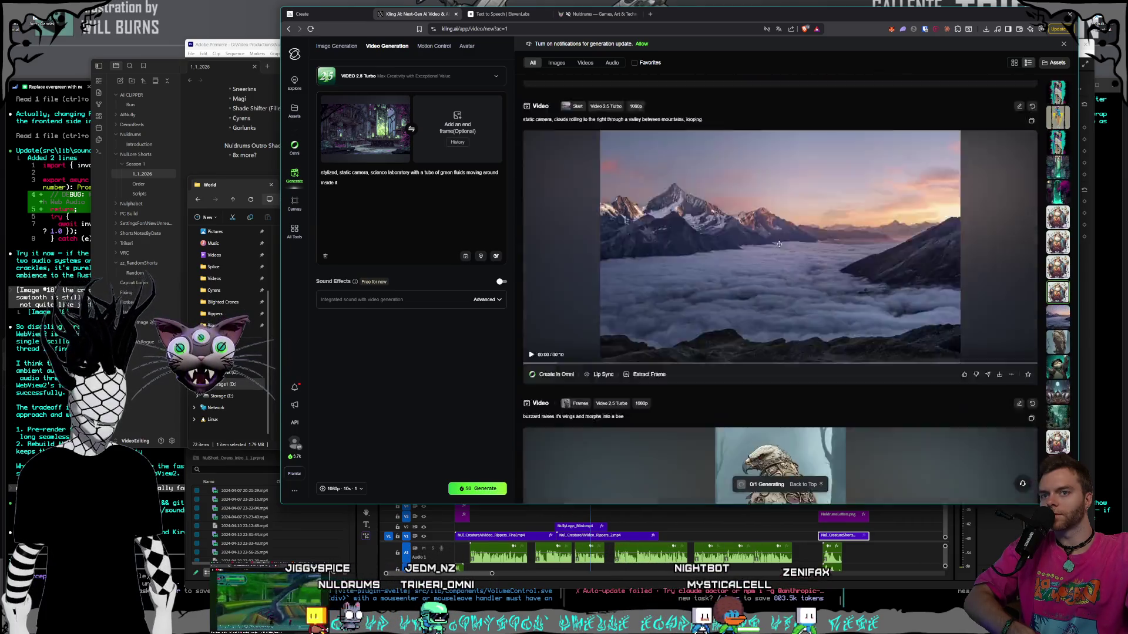
scroll(778, 244, "down", 15)
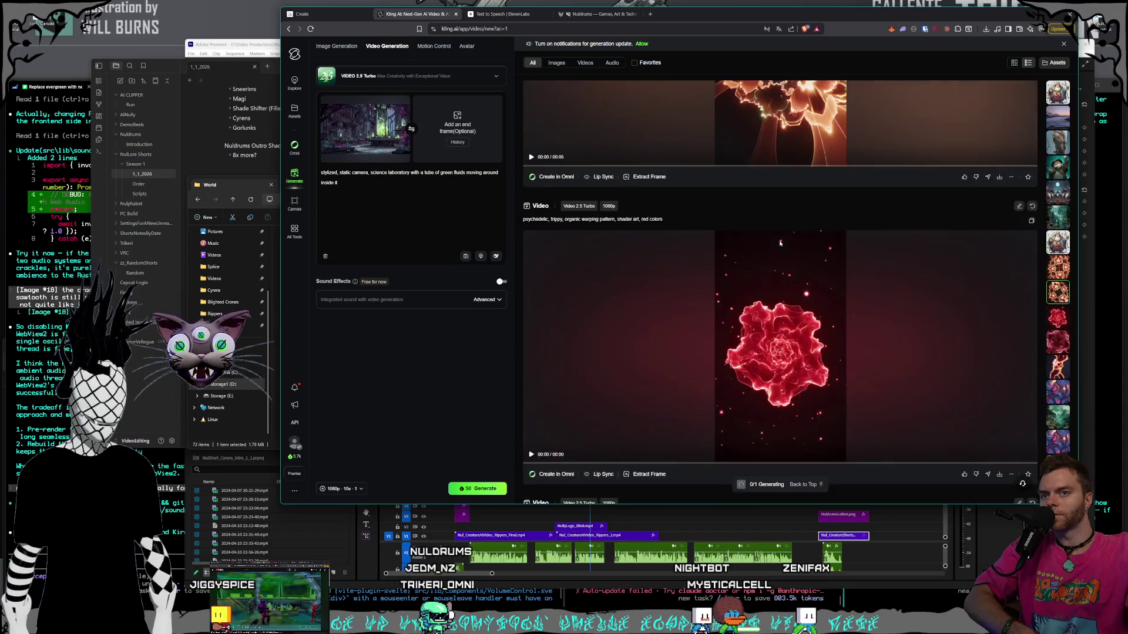
scroll(780, 243, "down", 15)
scroll(780, 243, "down", 15)
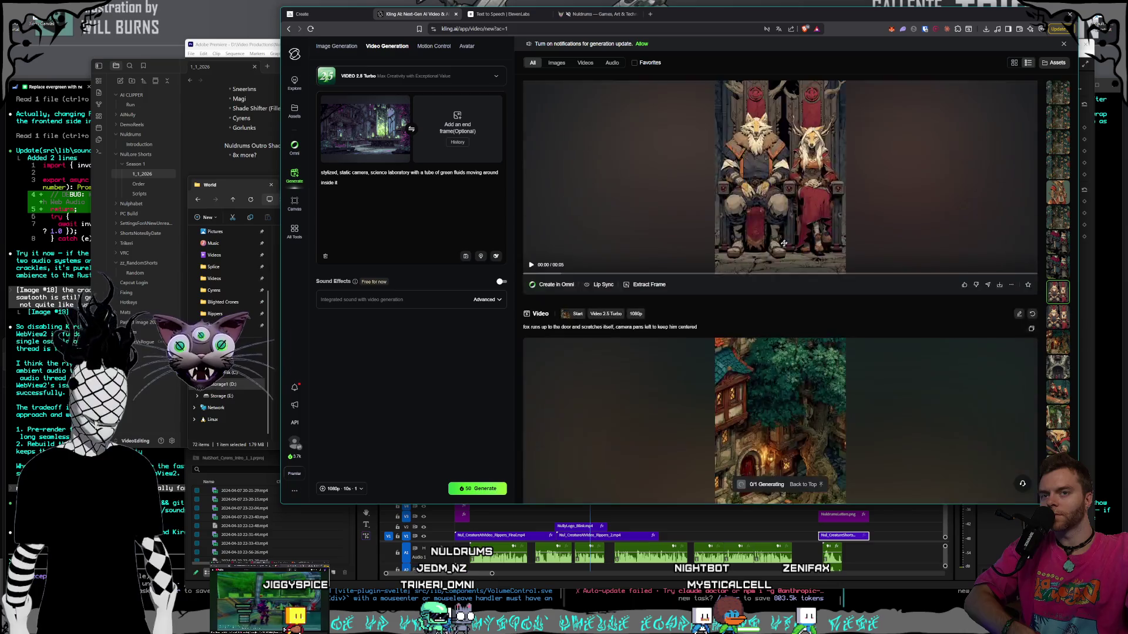
scroll(784, 243, "down", 15)
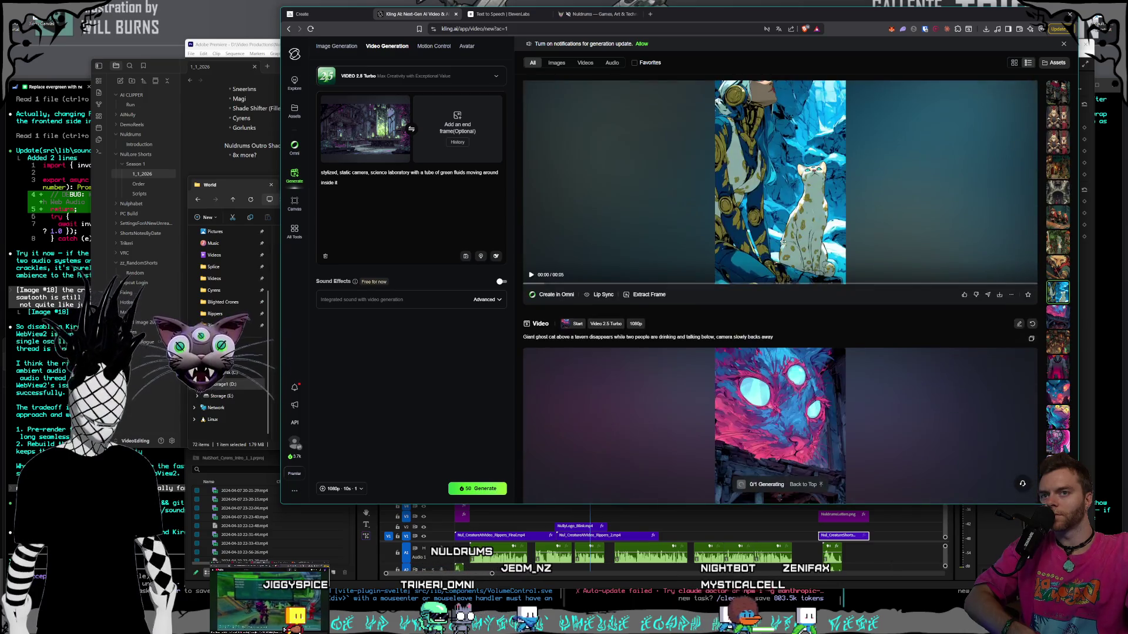
scroll(783, 242, "down", 15)
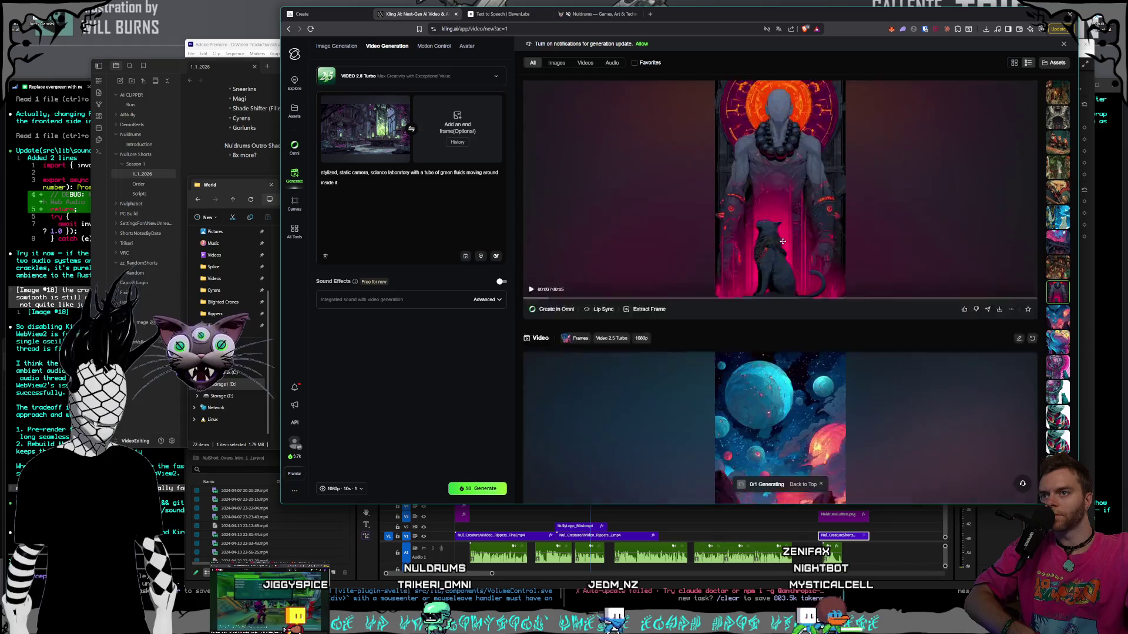
scroll(783, 241, "down", 15)
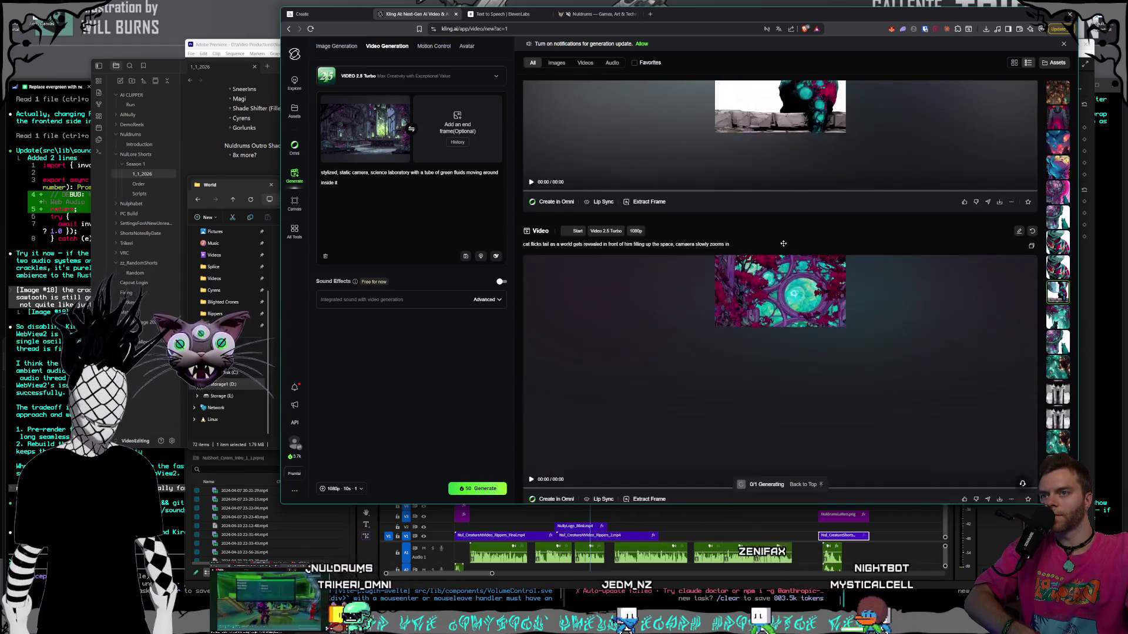
scroll(781, 245, "down", 15)
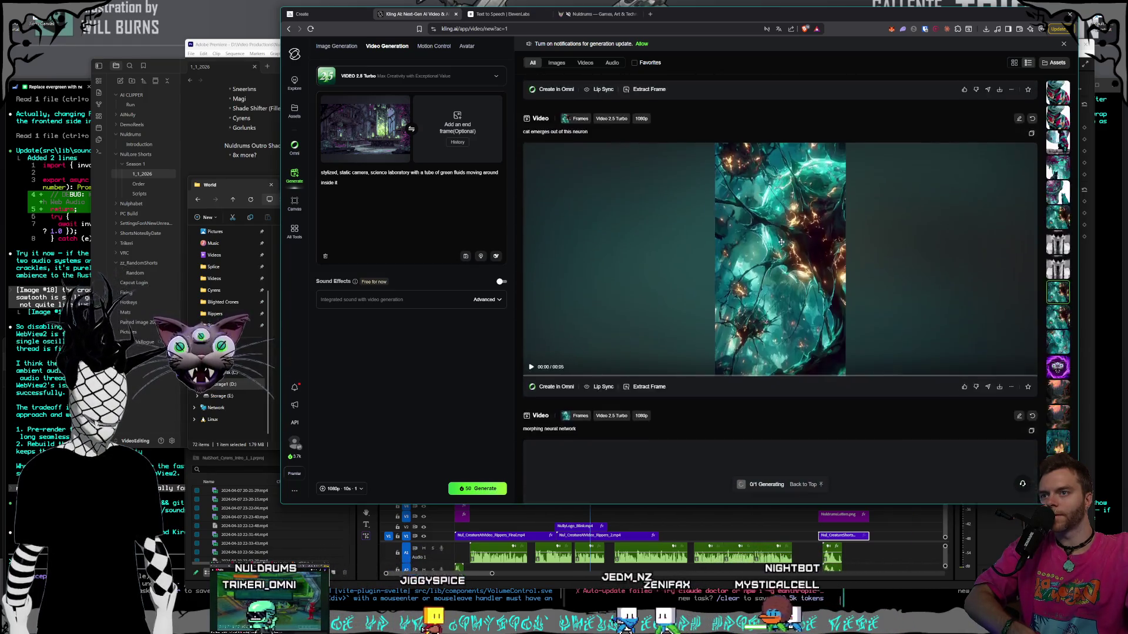
scroll(780, 246, "down", 3)
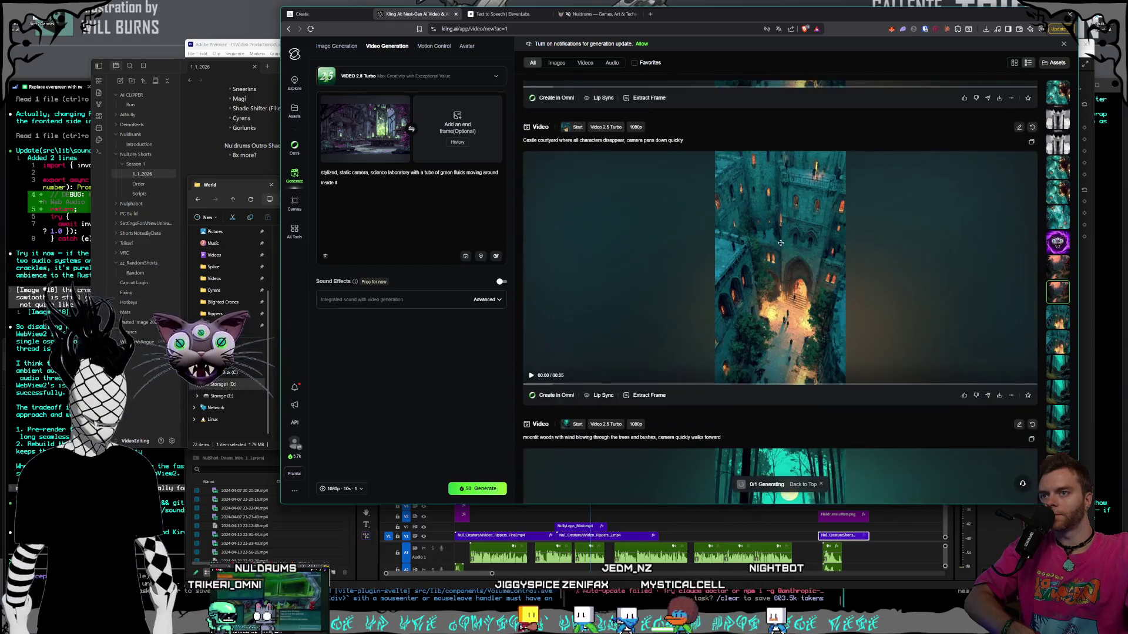
scroll(781, 245, "down", 15)
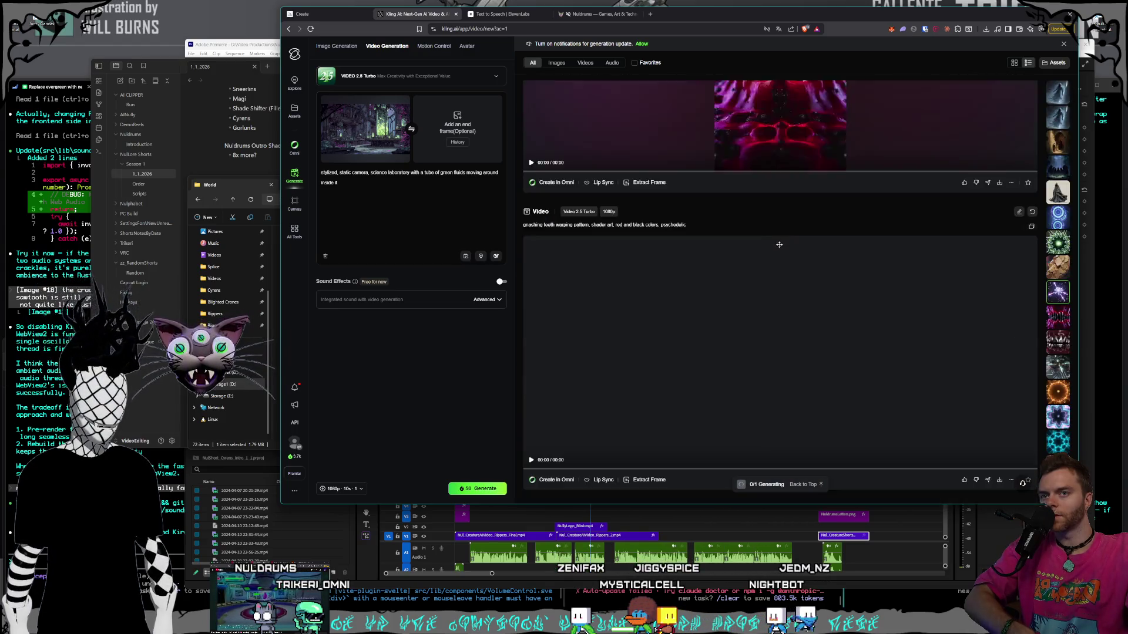
scroll(780, 242, "down", 20)
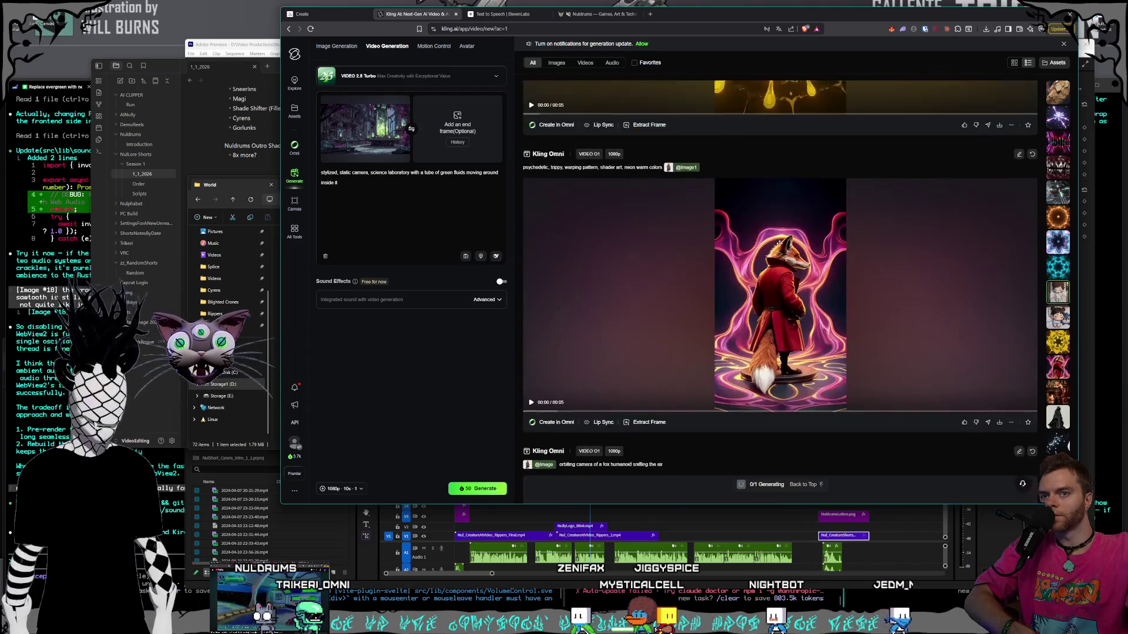
scroll(778, 242, "down", 20)
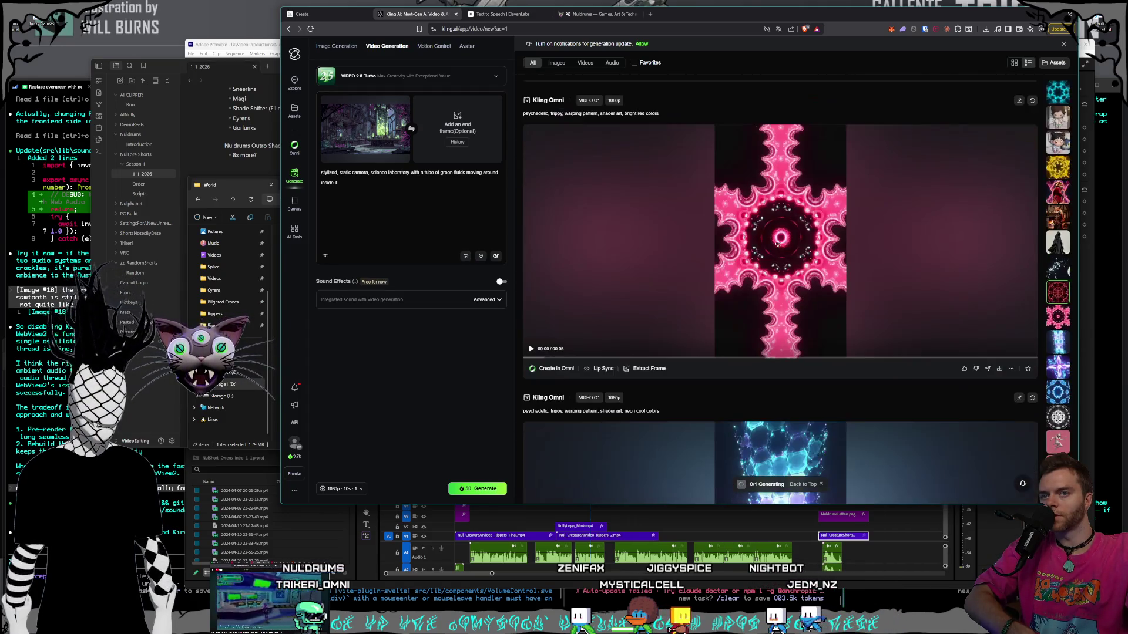
scroll(779, 242, "down", 5)
scroll(778, 242, "up", 20)
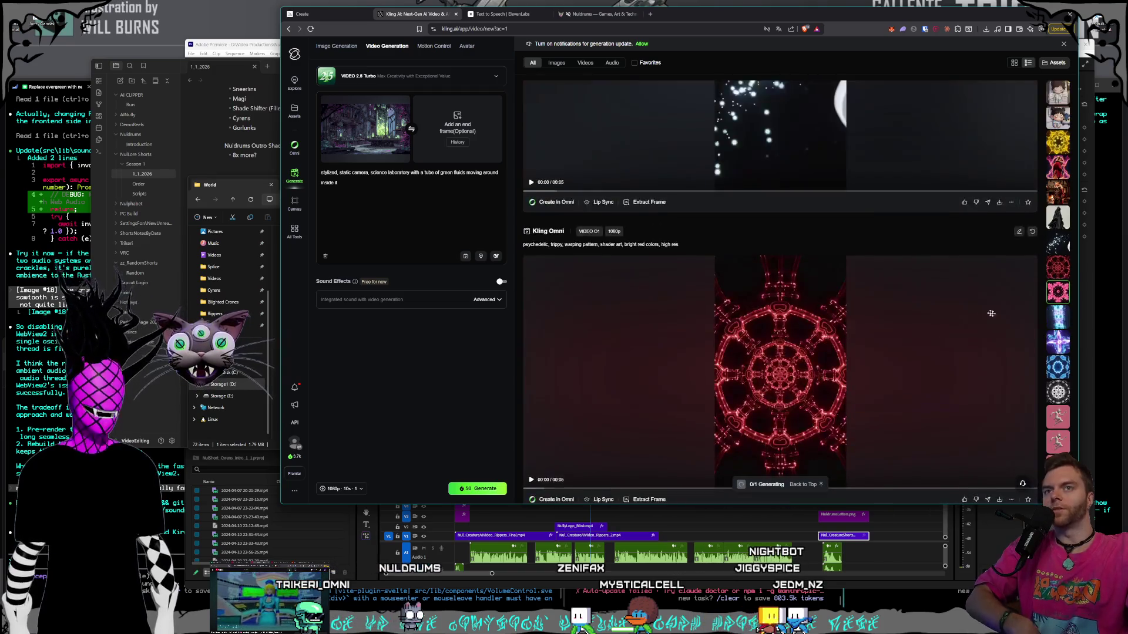
scroll(1059, 282, "down", 15)
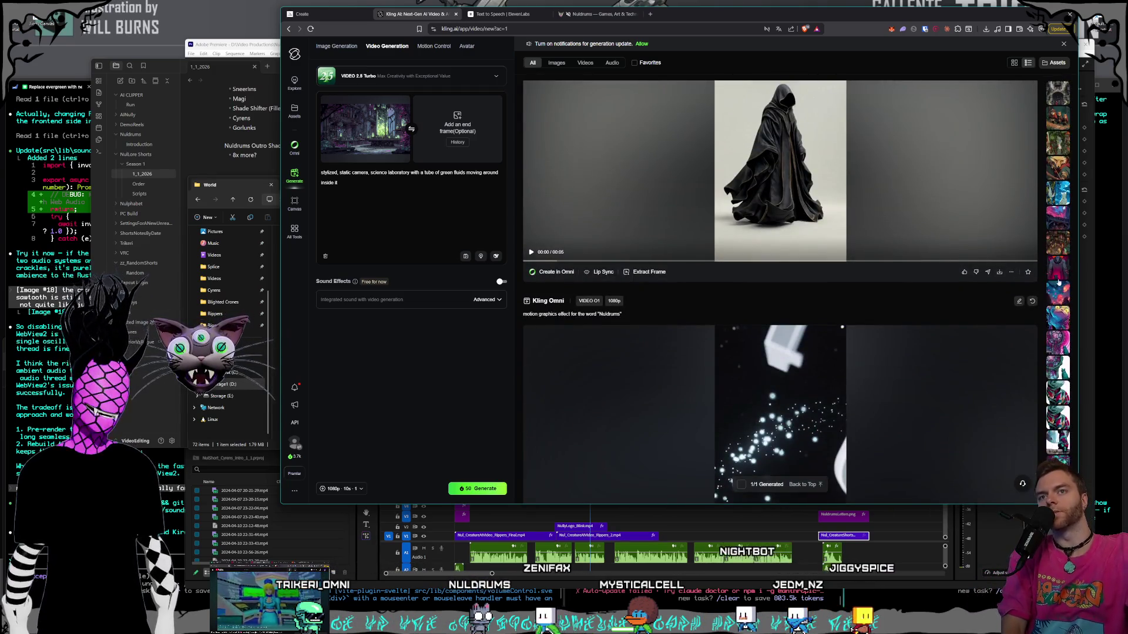
scroll(1058, 282, "down", 15)
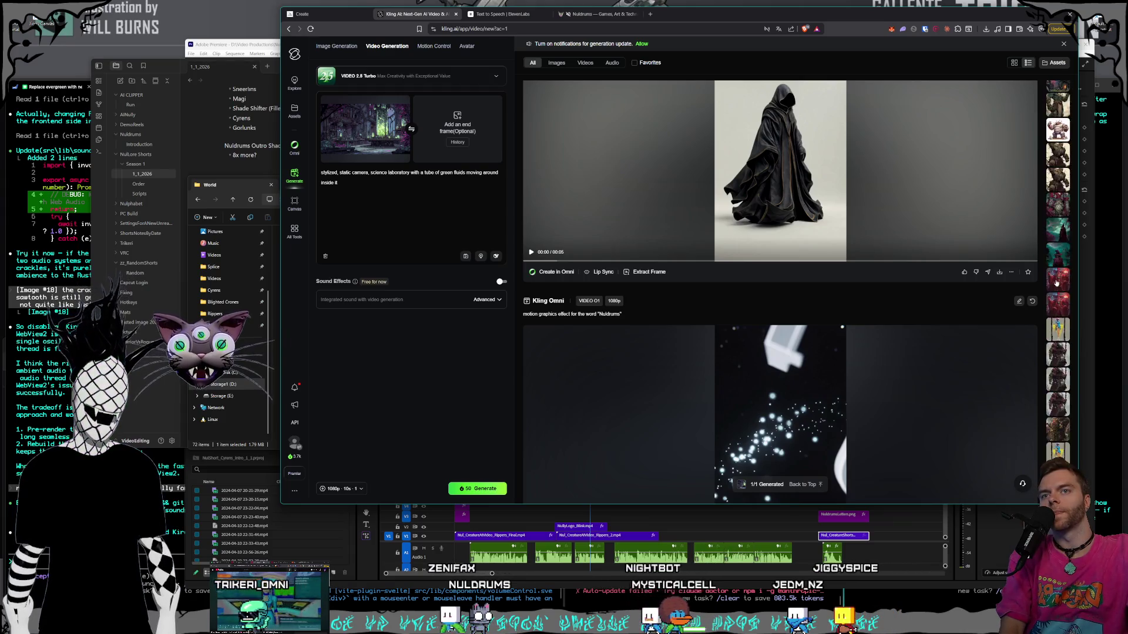
scroll(1054, 283, "down", 15)
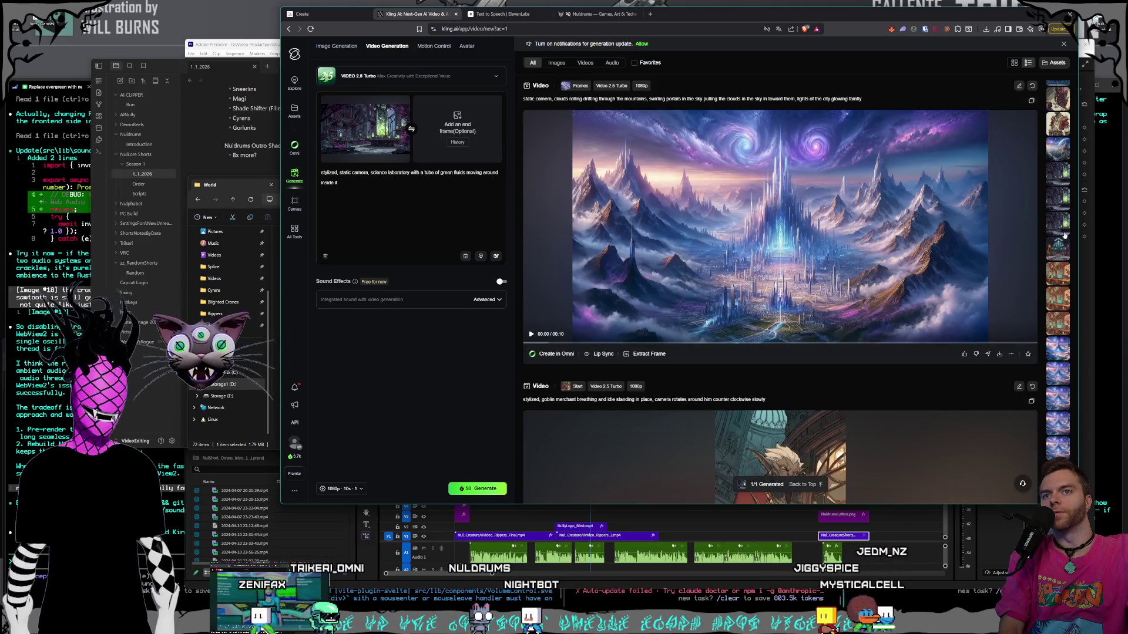
left_click(1059, 148)
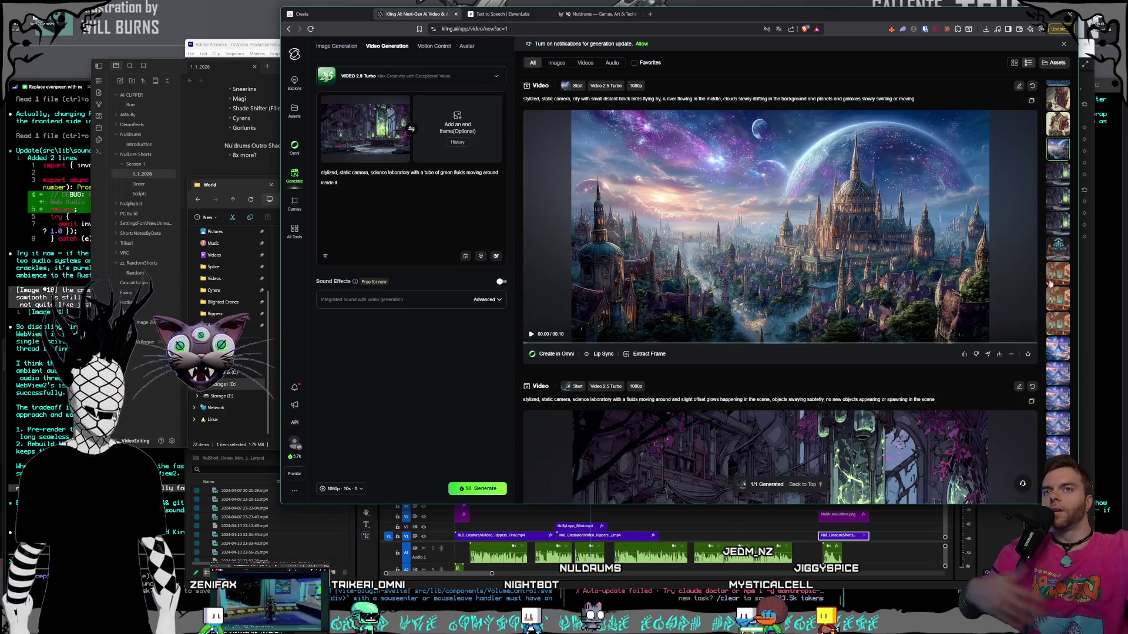
scroll(1056, 258, "up", 1)
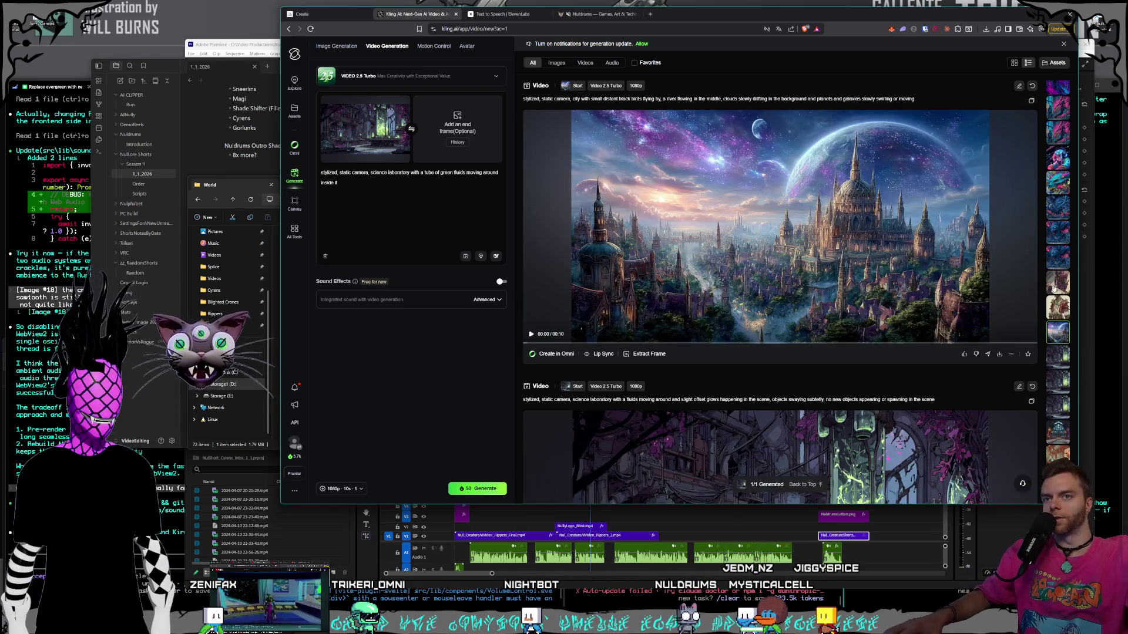
left_click(776, 312)
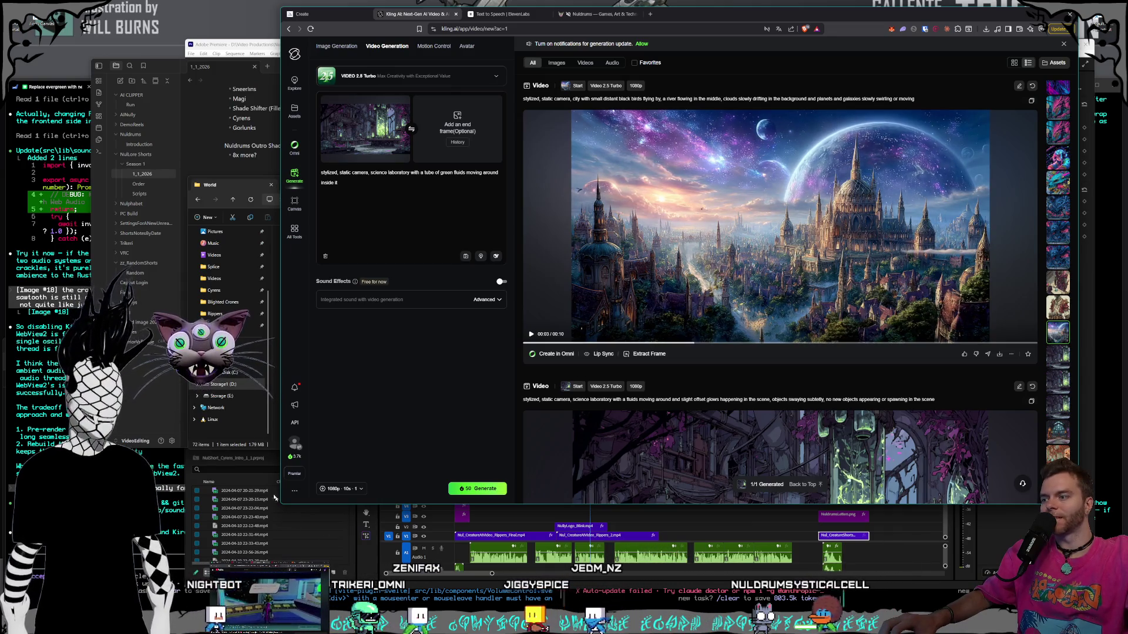
- Reopen the lab video and generate it with 'they stay contained inside the glass the whole time' added
left_click(235, 185)
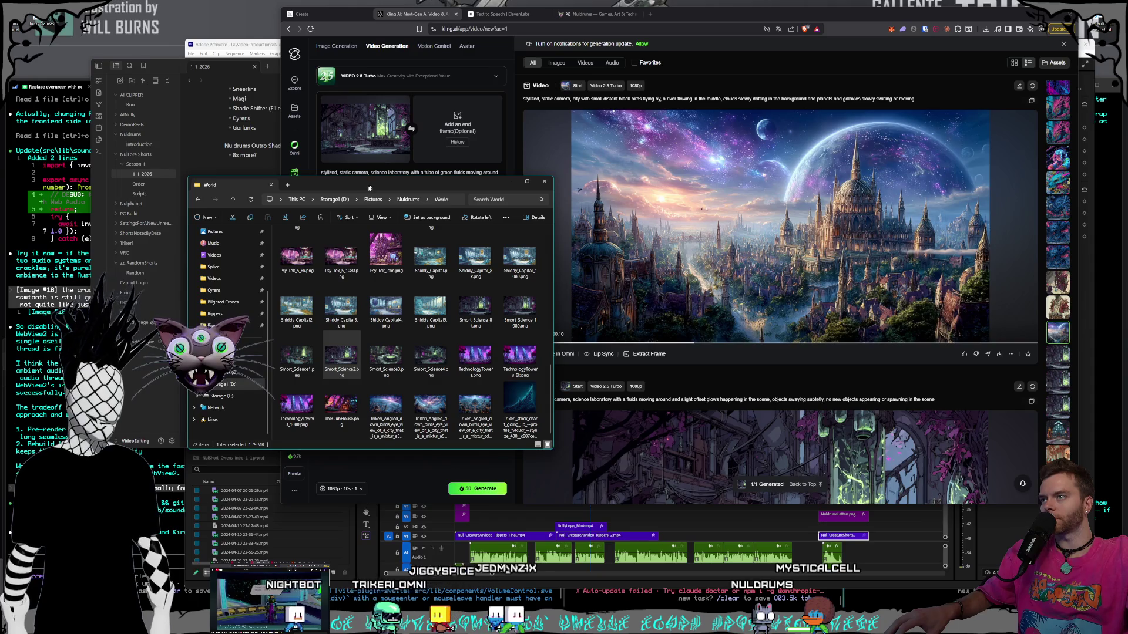
left_click_drag(369, 187, 330, 208)
scroll(1057, 292, "down", 5)
scroll(1057, 293, "up", 3)
left_click(1057, 93)
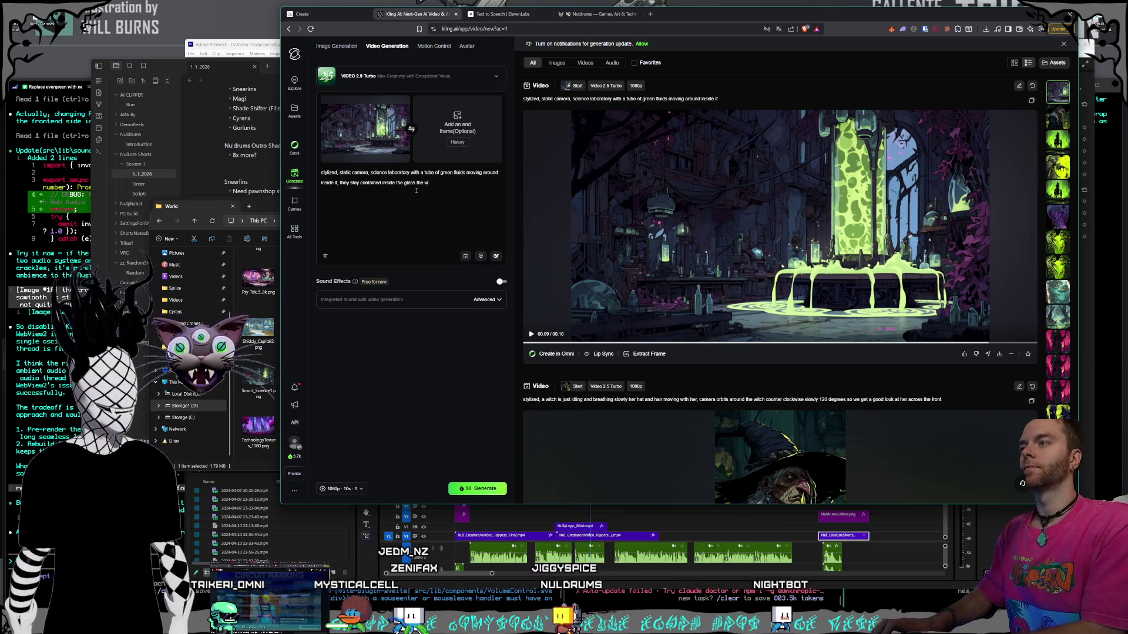
left_click(493, 490)
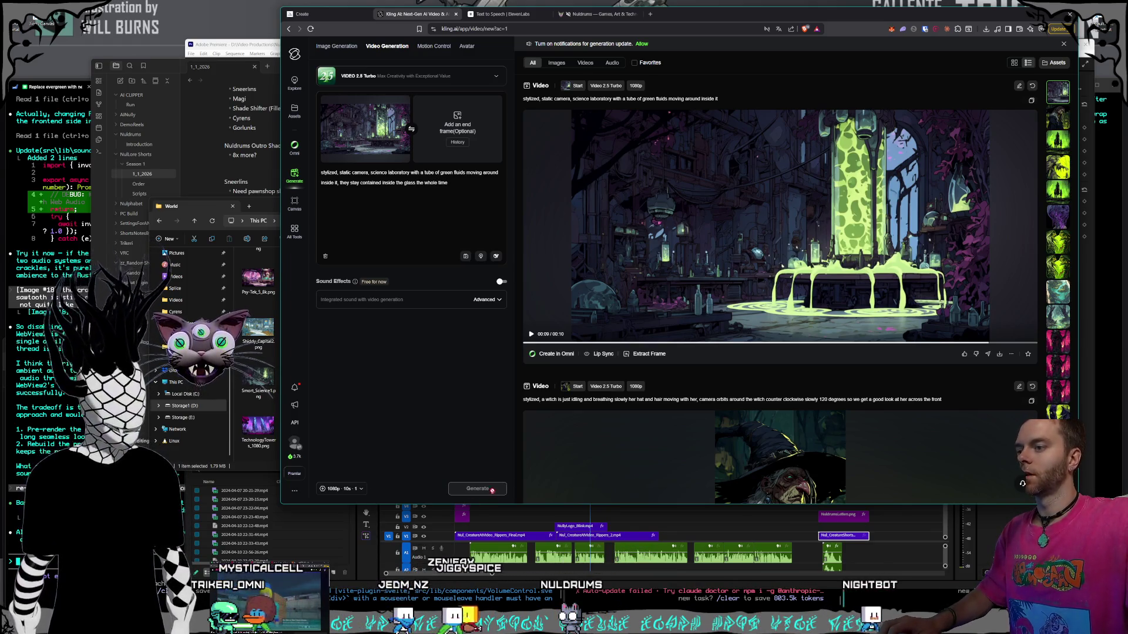
left_click(338, 11)
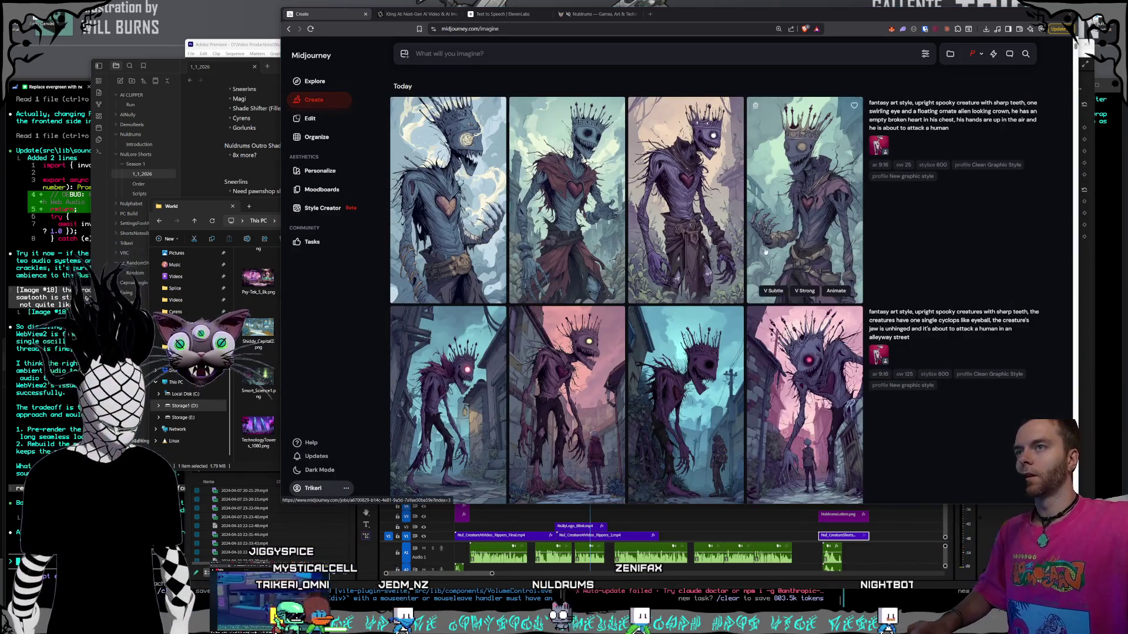
- Open Midjourney's image reference panel and bring the Rippers creature-image folder window forward
scroll(802, 262, "down", 1)
scroll(799, 270, "up", 1)
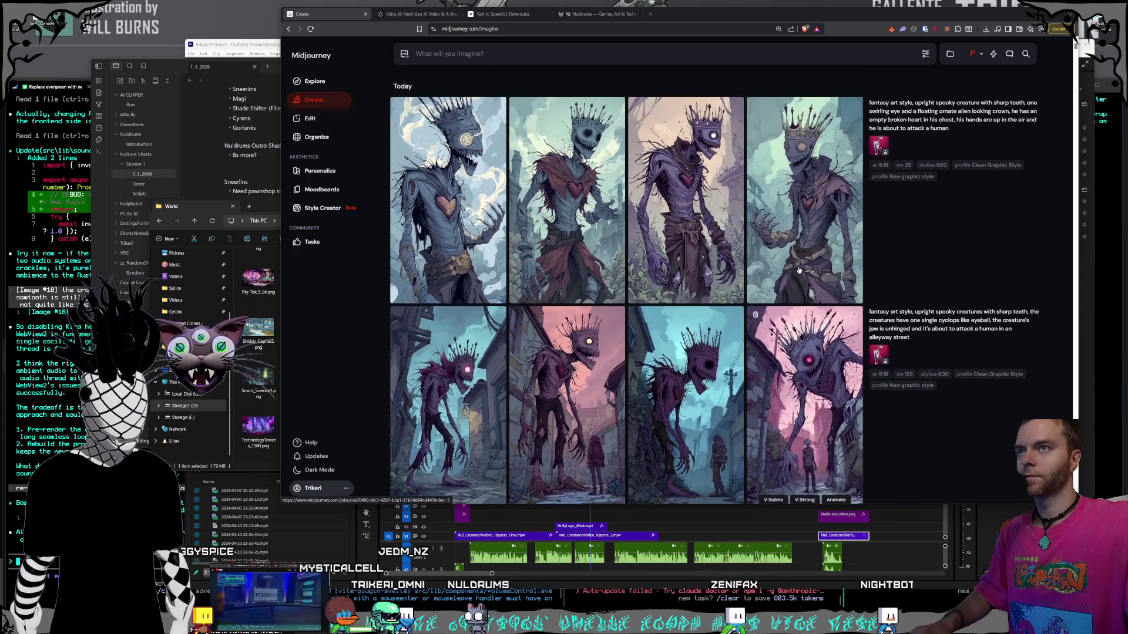
scroll(799, 270, "down", 2)
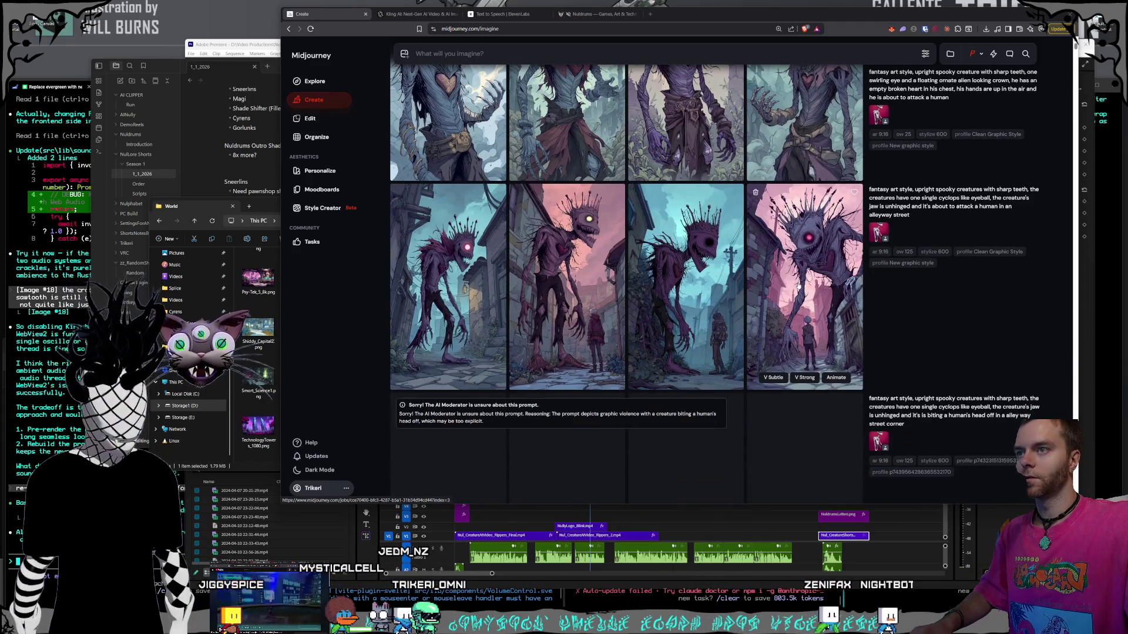
scroll(798, 286, "up", 2)
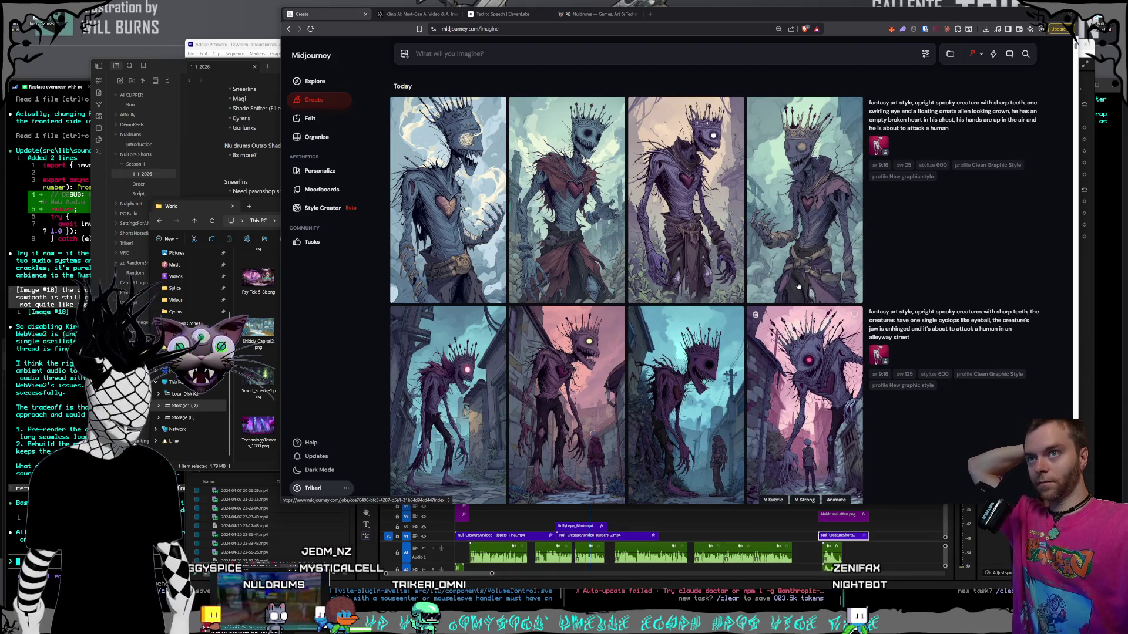
left_click(410, 57)
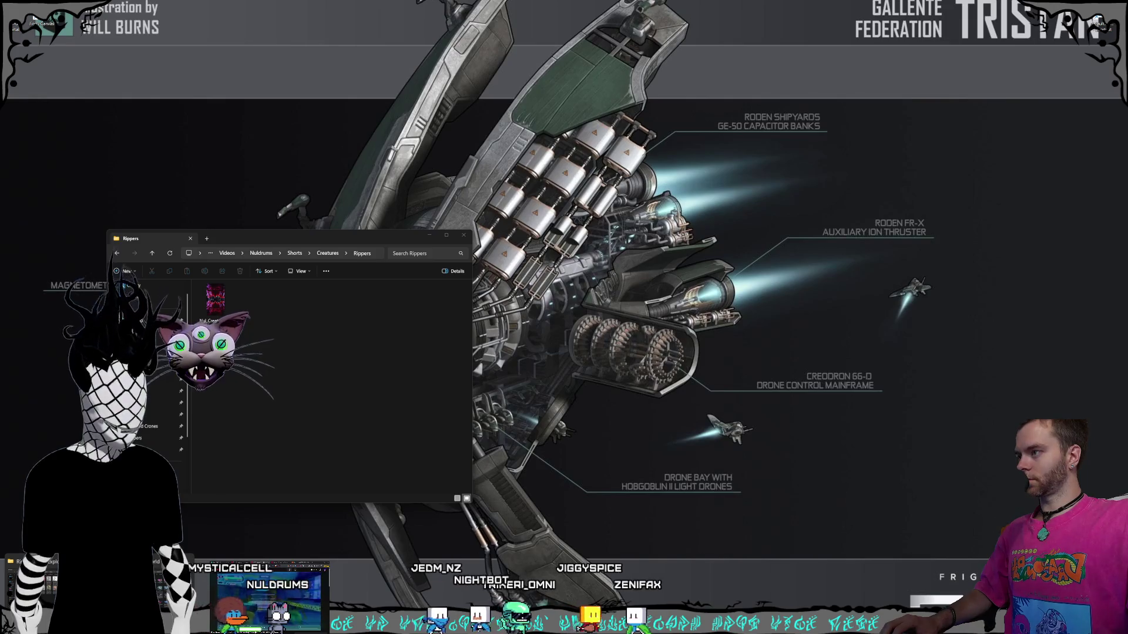
key("alt+Tab")
left_click(48, 597)
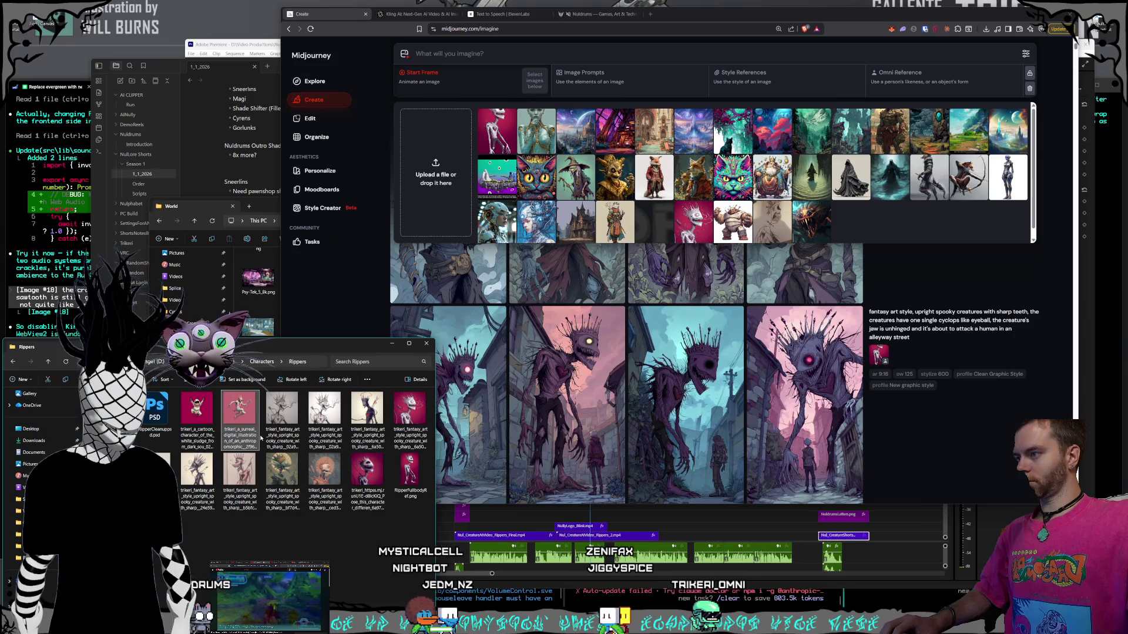
- Set the pink Ripper image as Midjourney's end frame and open RipperFullbodyRef.png full-size
mouse_move(248, 418)
left_mouse_down()
mouse_move(352, 323)
mouse_move(436, 177)
left_mouse_up()
left_click(239, 435)
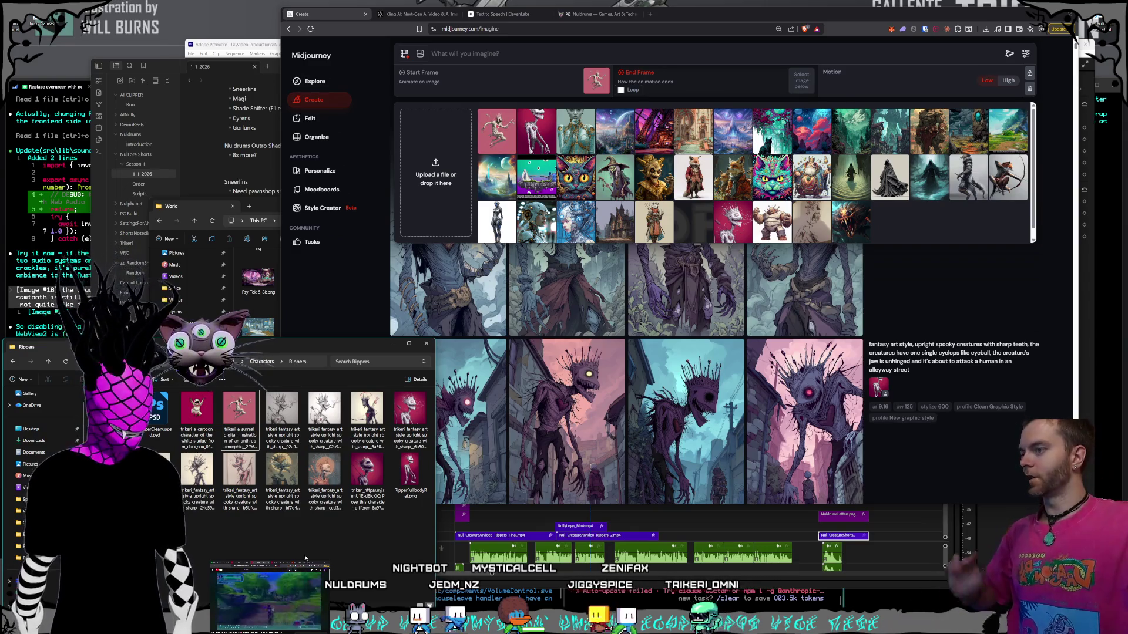
double_click(424, 479)
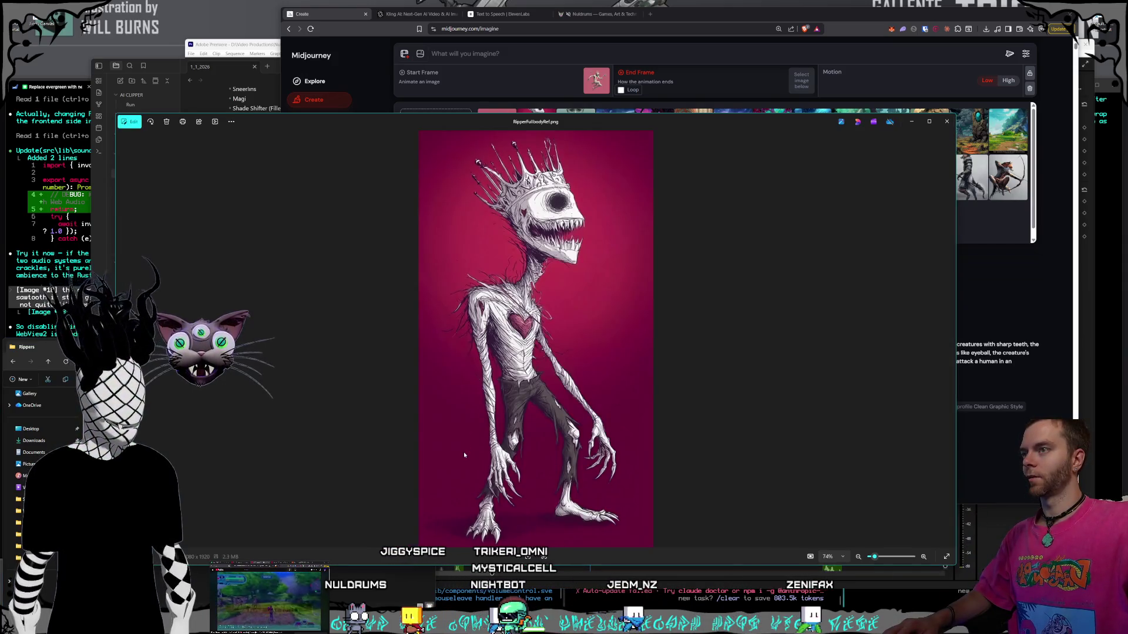
- Close the image viewer and open RipperRef.png from the Rippers folder in Photoshop
left_click(946, 122)
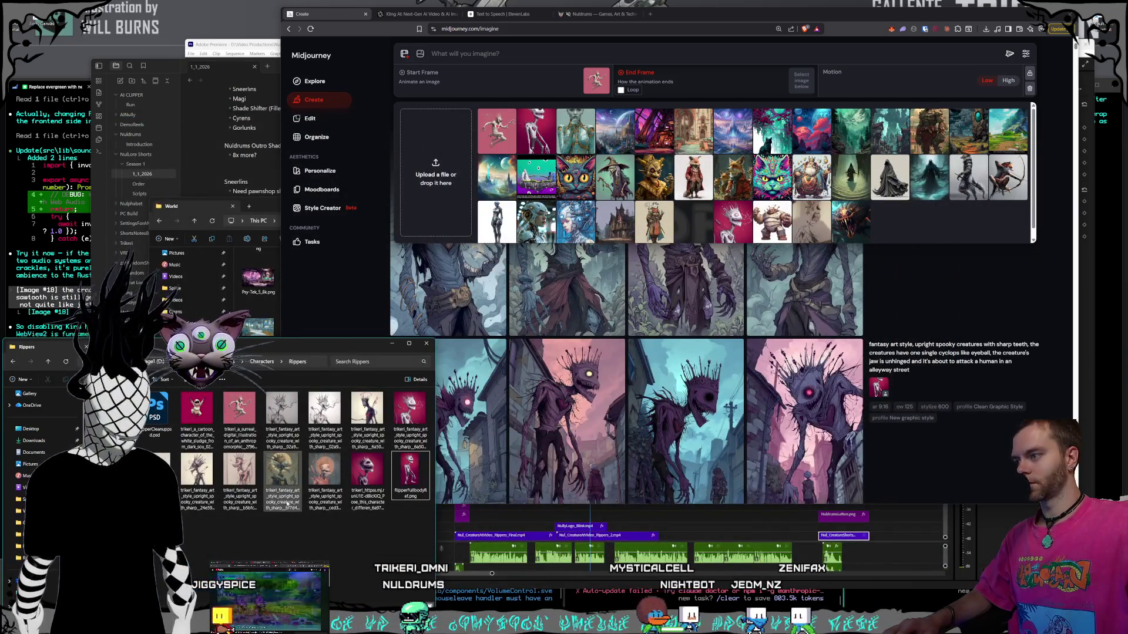
double_click(333, 495)
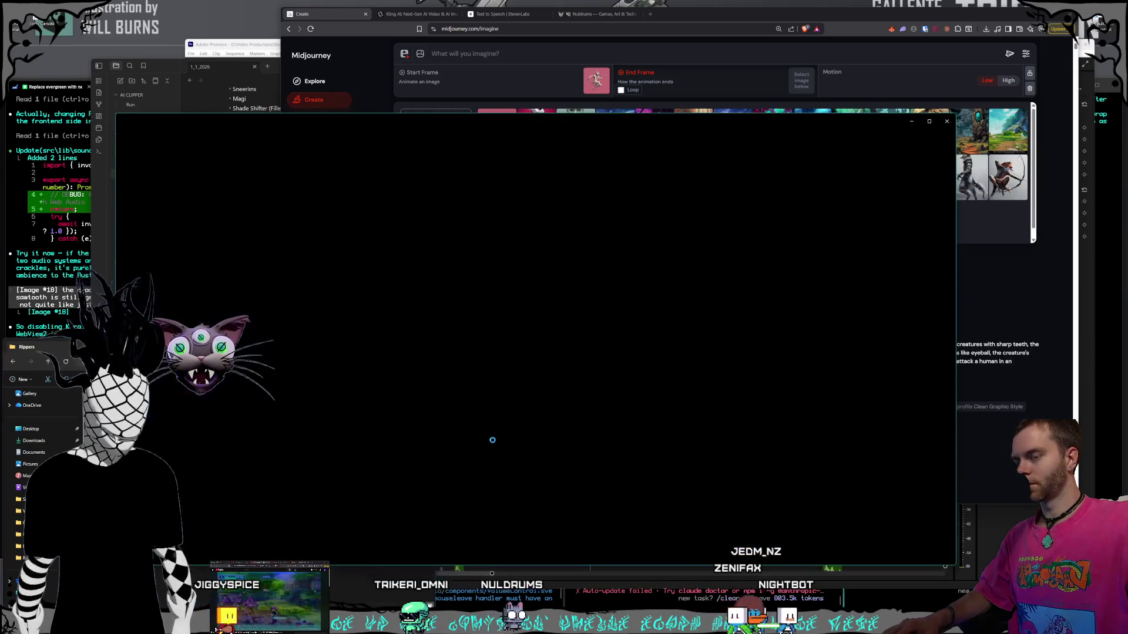
key("Escape")
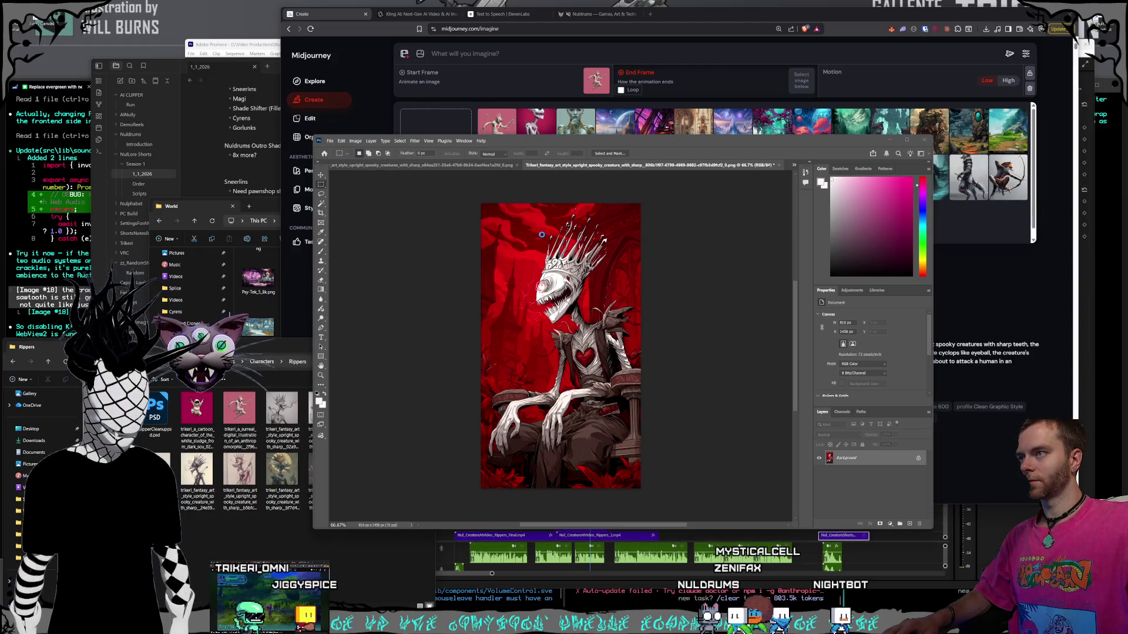
key("ctrl+o")
left_click(560, 203)
double_click(471, 224)
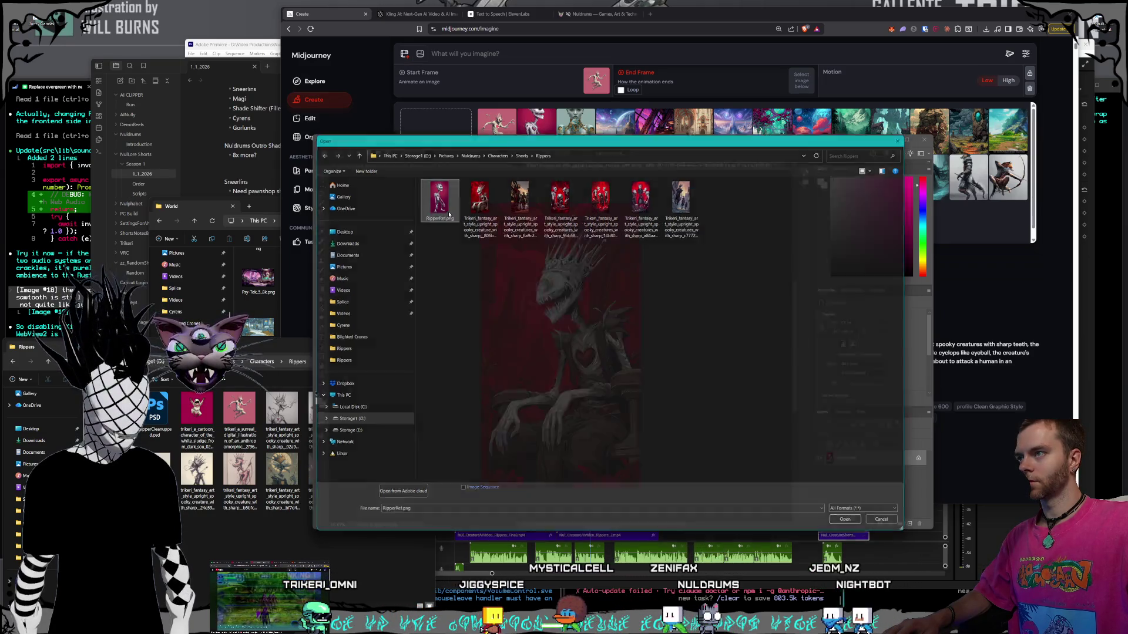
- Close the first creature document and the red creature image without saving
key("ctrl+Tab")
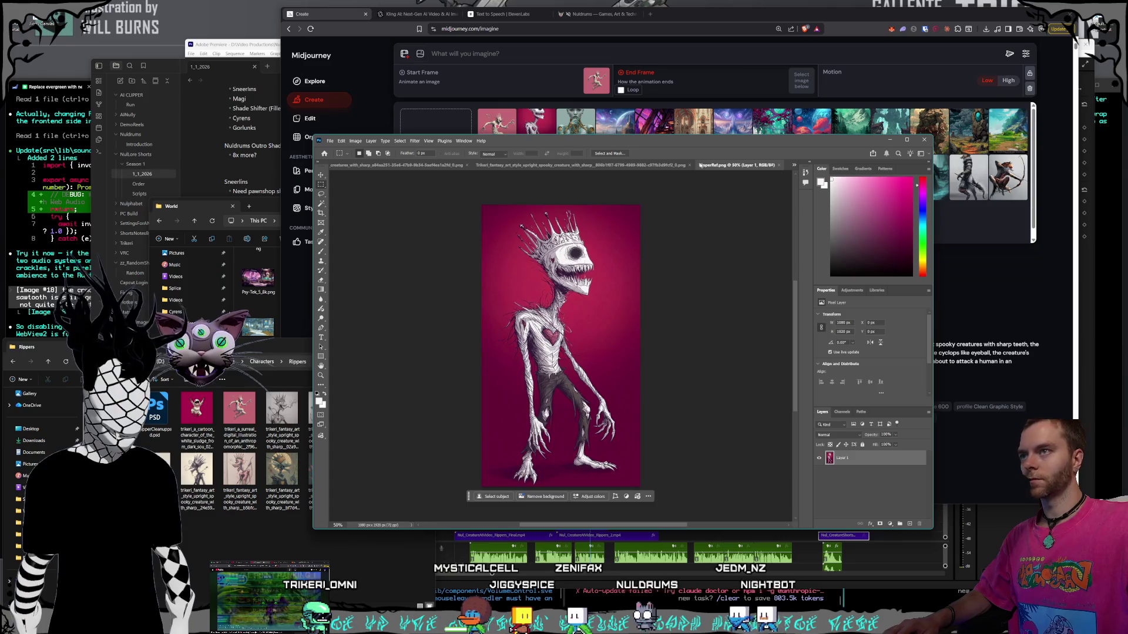
key("ctrl+w")
key("ctrl+w")
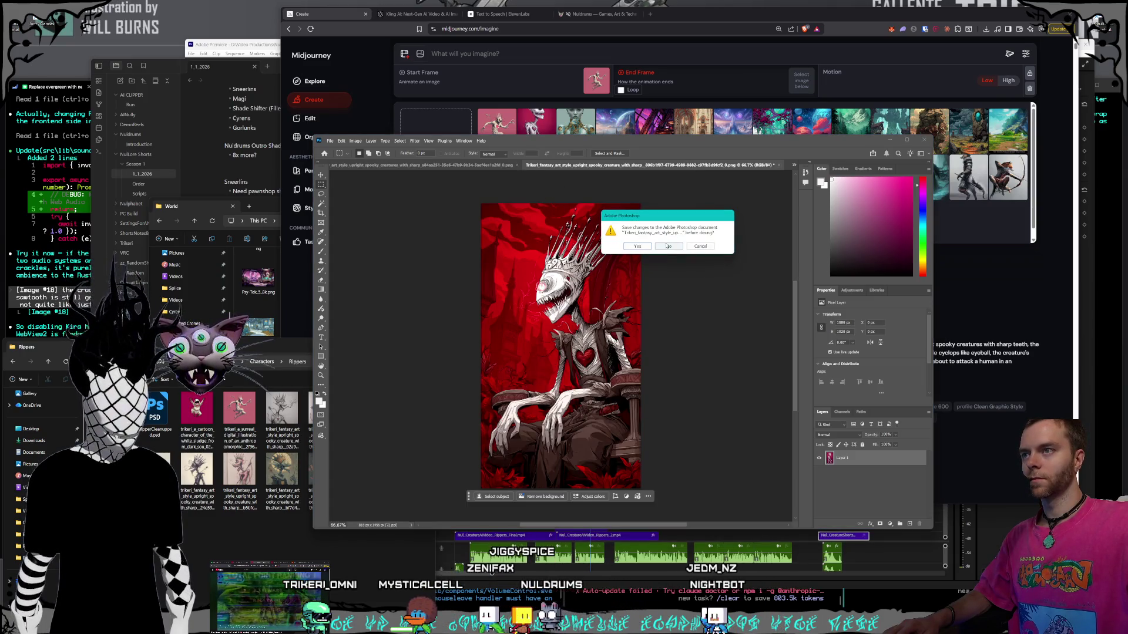
left_click(667, 246)
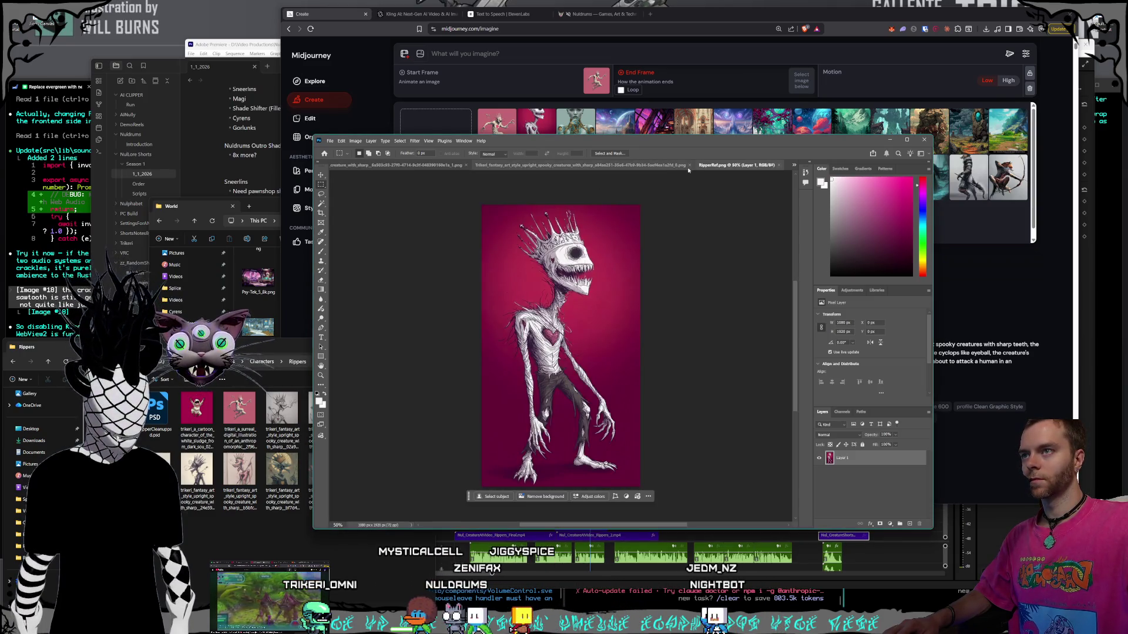
left_click(689, 166)
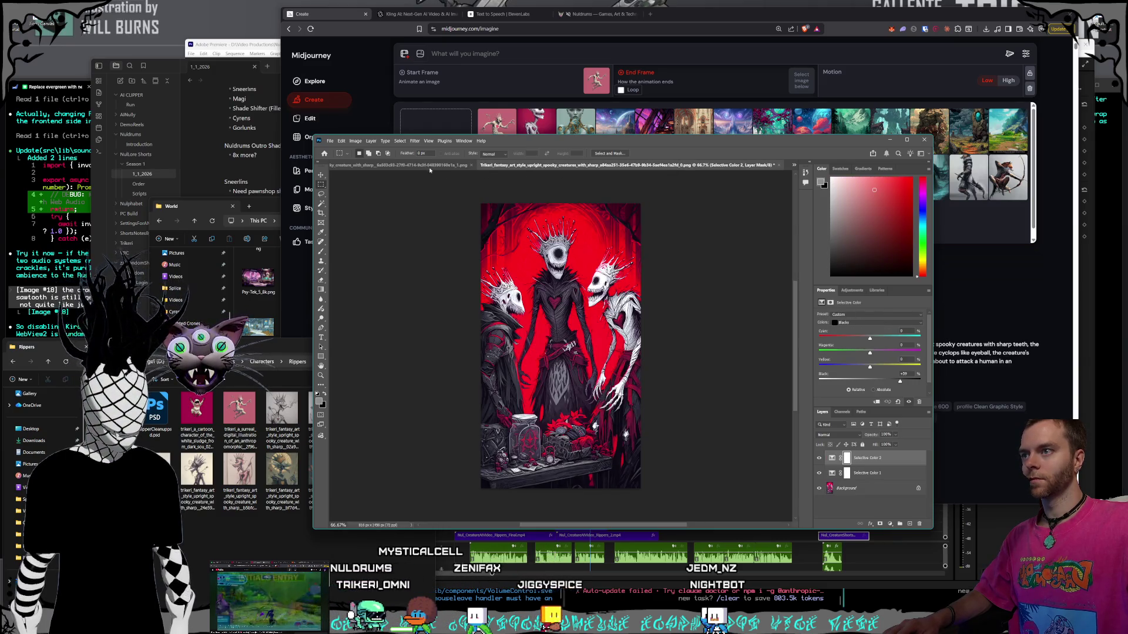
left_click(430, 167)
left_click(677, 168)
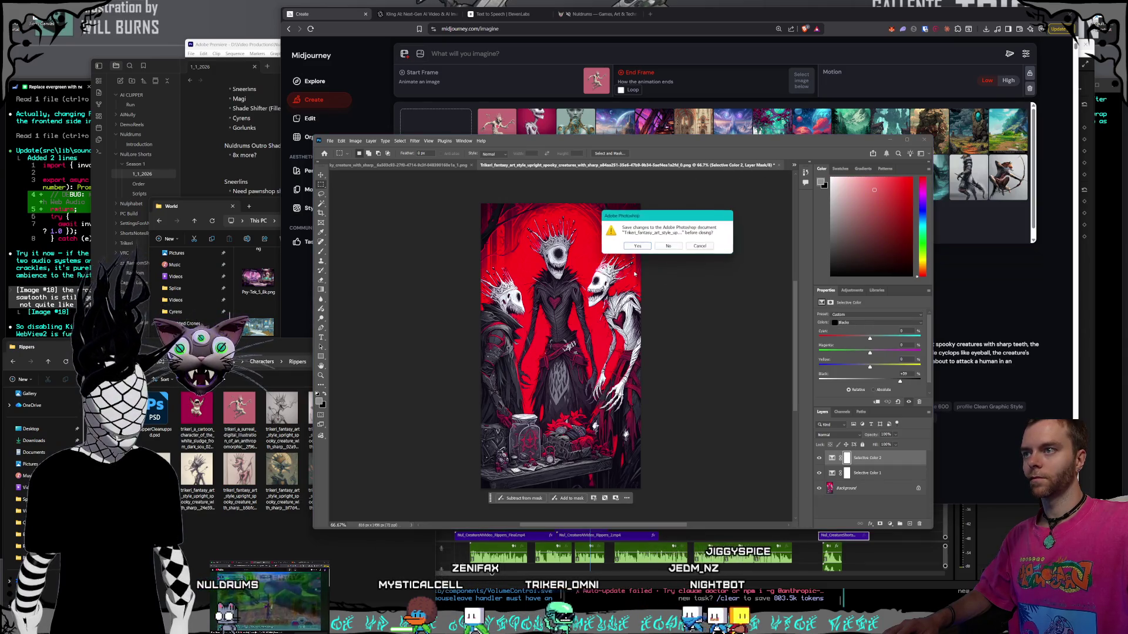
left_click(673, 249)
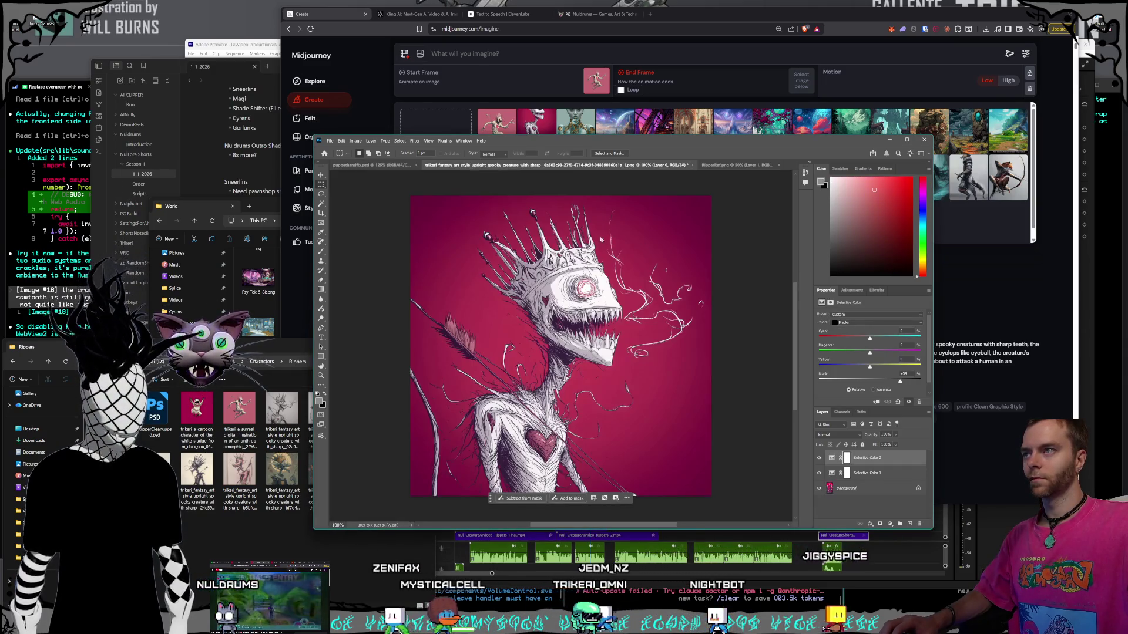
- Close the green scarecrow and creature close-up documents, discarding their changes
left_click(383, 167)
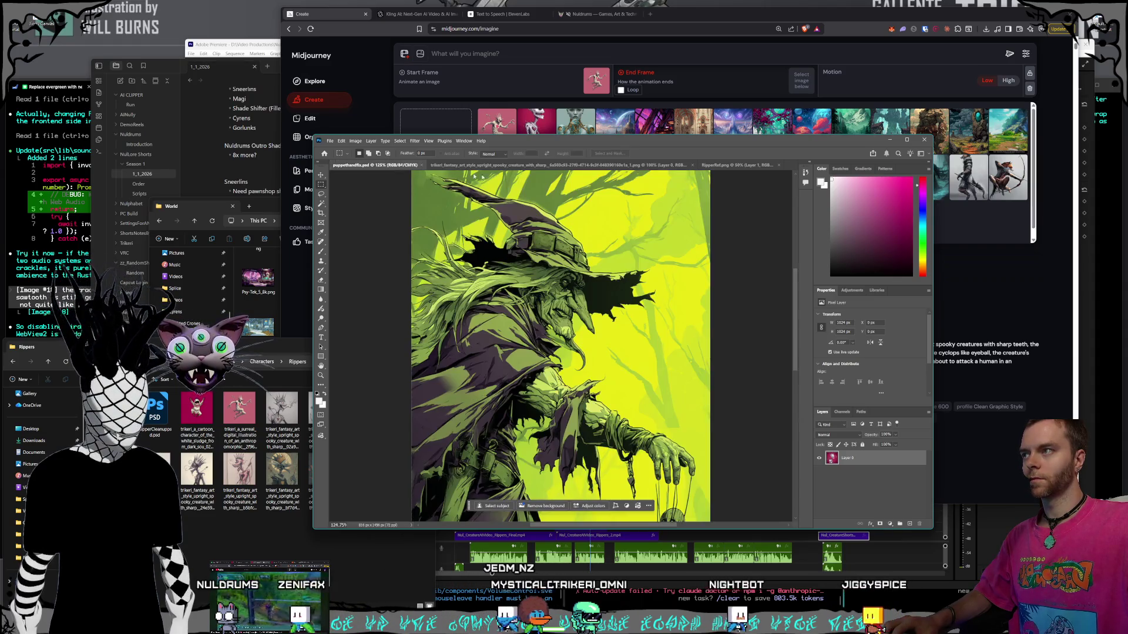
key("ctrl+w")
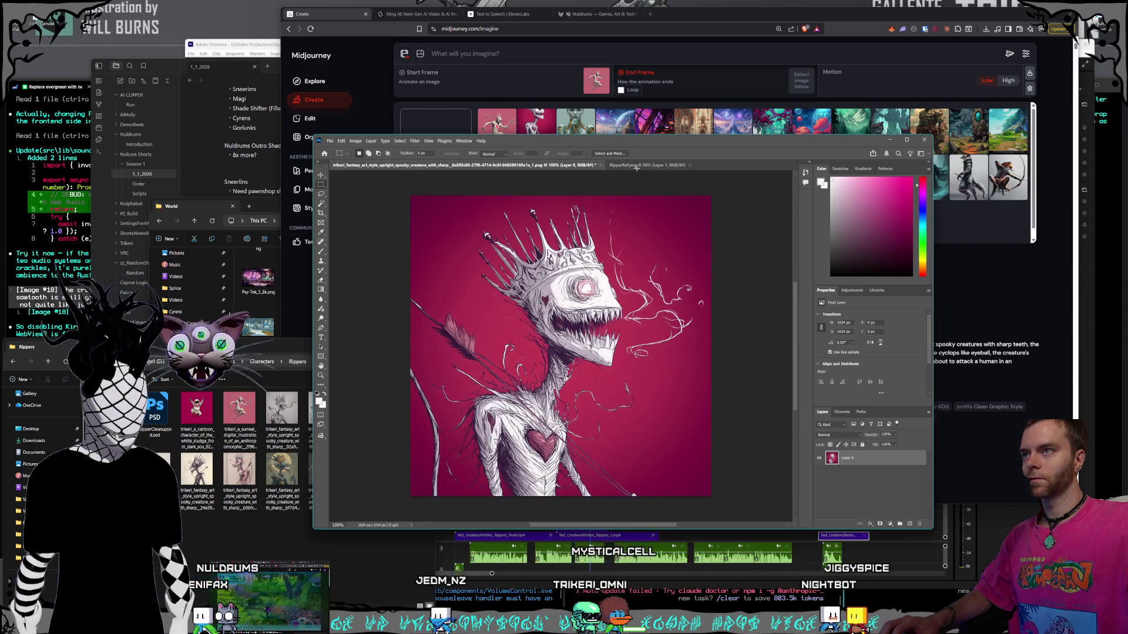
left_click(640, 166)
left_click(532, 166)
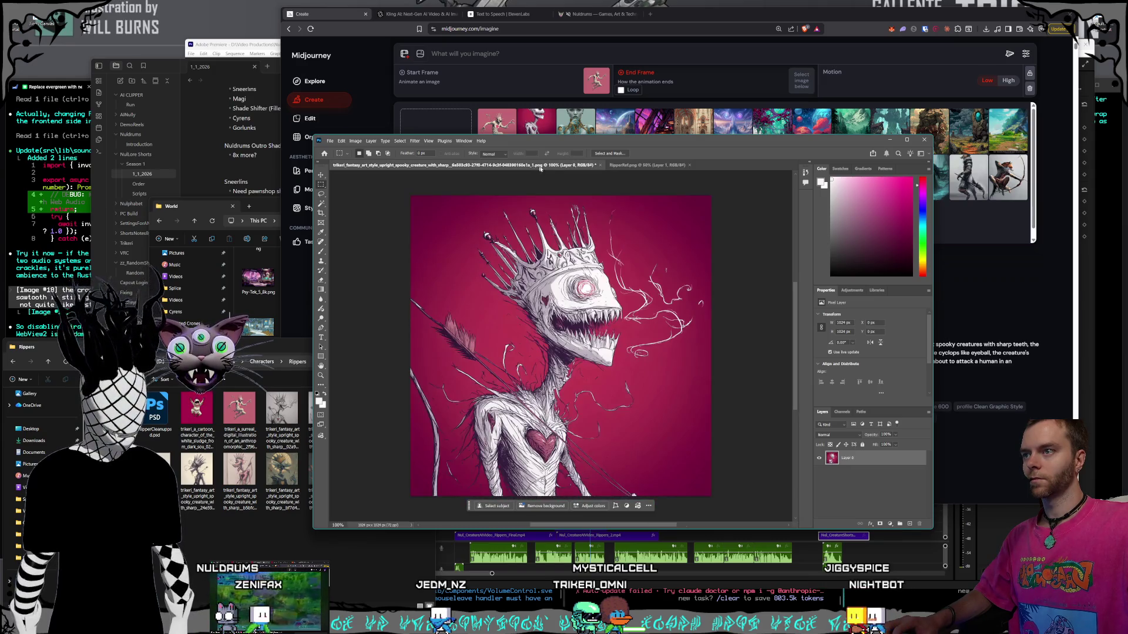
left_click(600, 166)
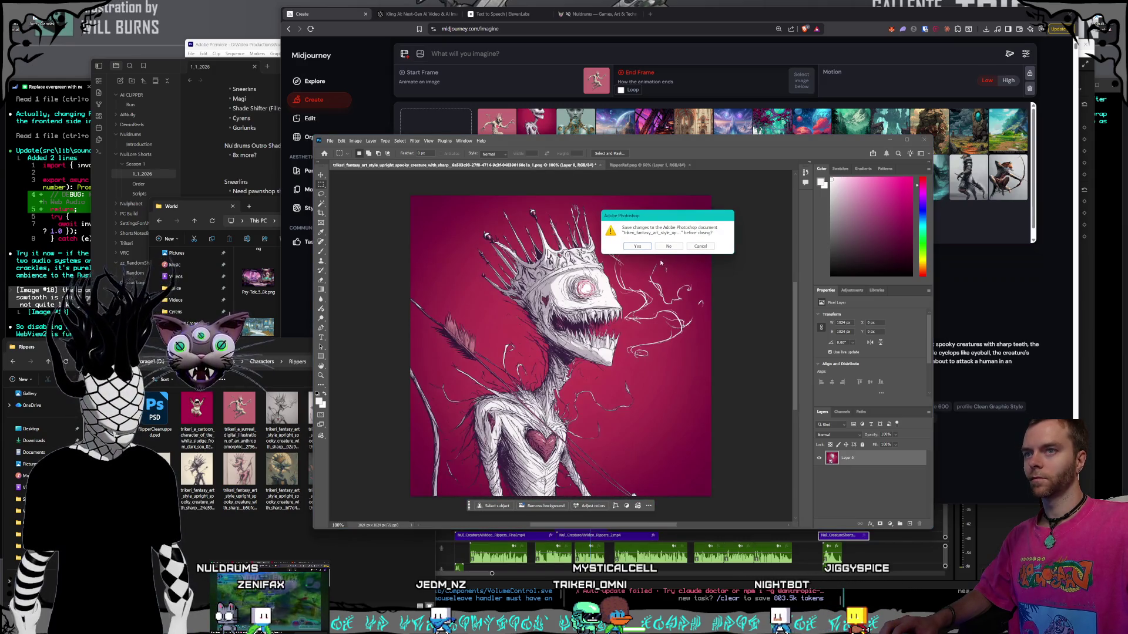
left_click(665, 247)
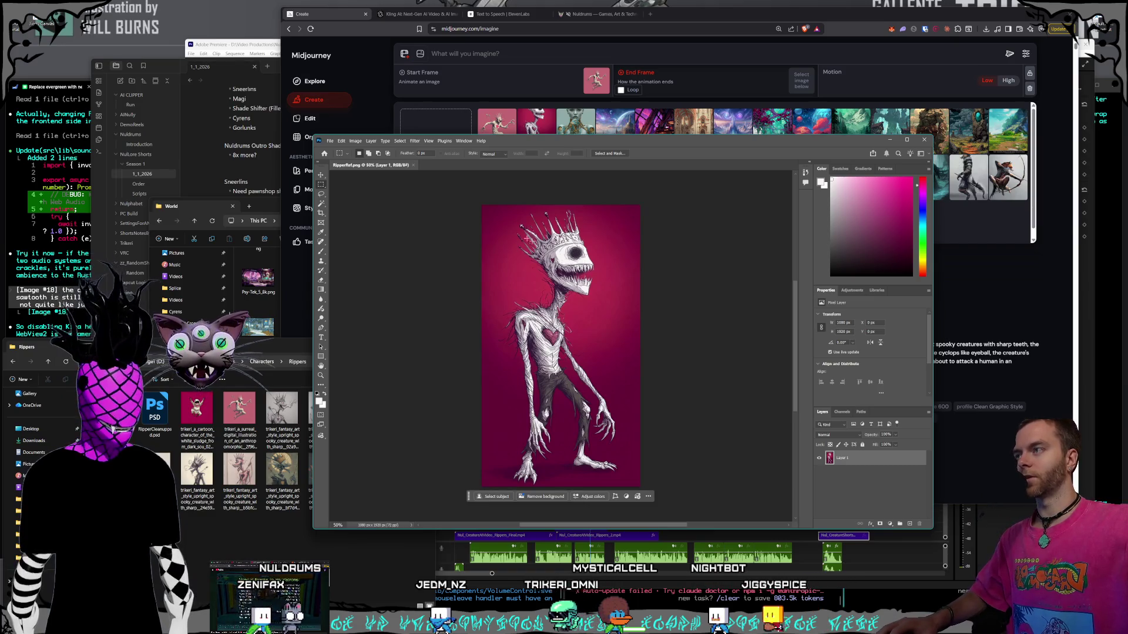
- Lasso-select the crown on top of the creature's head
left_click(321, 194)
mouse_move(519, 209)
left_mouse_down()
mouse_move(504, 243)
mouse_move(520, 265)
mouse_move(535, 269)
mouse_move(595, 229)
left_mouse_up()
left_click_drag(551, 207, 528, 207)
- Generate a fill prompting 'remove the crown from the top of this creatureshead…', then switch to Kling AI
left_click(488, 278)
left_click(572, 279)
left_click(572, 278)
type("rem")
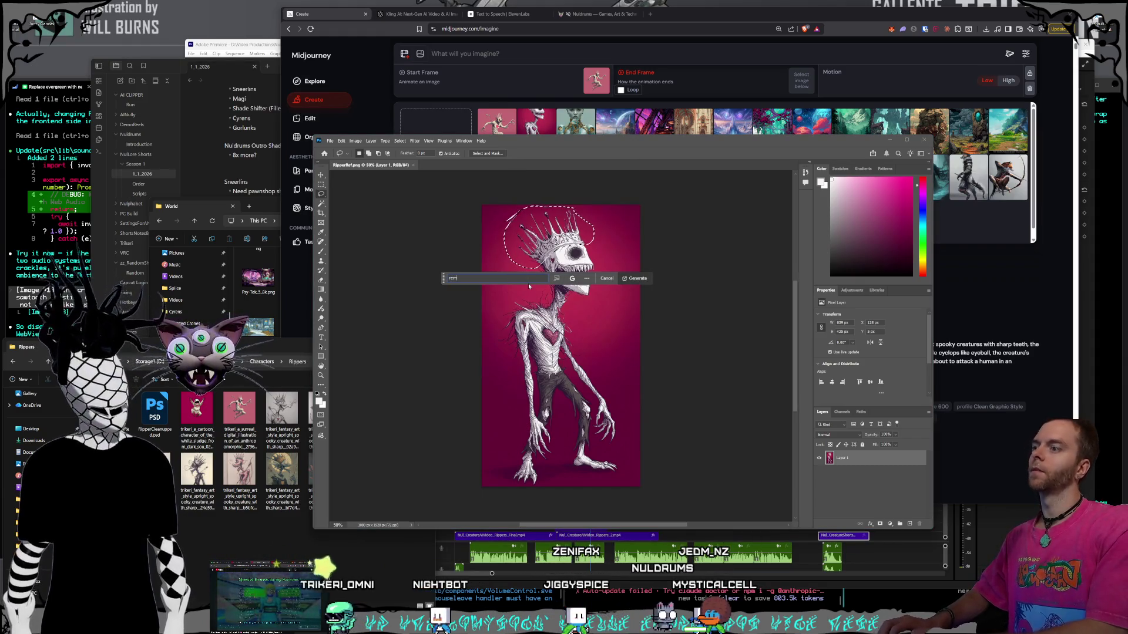
type("ove the crown")
type(" from the top of this")
type(" creatures")
type("head and just giv")
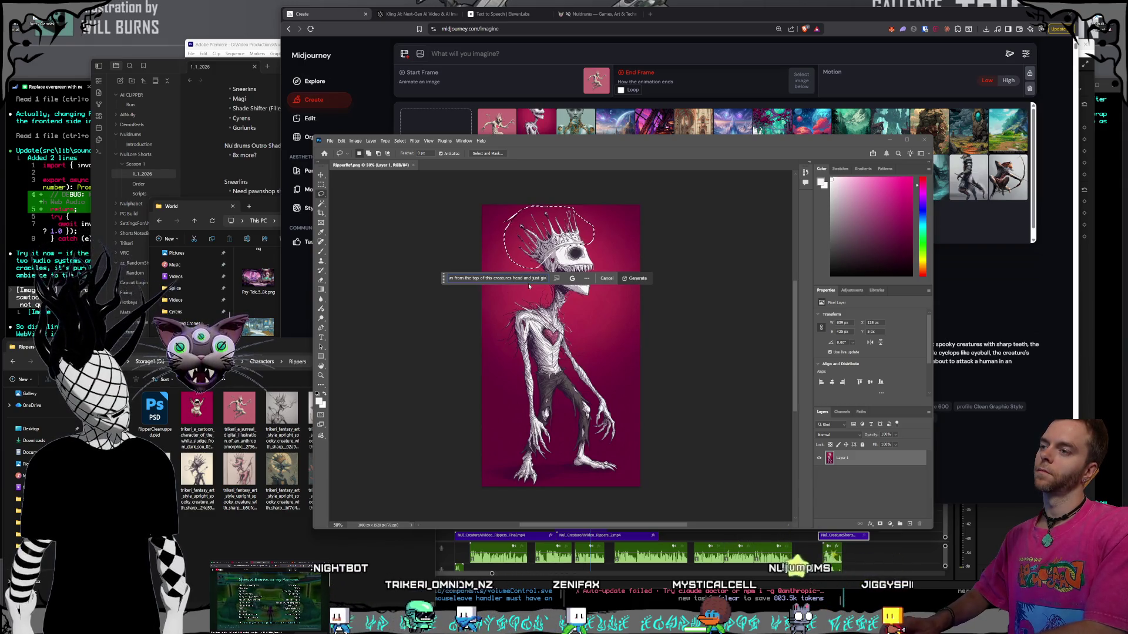
type(" a normal top of his head wit")
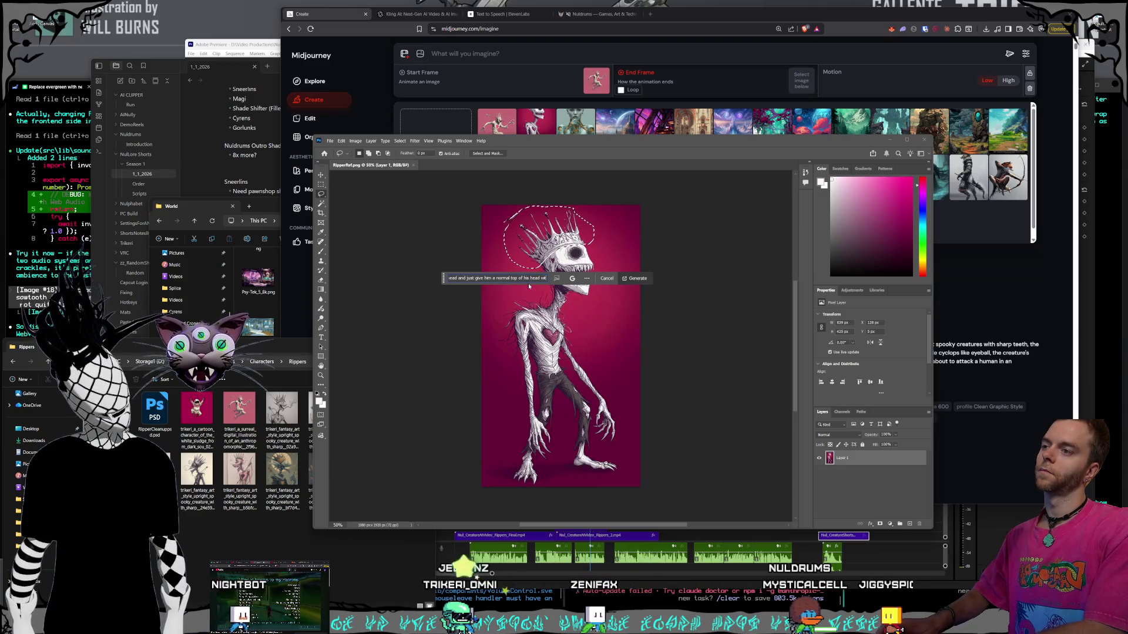
type("h no hair")
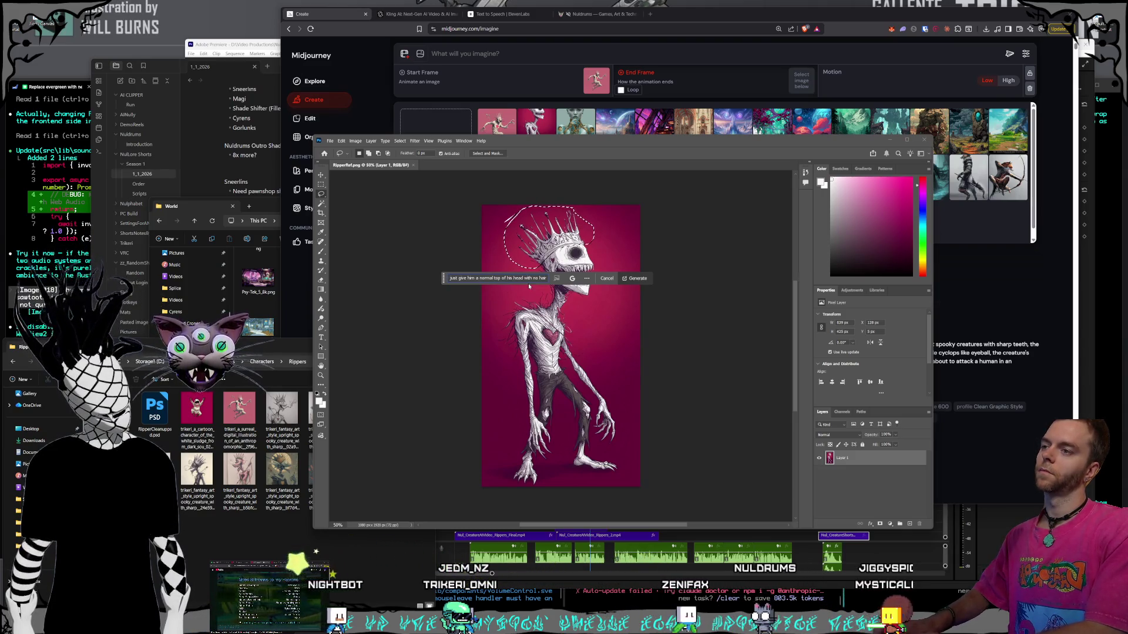
key("Return")
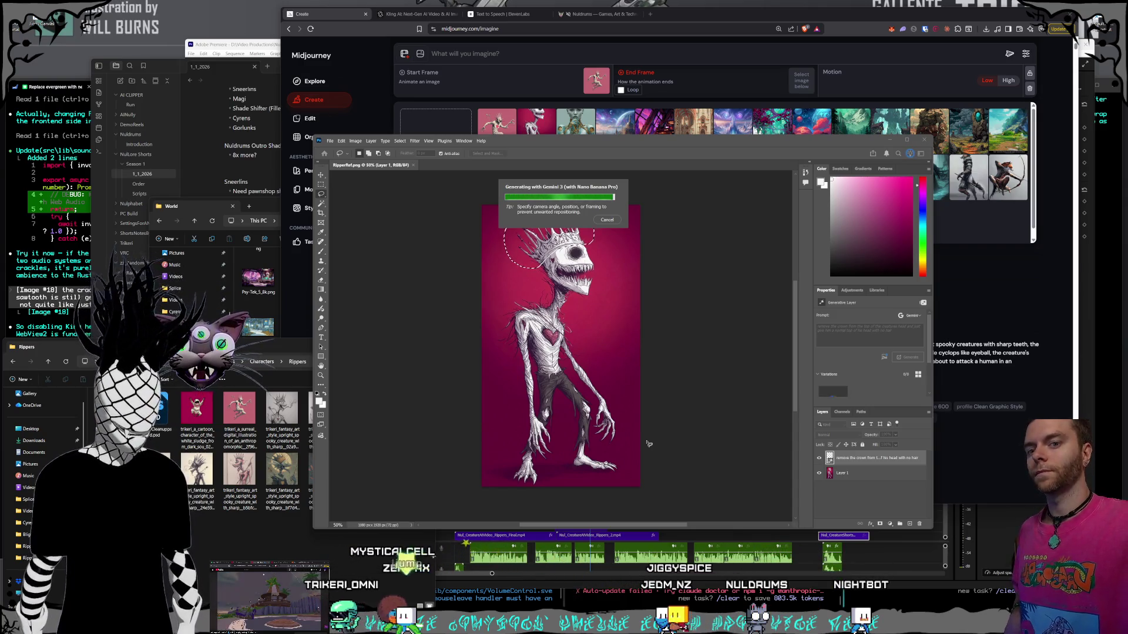
left_click(395, 22)
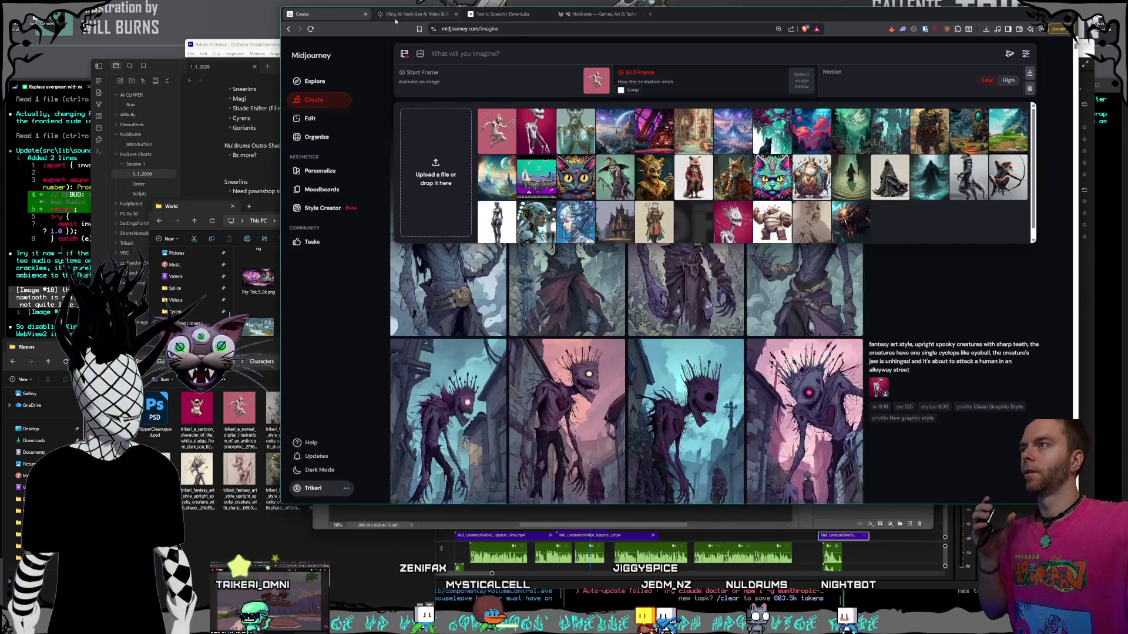
left_click(397, 14)
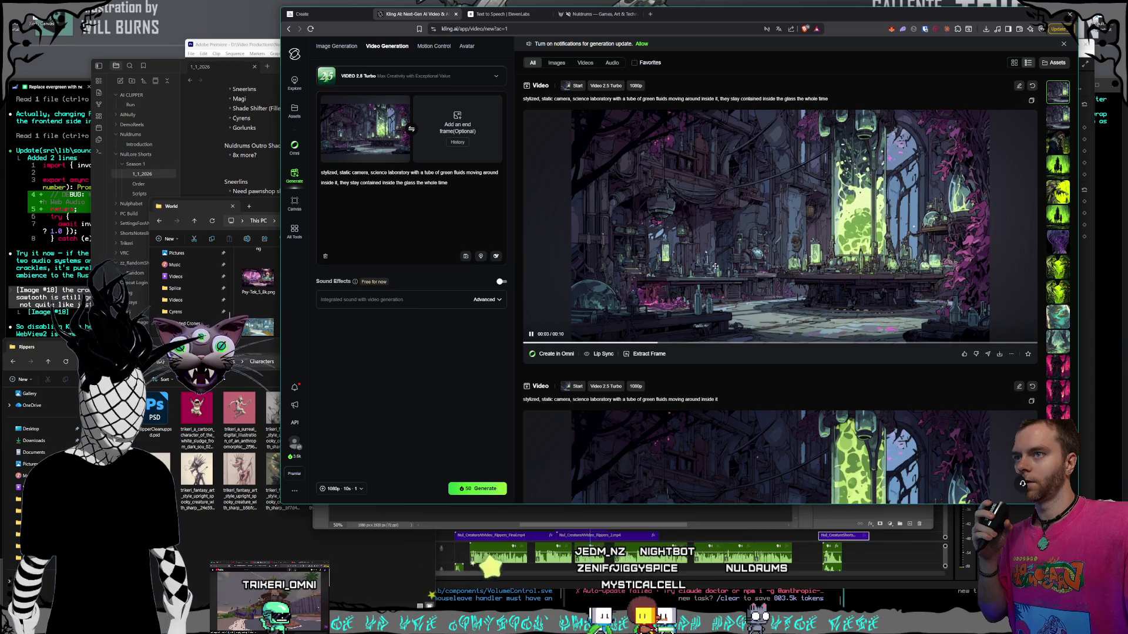
- Capture a still from the existing lab video as the new start frame
key("alt+Tab")
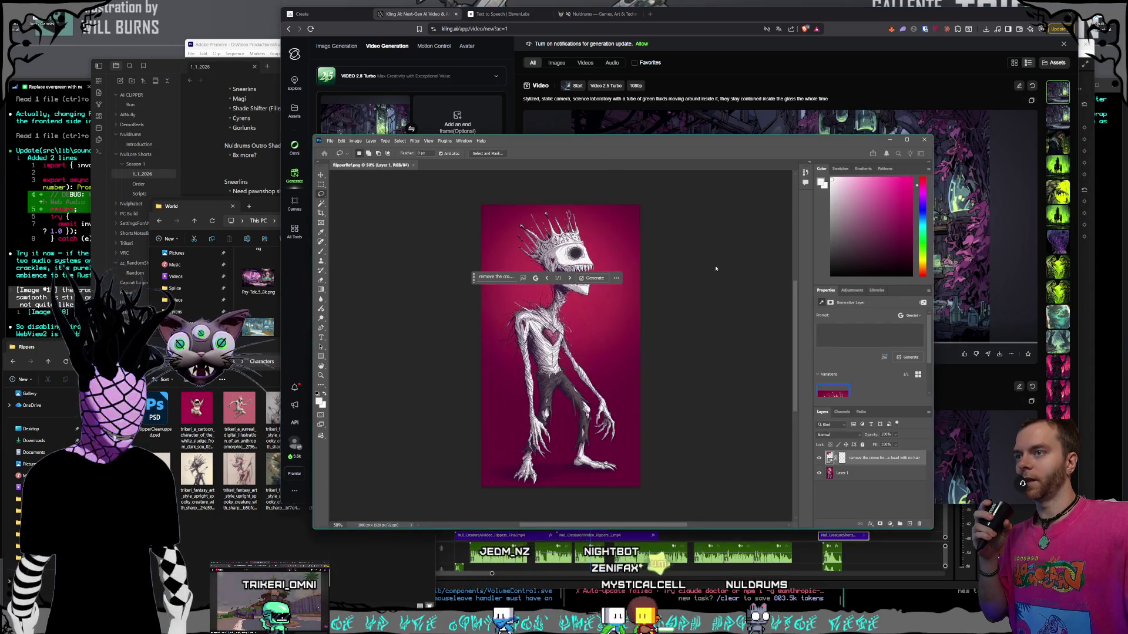
key("alt+Tab")
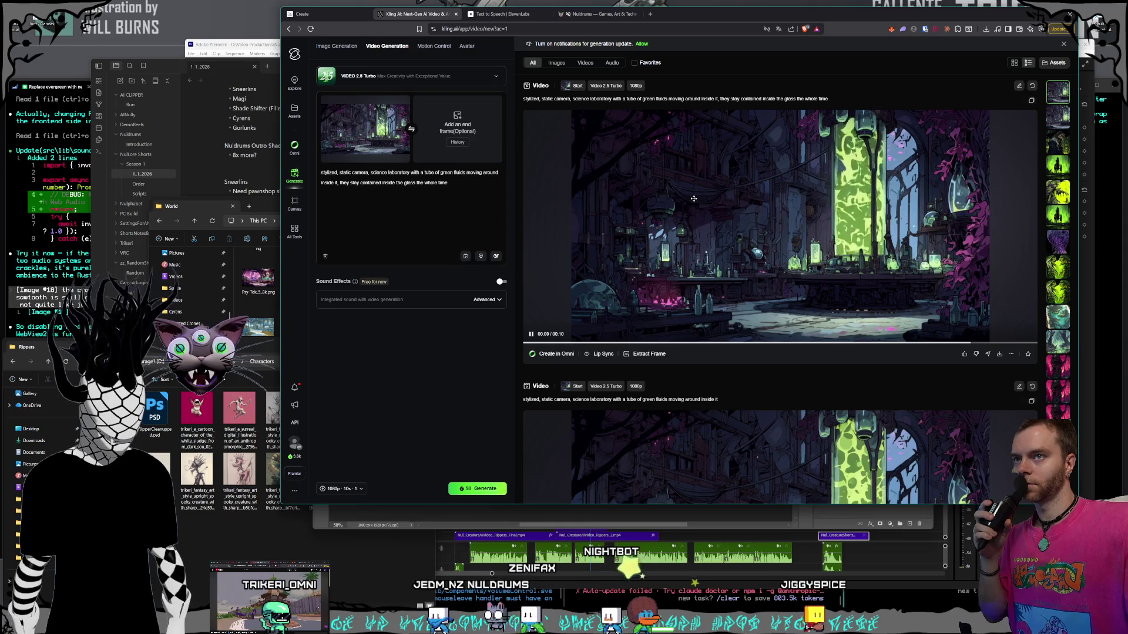
left_click(644, 353)
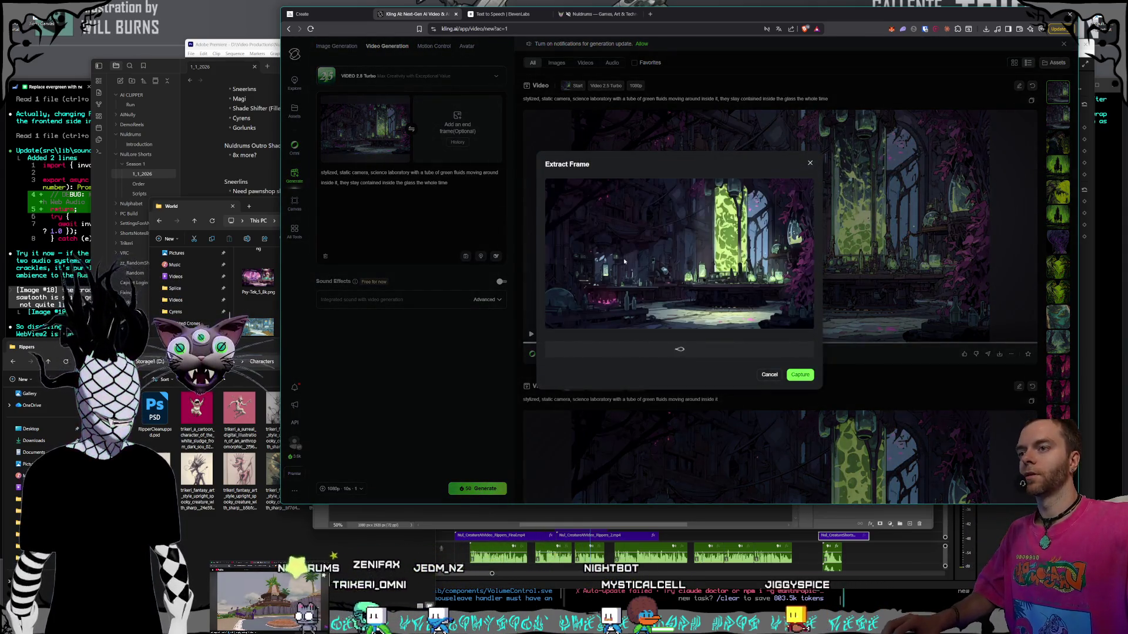
left_click(798, 375)
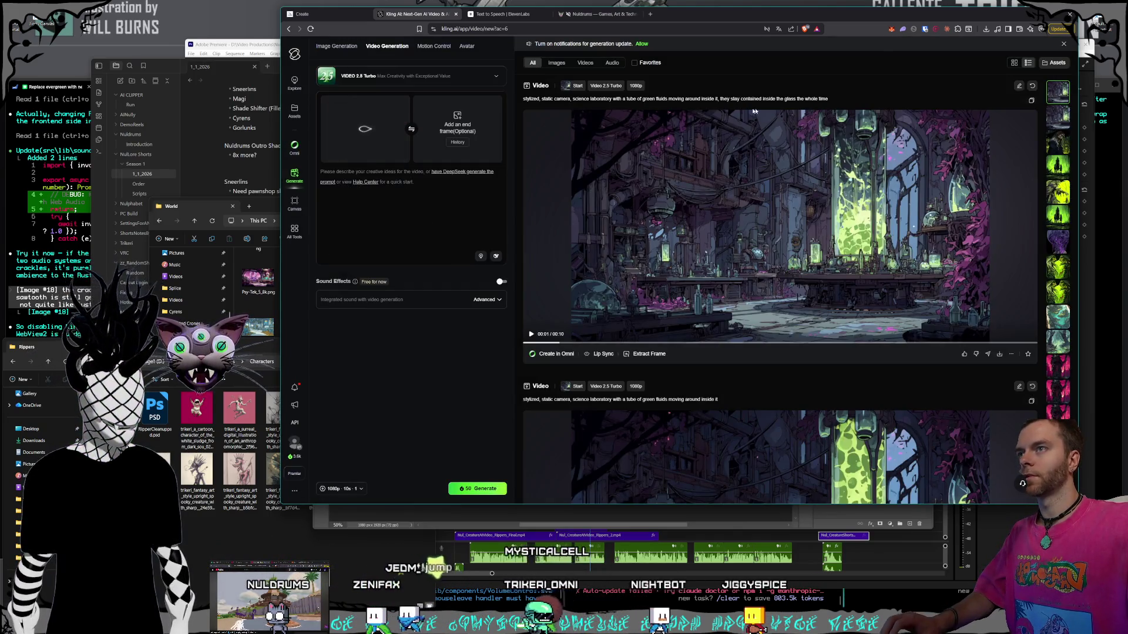
- Copy the previous video's prompt into the new video's prompt field
left_click_drag(828, 98, 515, 103)
key("ctrl+c")
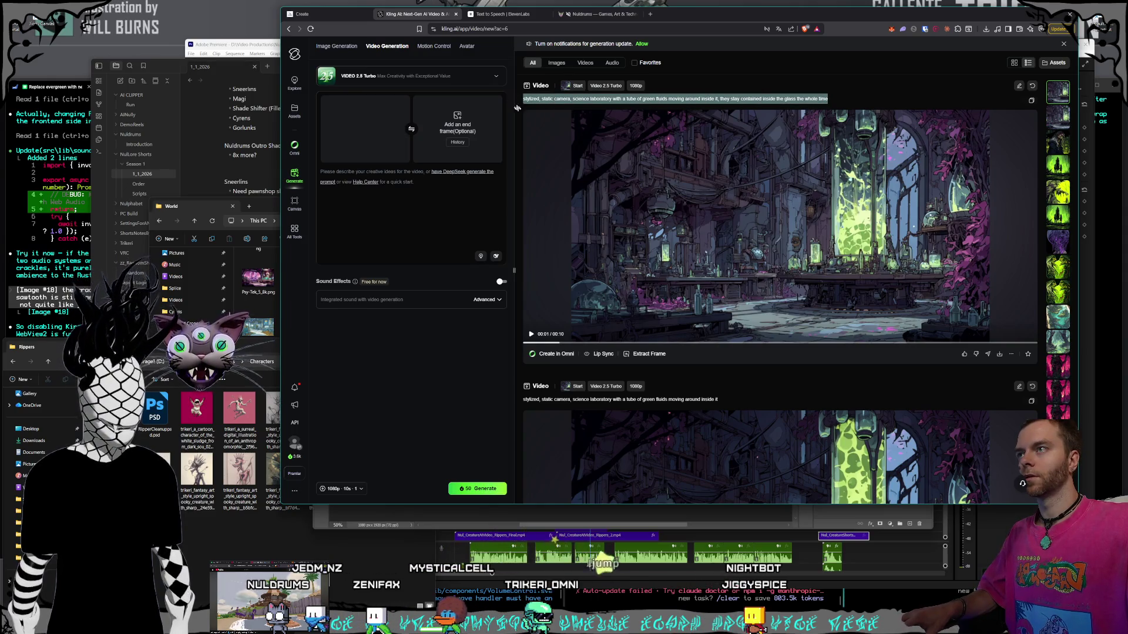
left_click(382, 176)
key("ctrl+v")
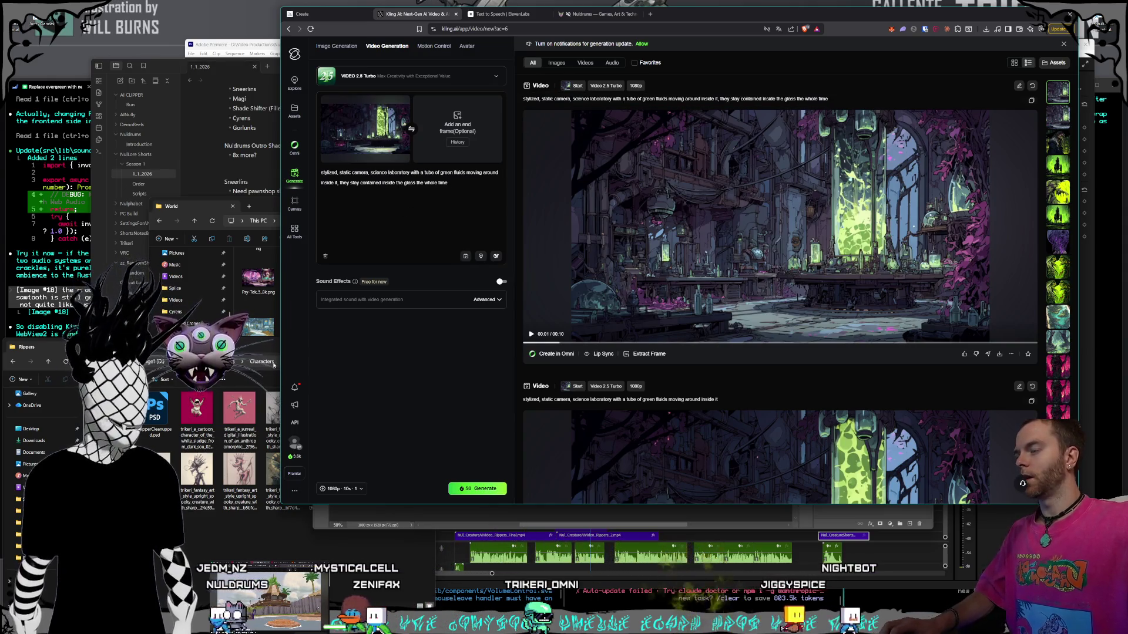
- Set Smort_Science2.png as the end frame and start generating the video
mouse_move(59, 347)
left_mouse_down()
mouse_move(212, 175)
mouse_move(159, 238)
left_mouse_up()
key("alt+Tab")
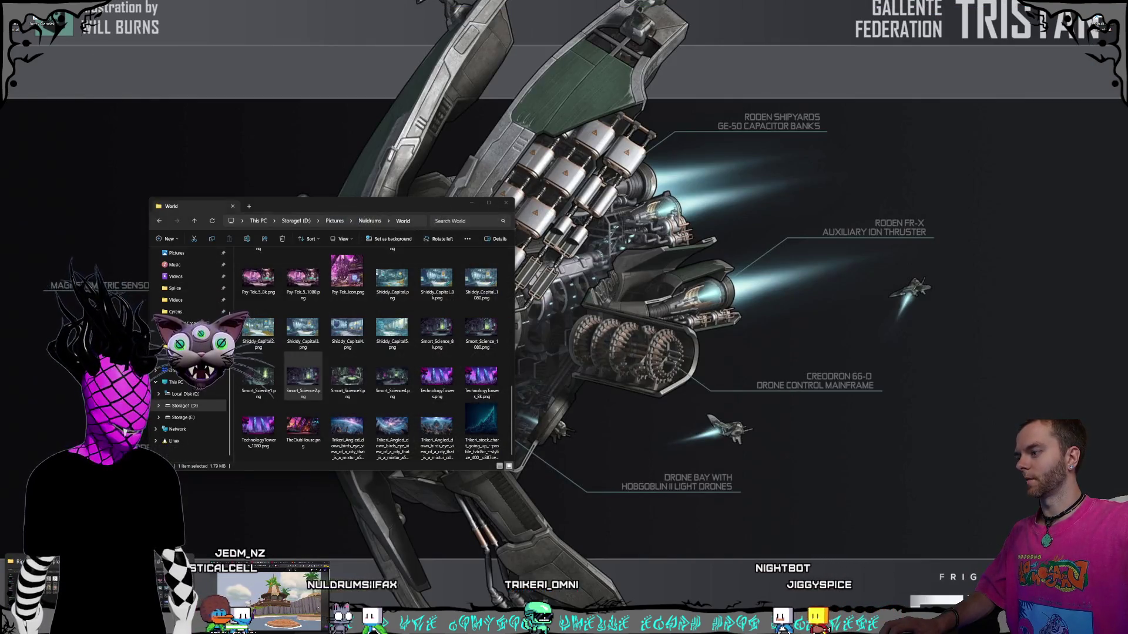
key("super+Home")
mouse_move(303, 381)
left_mouse_down()
mouse_move(465, 155)
mouse_move(457, 130)
left_mouse_up()
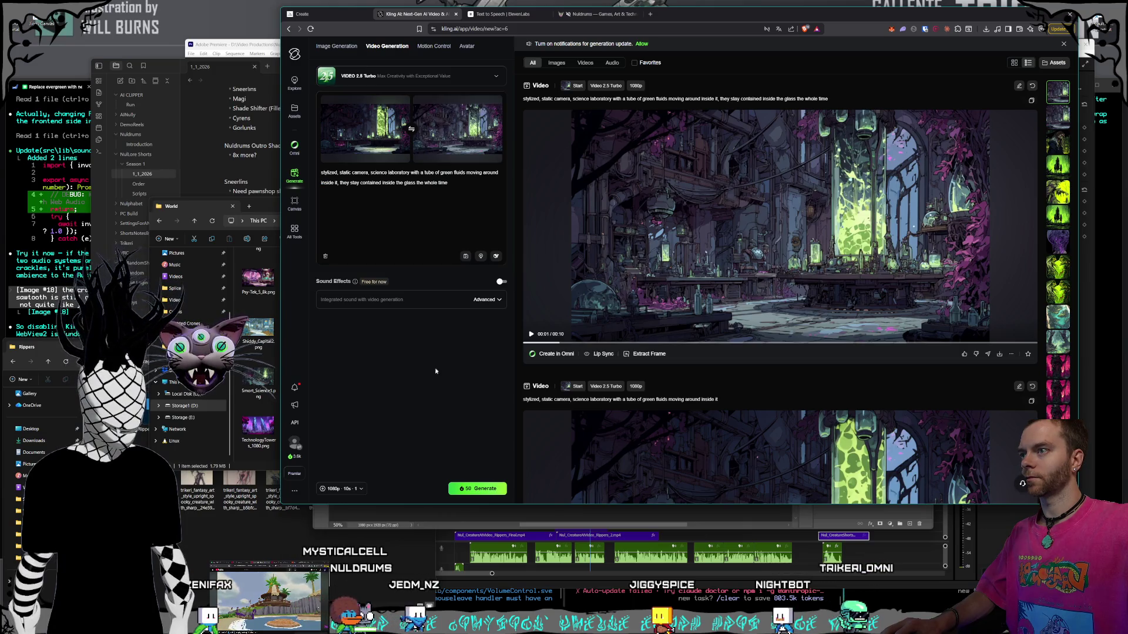
left_click(478, 489)
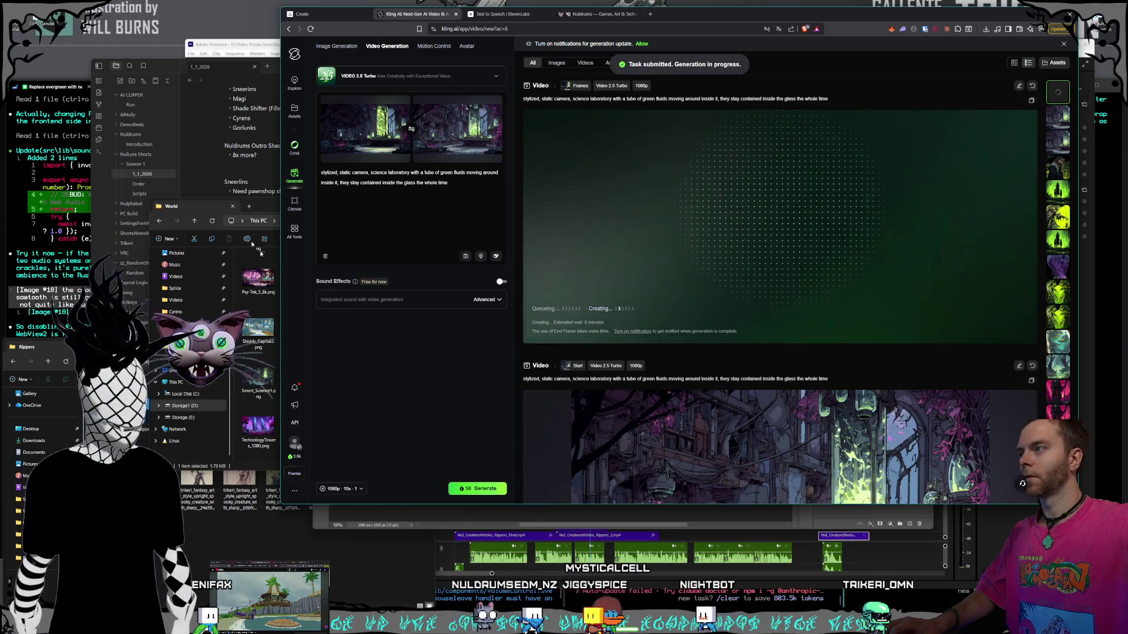
left_click(261, 207)
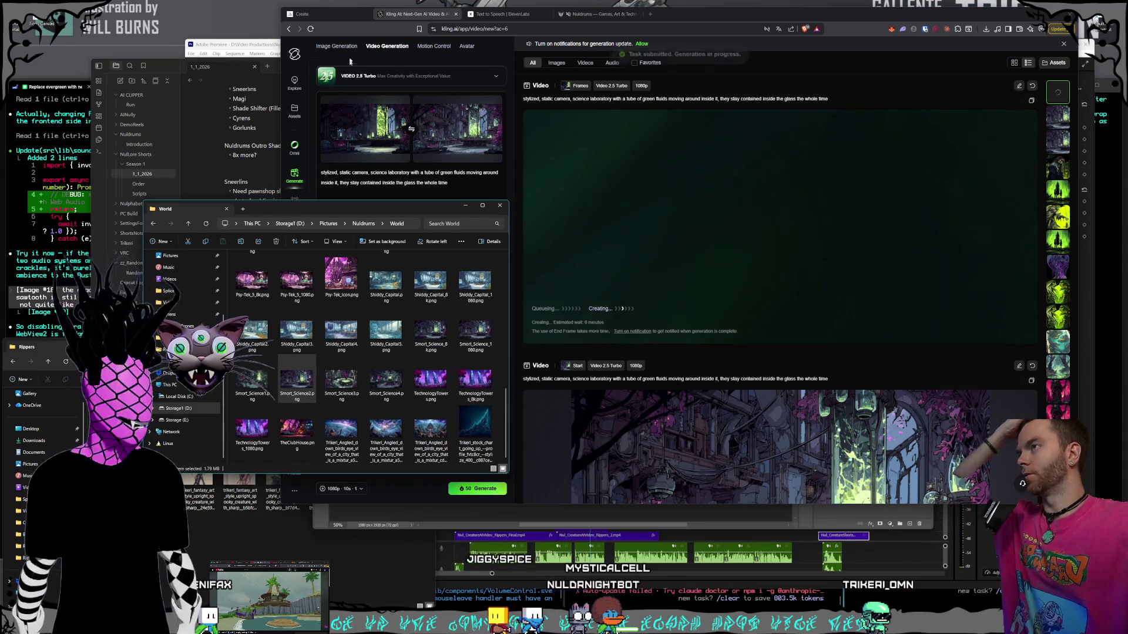
left_click(317, 14)
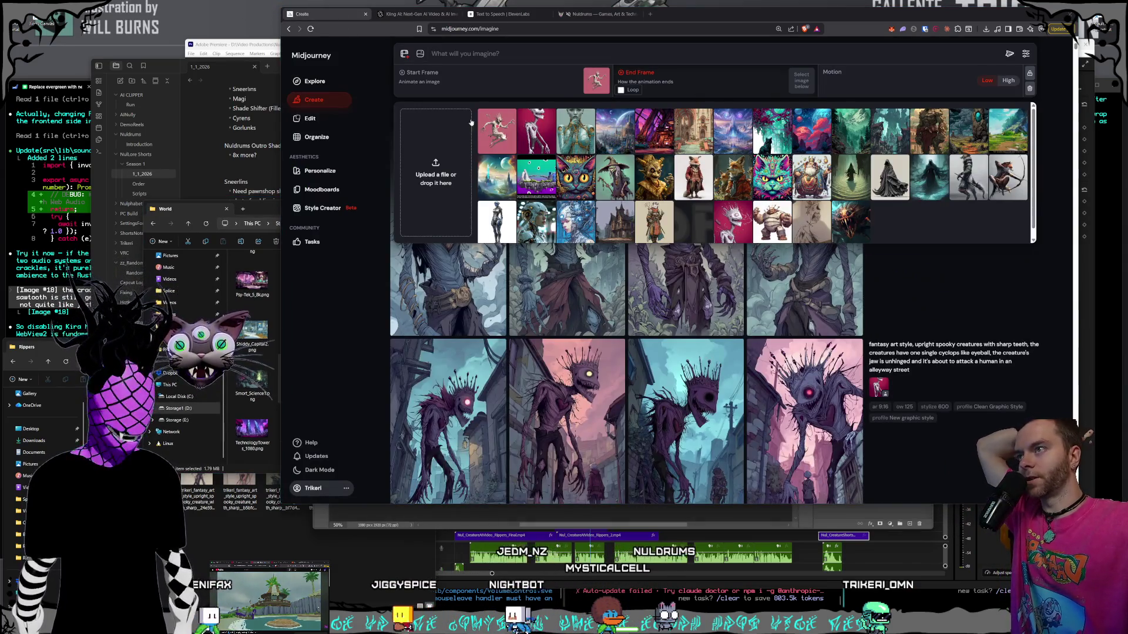
- Close Midjourney's image picker to review today's crowned creatures, then return to Photoshop
left_click(357, 310)
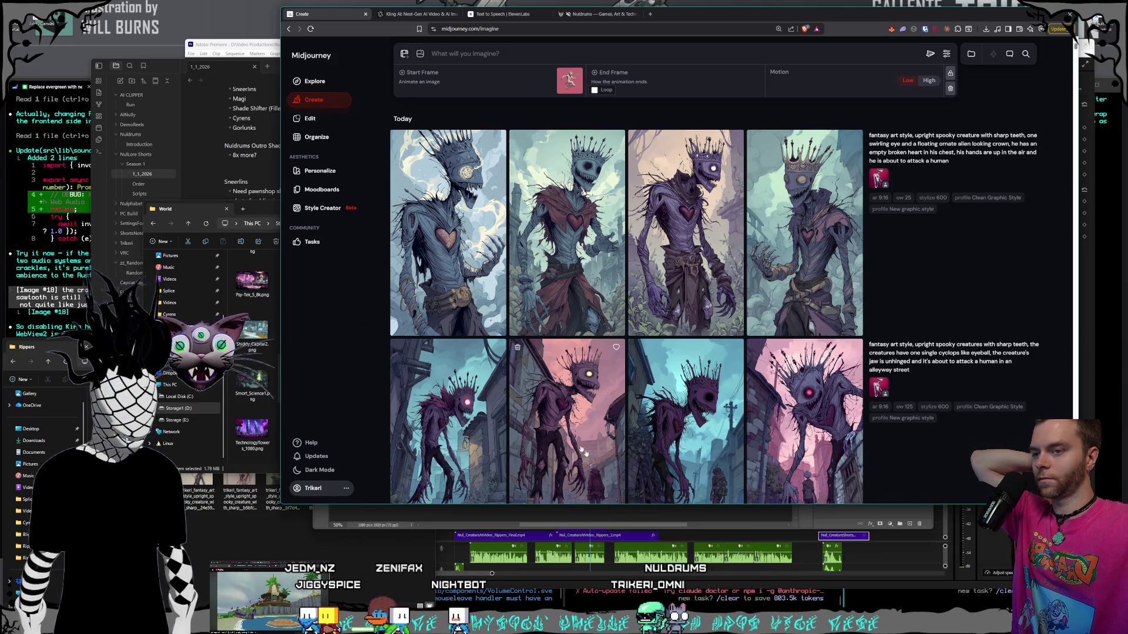
key("alt+Tab")
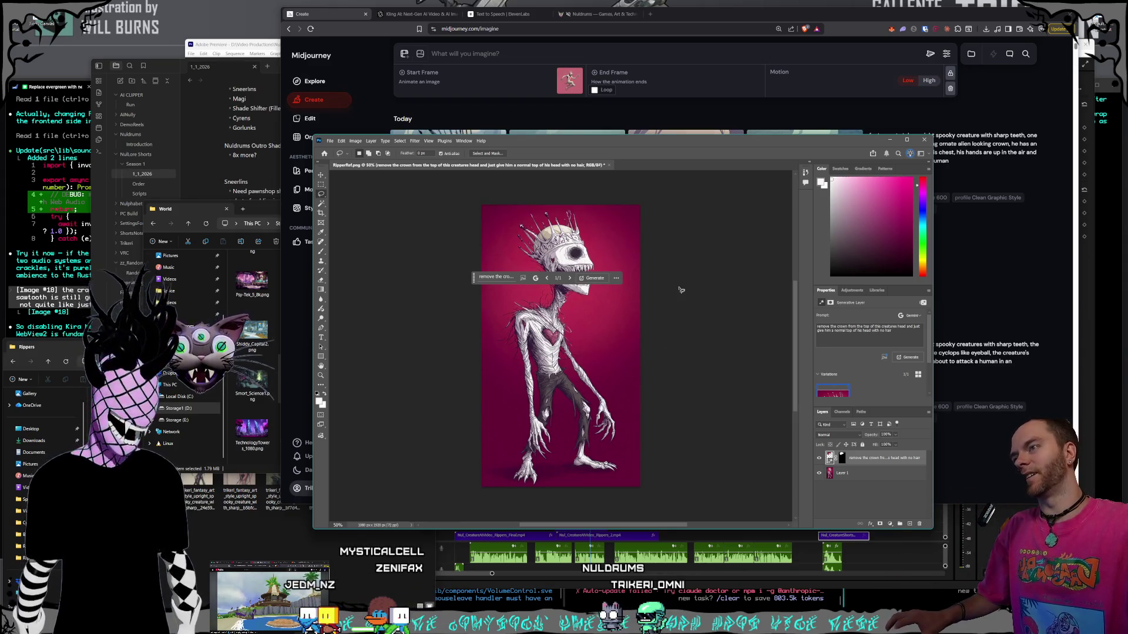
- Compare against the original and delete the generated crown-removal layer
left_click(819, 472)
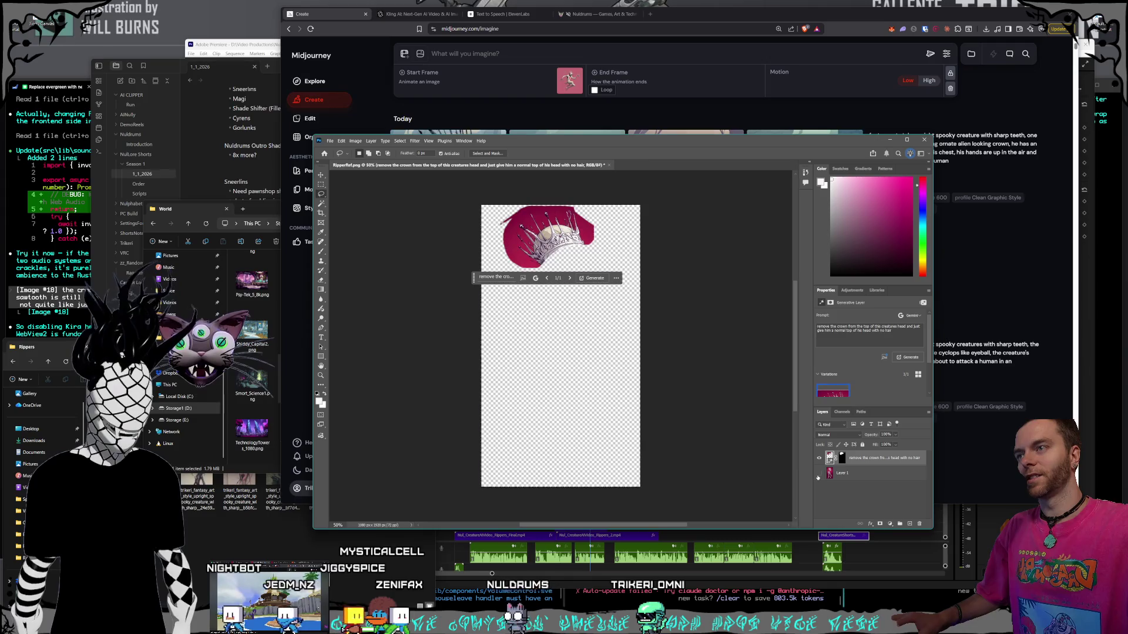
left_click(819, 473)
key("ctrl+comma")
key("ctrl+comma")
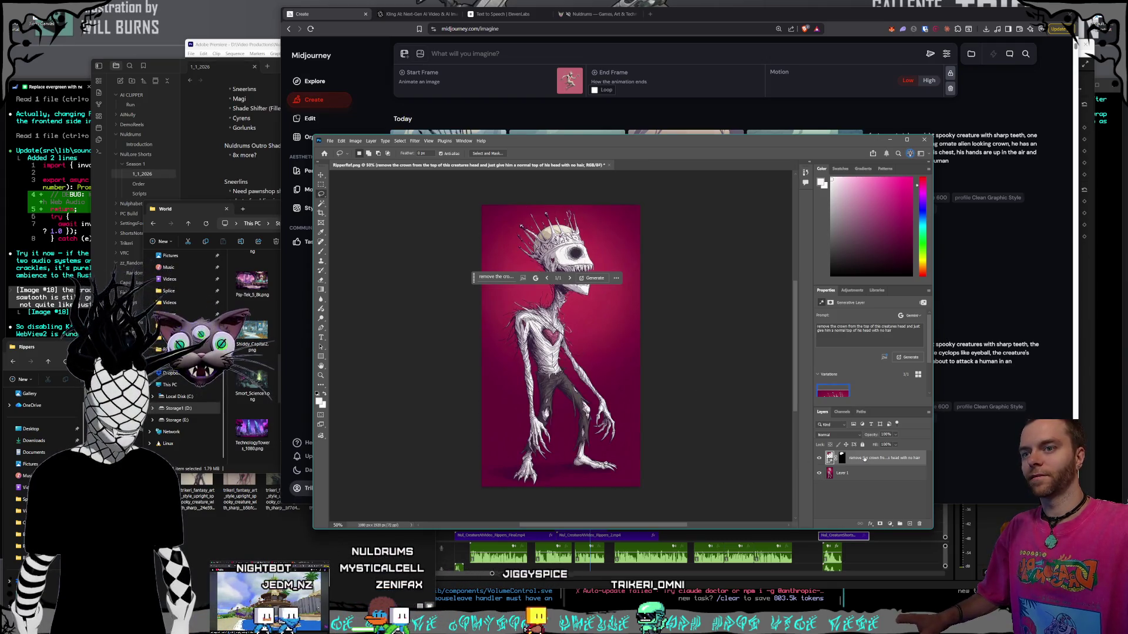
key("Delete")
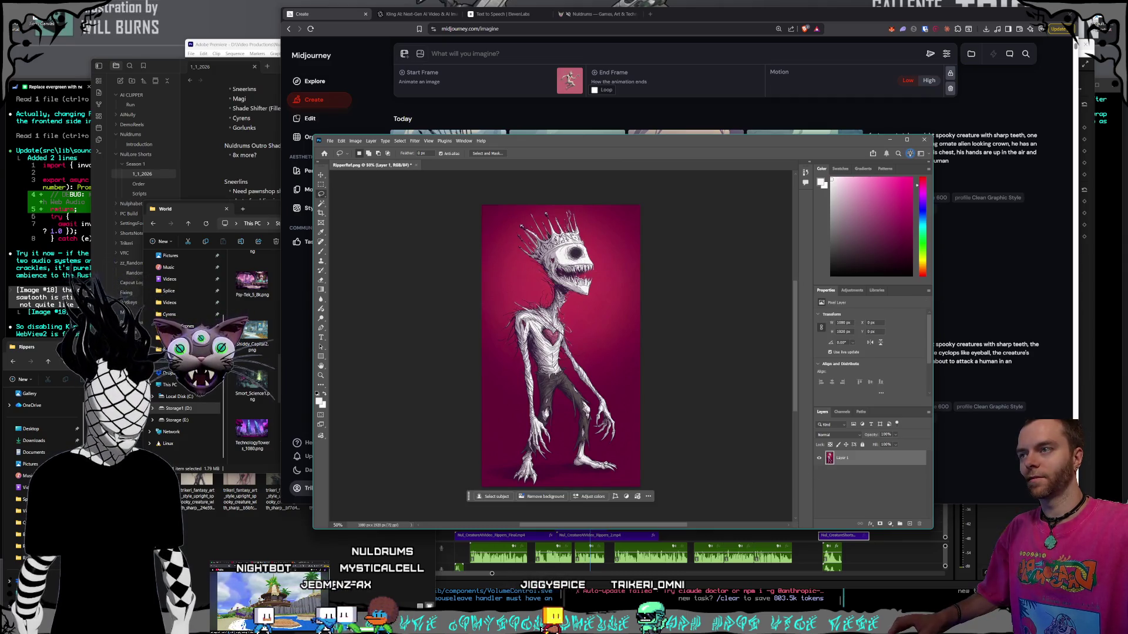
- Lasso the crown on Layer 1 and delete it, leaving a transparent gap above the head
mouse_move(519, 224)
left_mouse_down()
mouse_move(516, 257)
mouse_move(555, 269)
mouse_move(585, 262)
mouse_move(597, 238)
mouse_move(580, 216)
left_mouse_up()
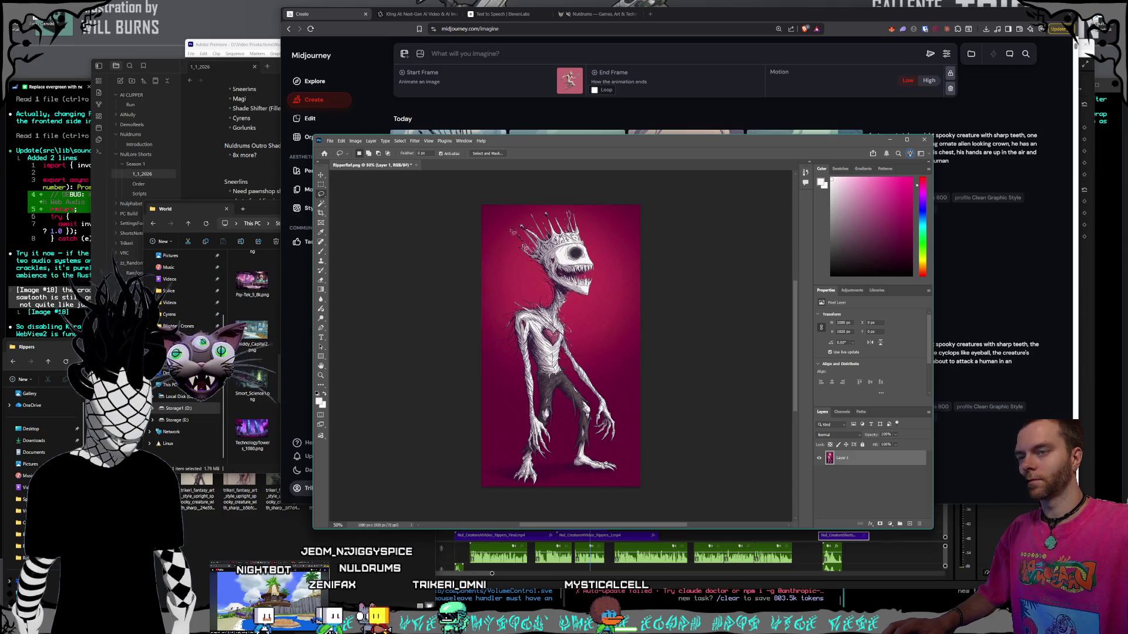
left_click_drag(523, 246, 523, 245)
key("4")
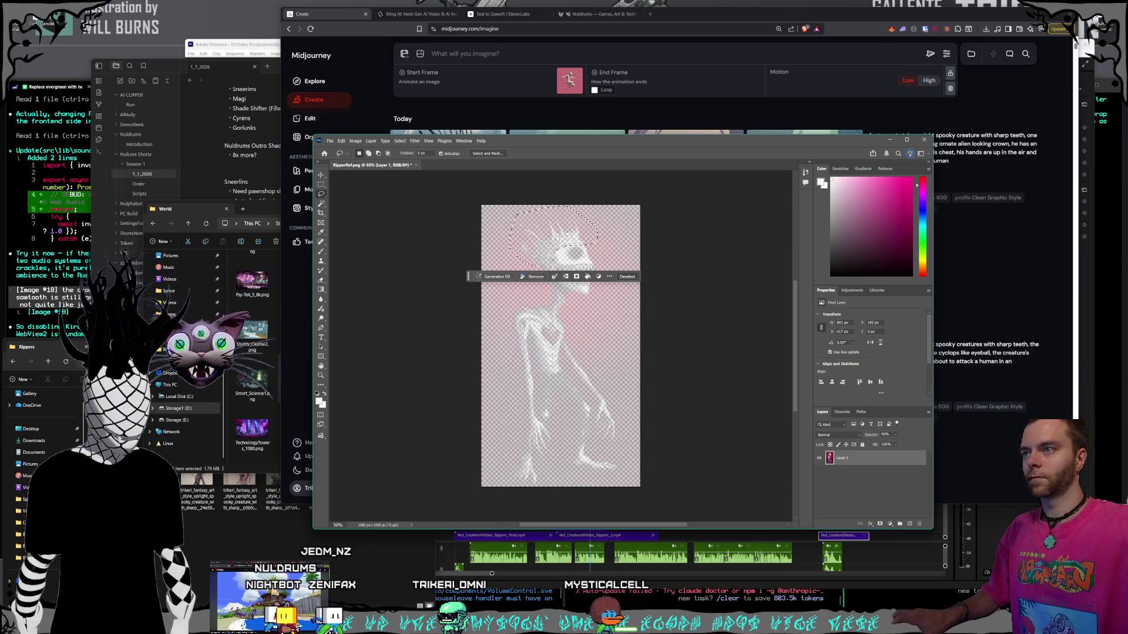
key("0")
key("Delete")
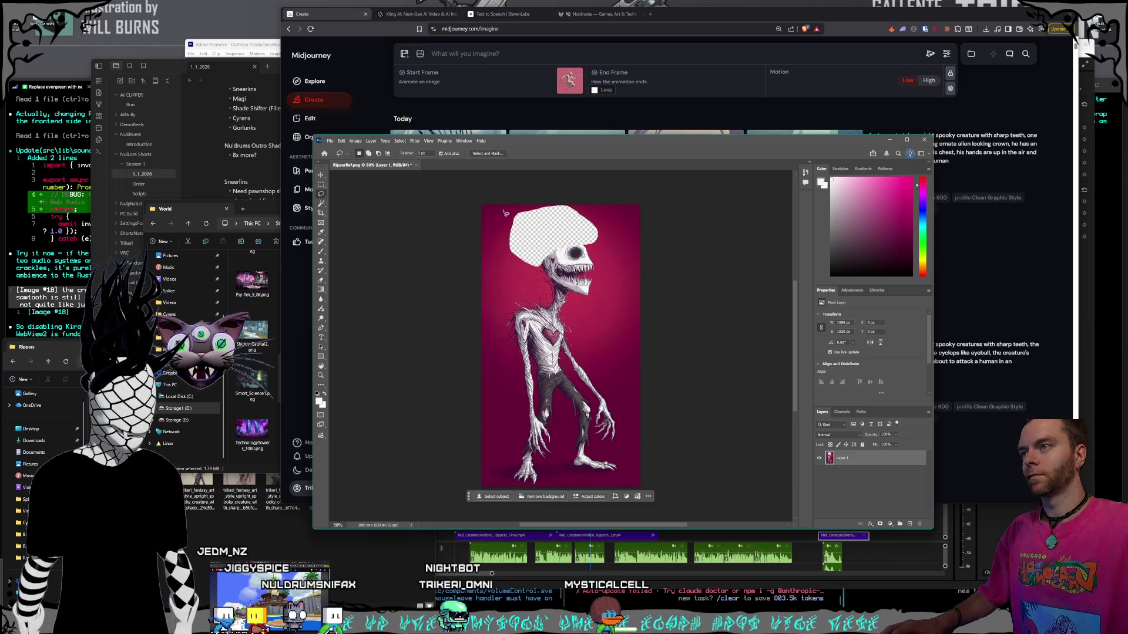
mouse_move(508, 240)
left_mouse_down()
mouse_move(512, 259)
mouse_move(554, 280)
left_mouse_up()
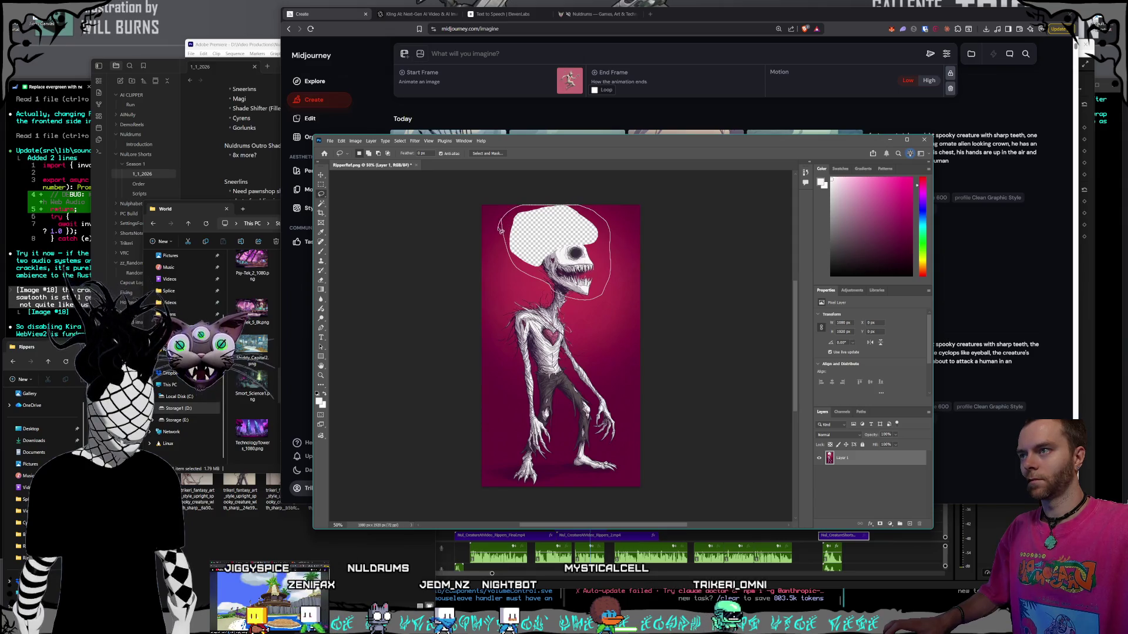
- Run a Gemini generative fill on the emptied head area, then undo the result
left_click(493, 311)
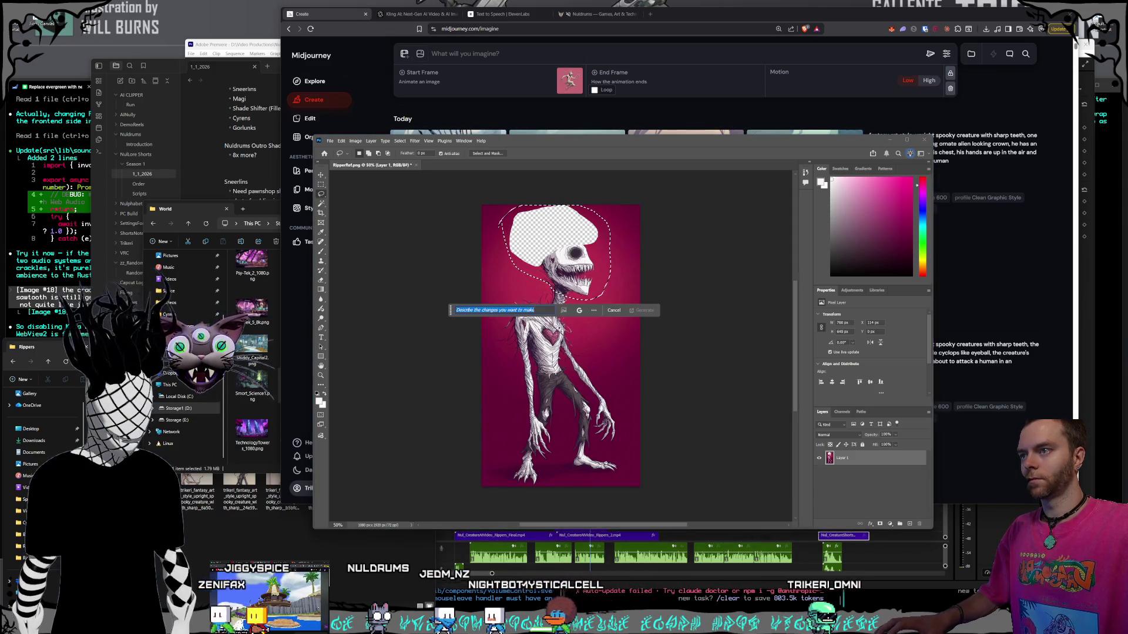
left_click(579, 311)
left_click(513, 310)
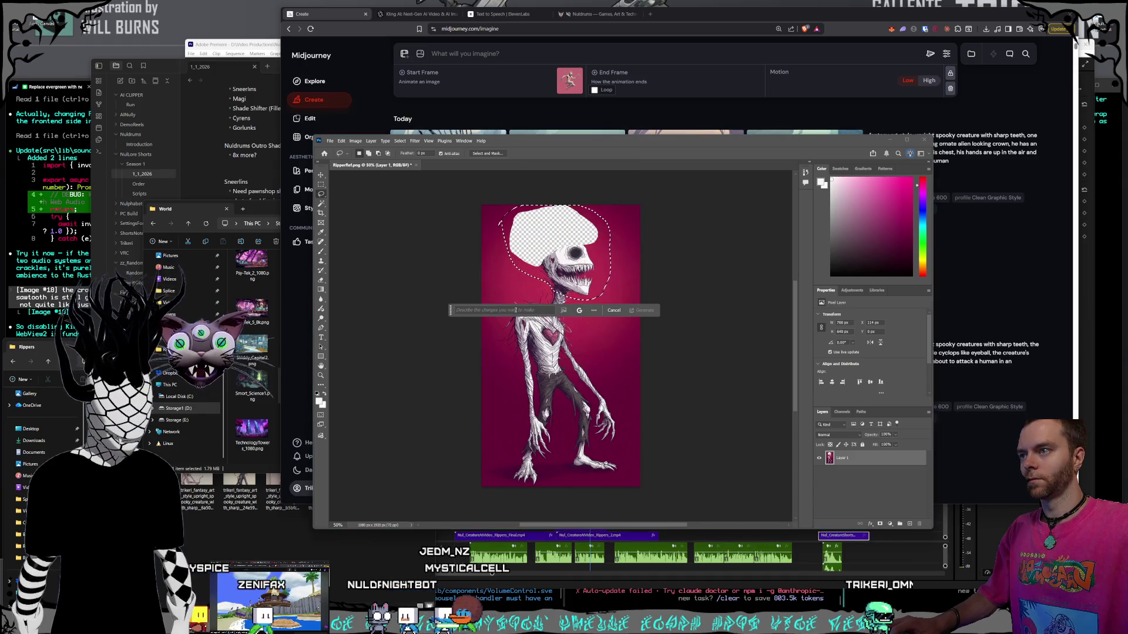
type("fill in the empty")
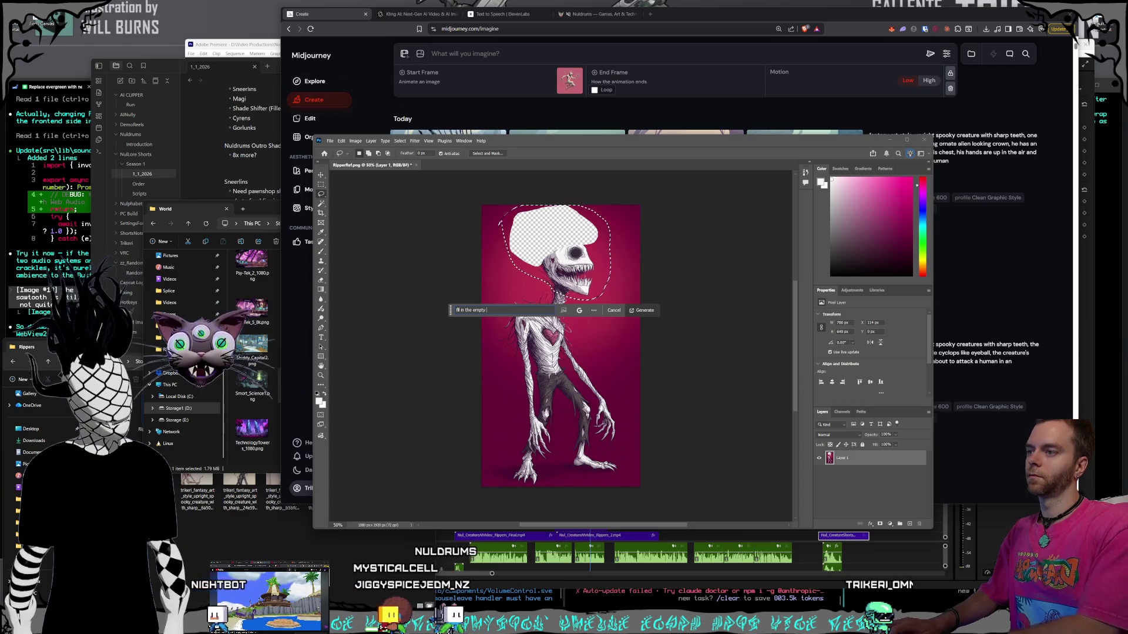
type("space, leave the original art of the creature's head")
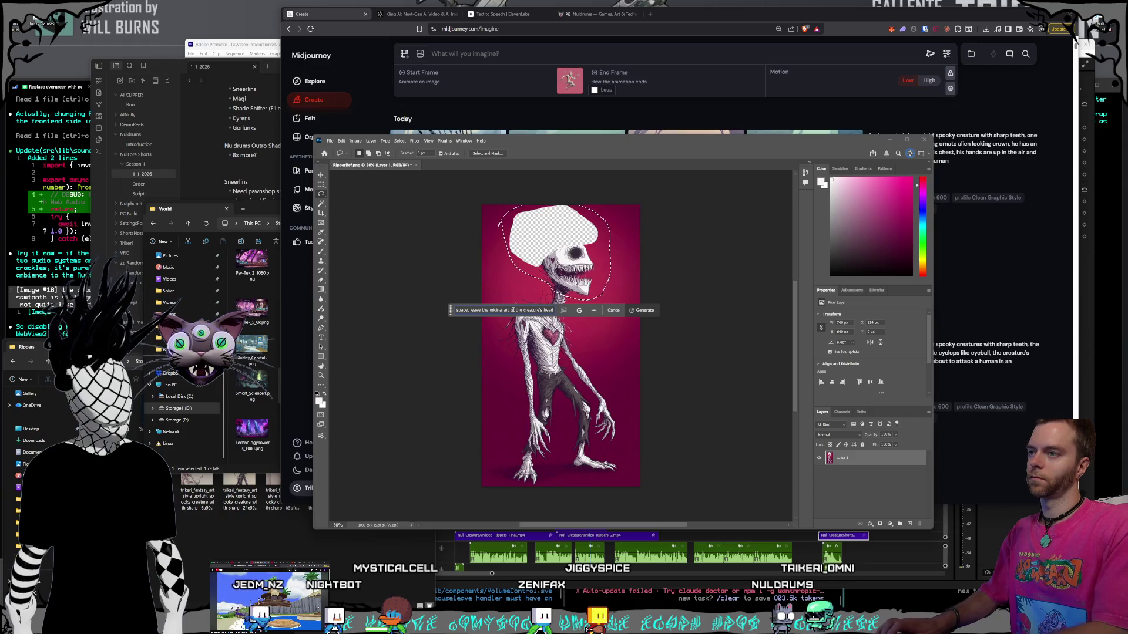
left_click(643, 310)
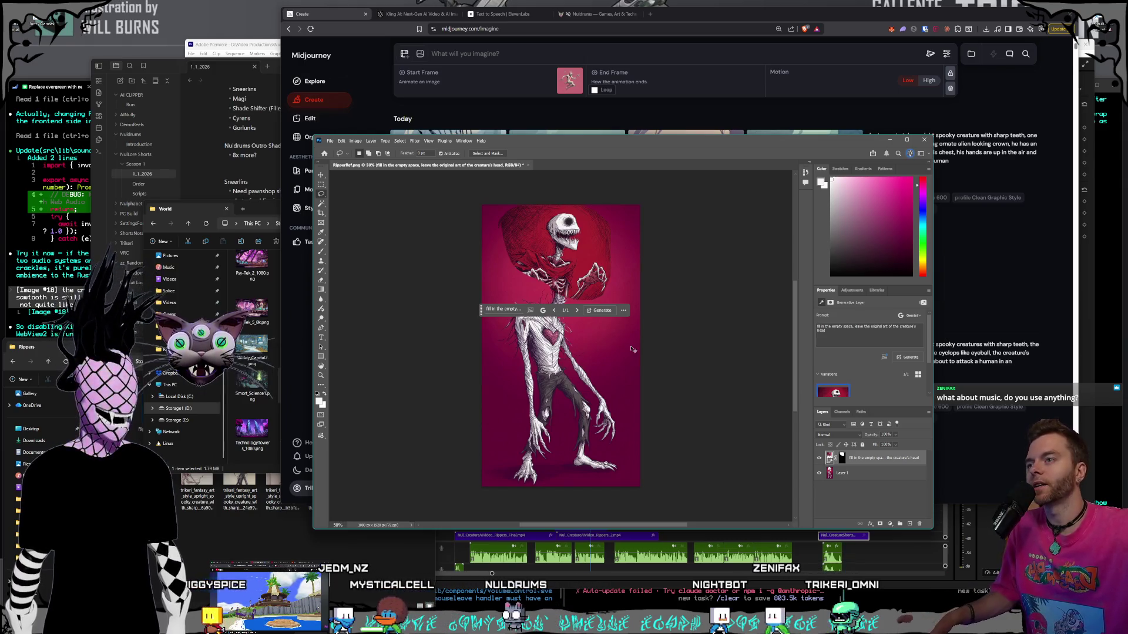
key("ctrl+z")
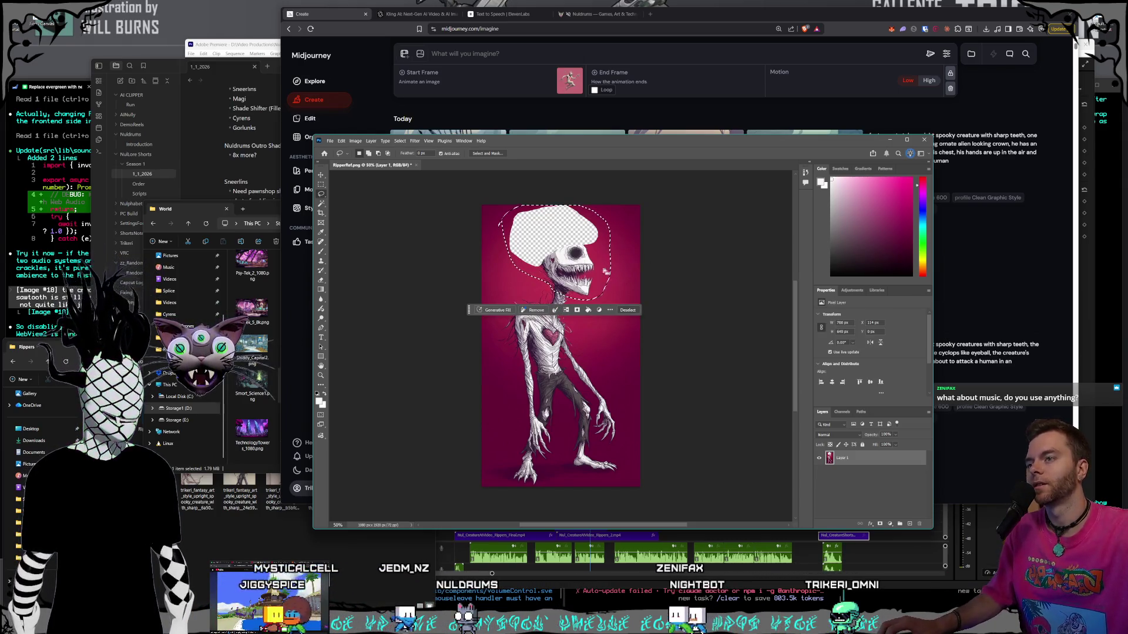
- Try a Firefly fill with 'fill in the empty', undo it, and re-lasso the crown area
left_click(496, 310)
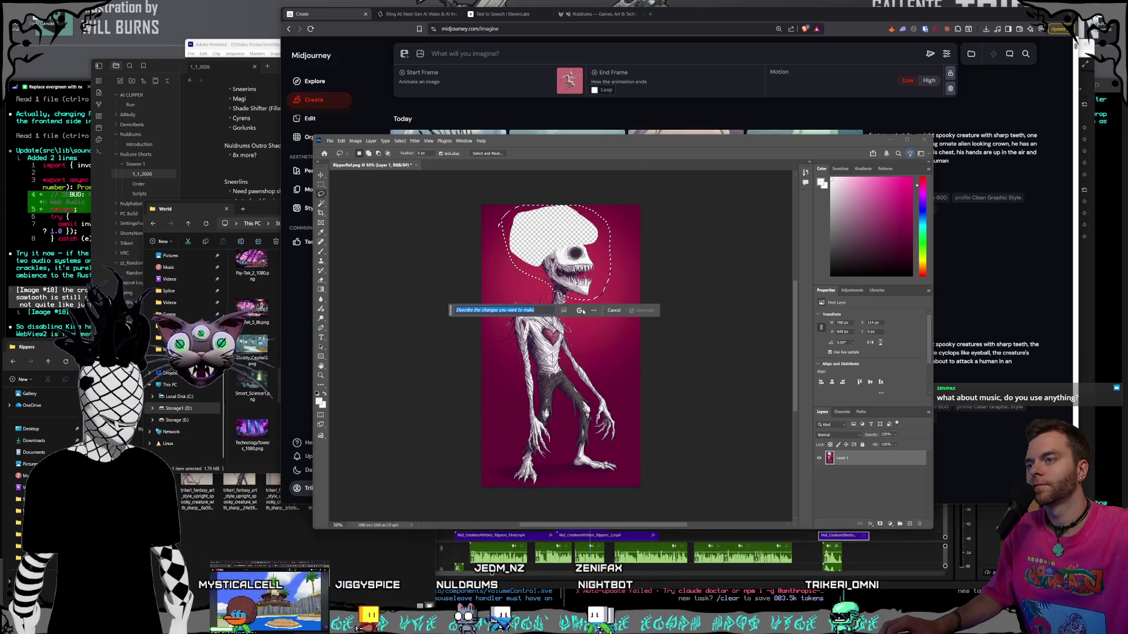
left_click(579, 310)
left_click(546, 154)
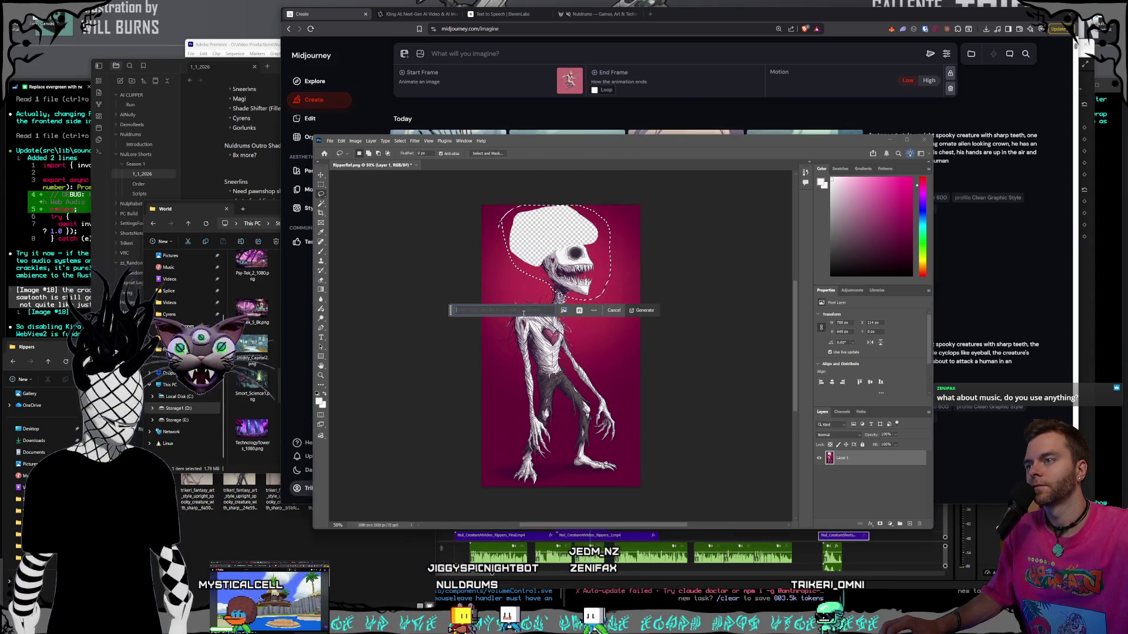
type("fill in the e")
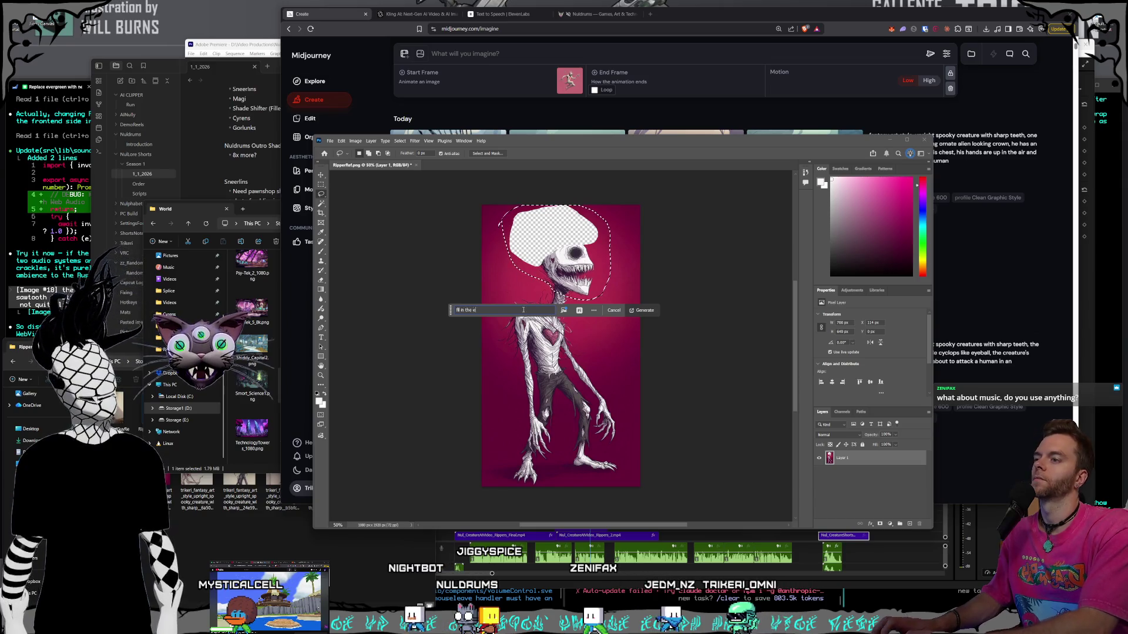
type("mpty space, leave the original art")
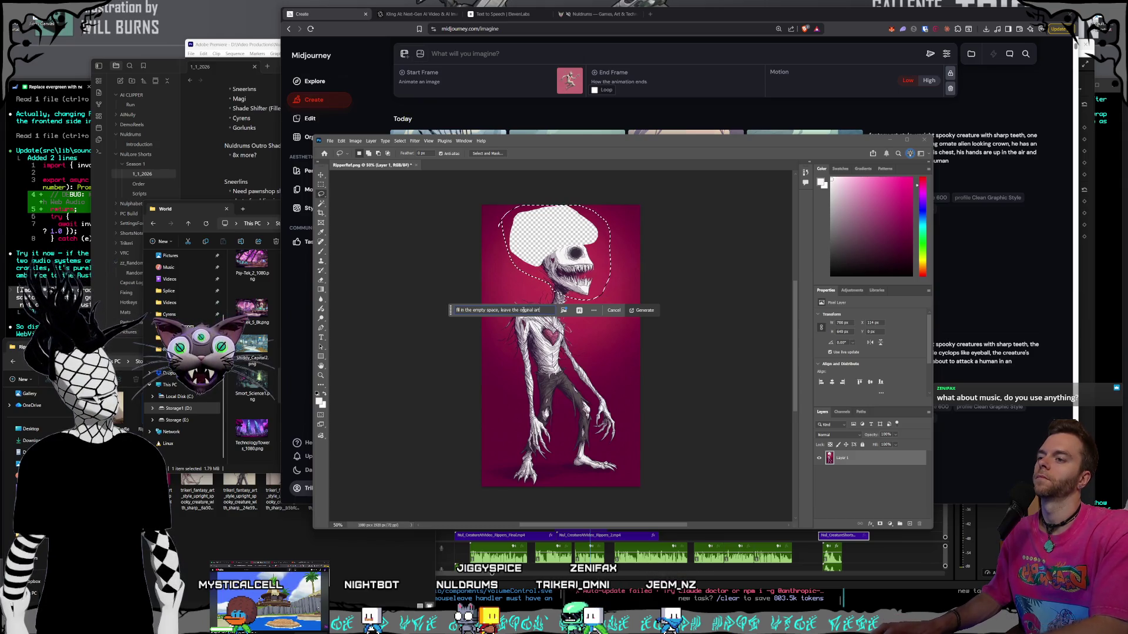
key("Return")
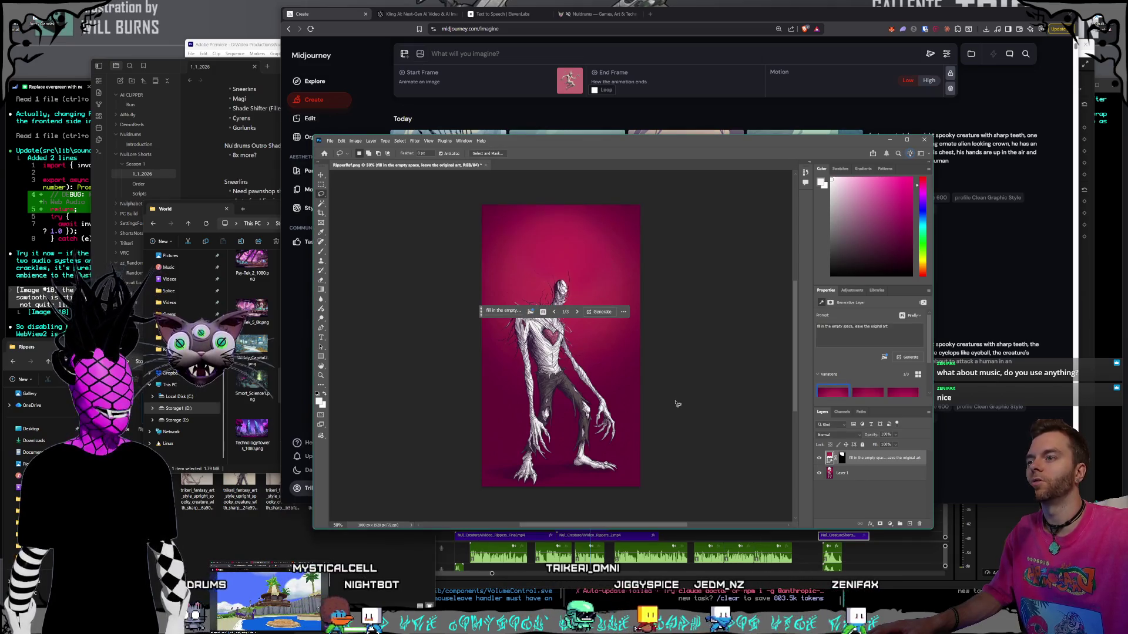
key("ctrl+z")
left_click(623, 259)
left_click_drag(502, 213, 518, 267)
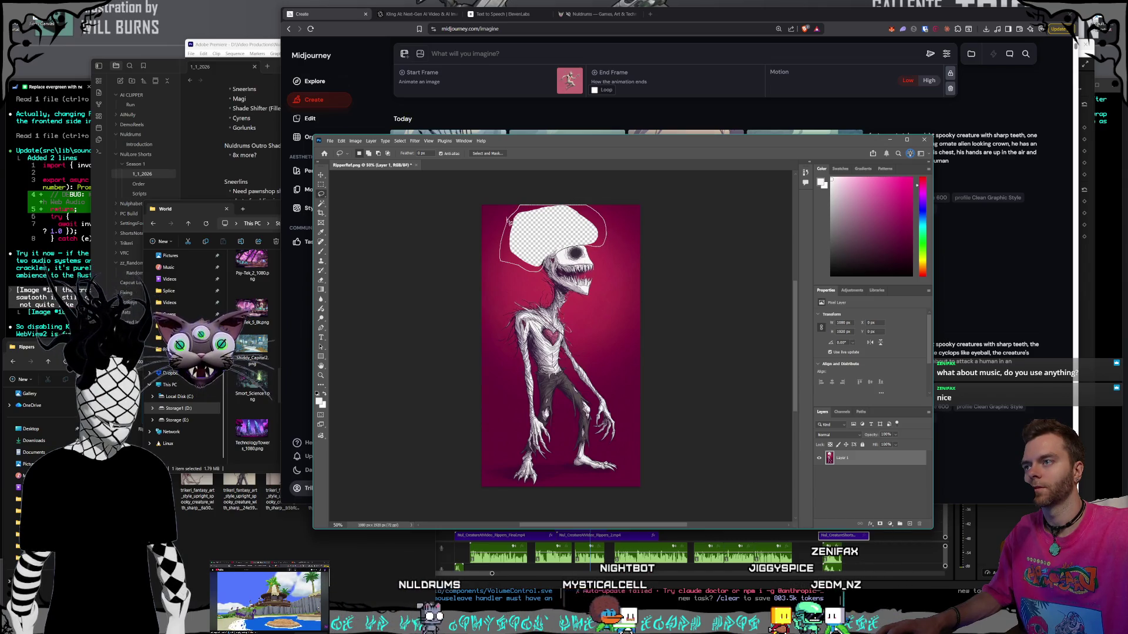
- Generate an empty-prompt fill that replaces the crown area with matching pink background
left_click(495, 281)
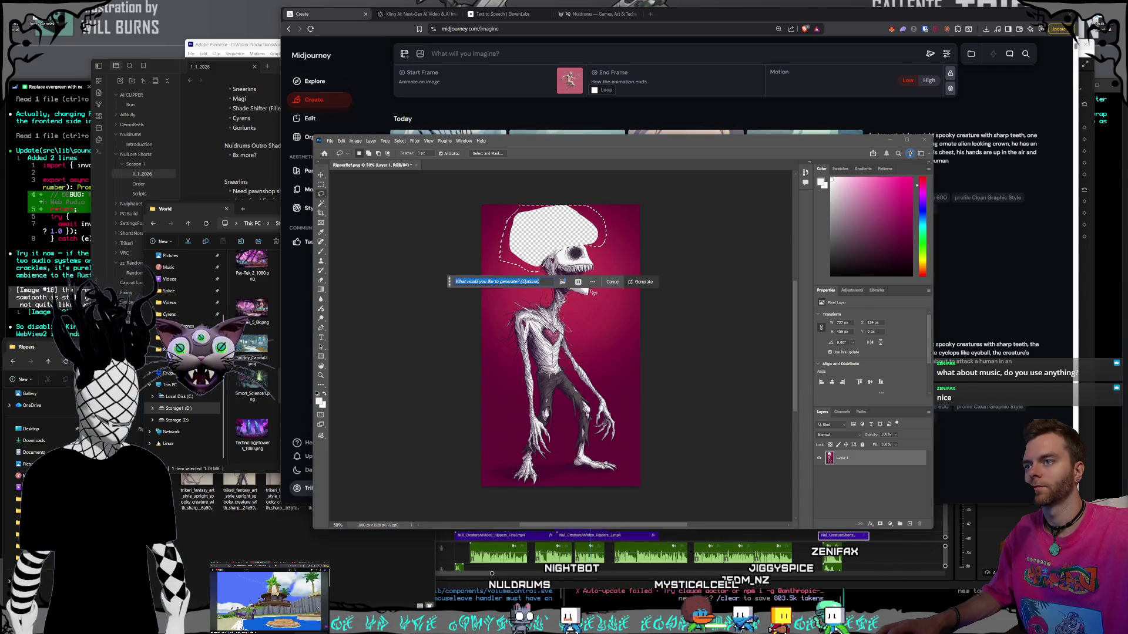
left_click(645, 283)
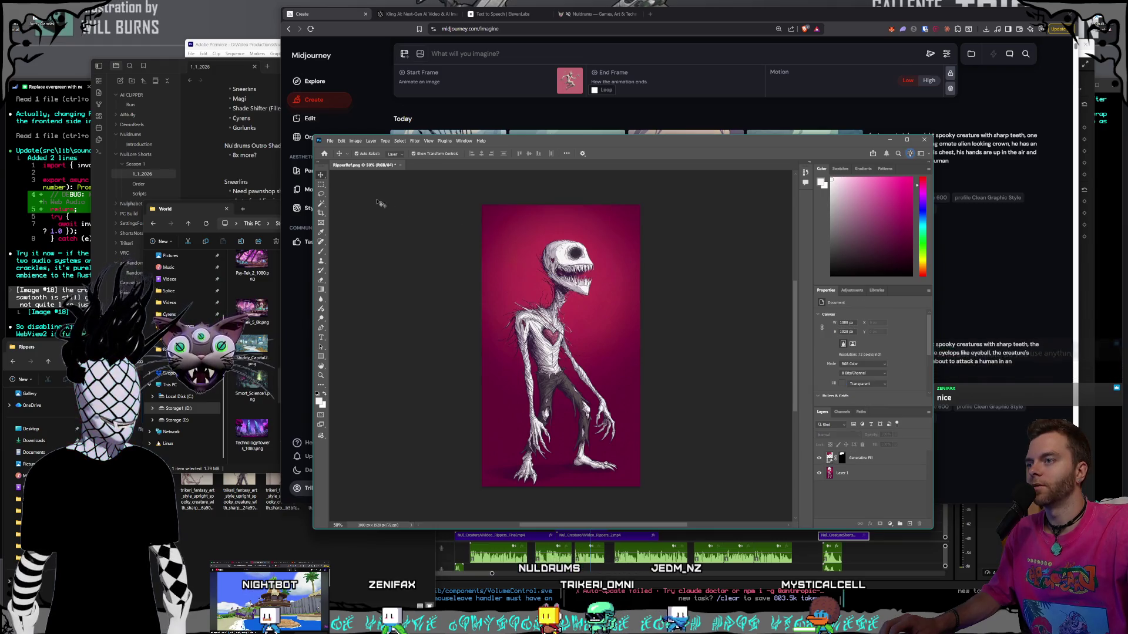
left_click(329, 141)
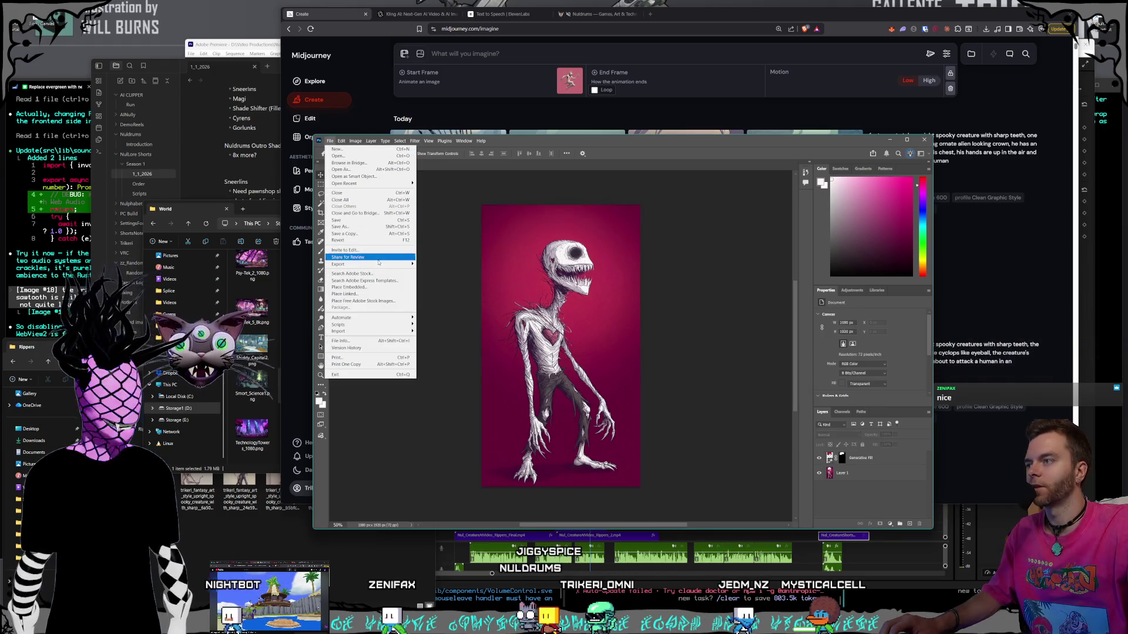
- Save a copy of the crownless creature as RipperRef_NoCrown.png in the Rippers folder
left_click(497, 354)
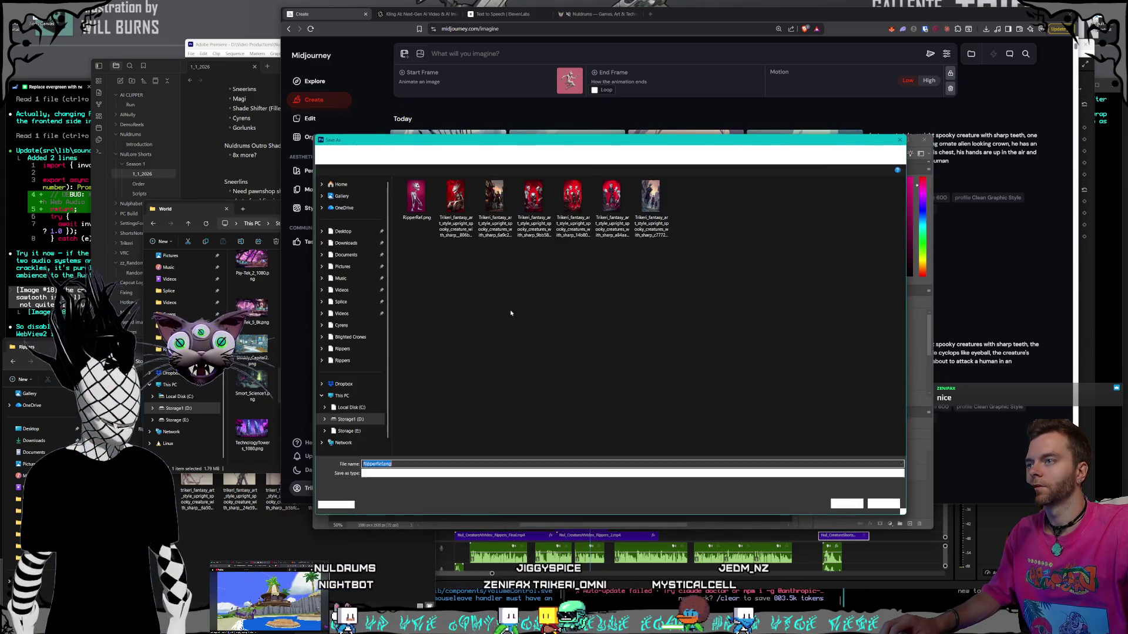
left_click(422, 221)
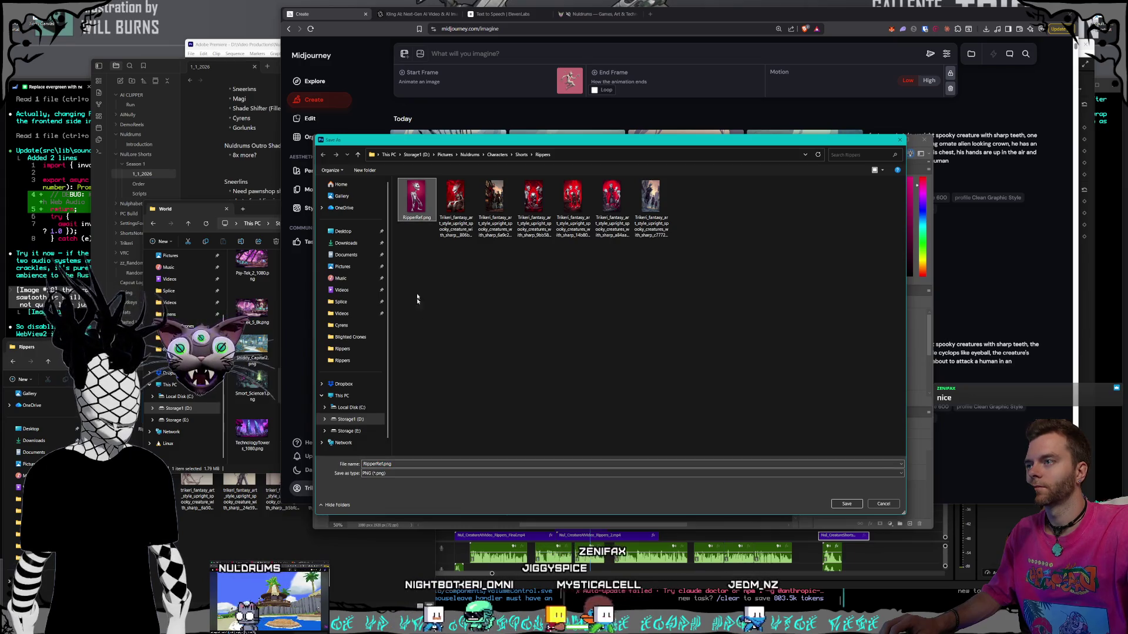
double_click(389, 463)
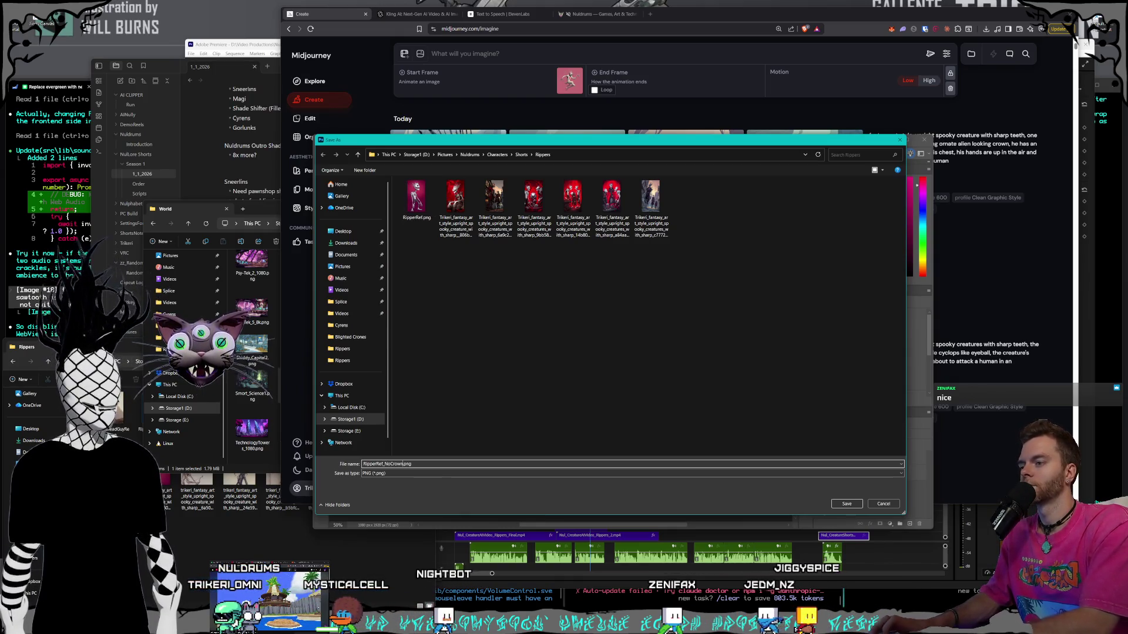
key("Return")
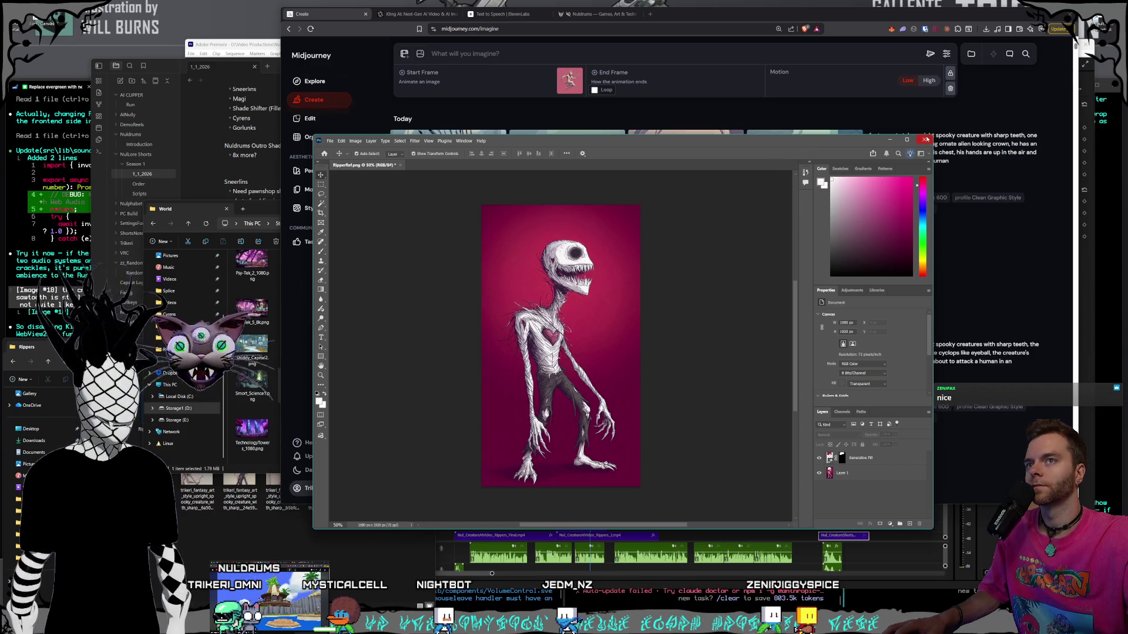
left_click(736, 17)
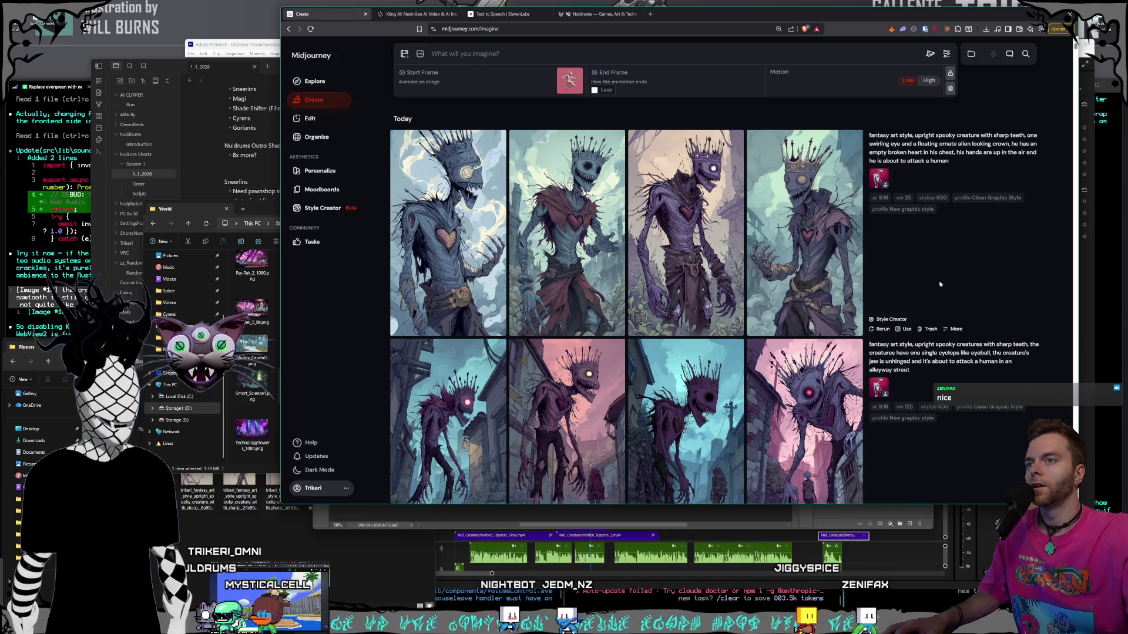
- Scroll the Create feed until the older spooky crowned-creature sketch rows are visible
scroll(940, 284, "down", 15)
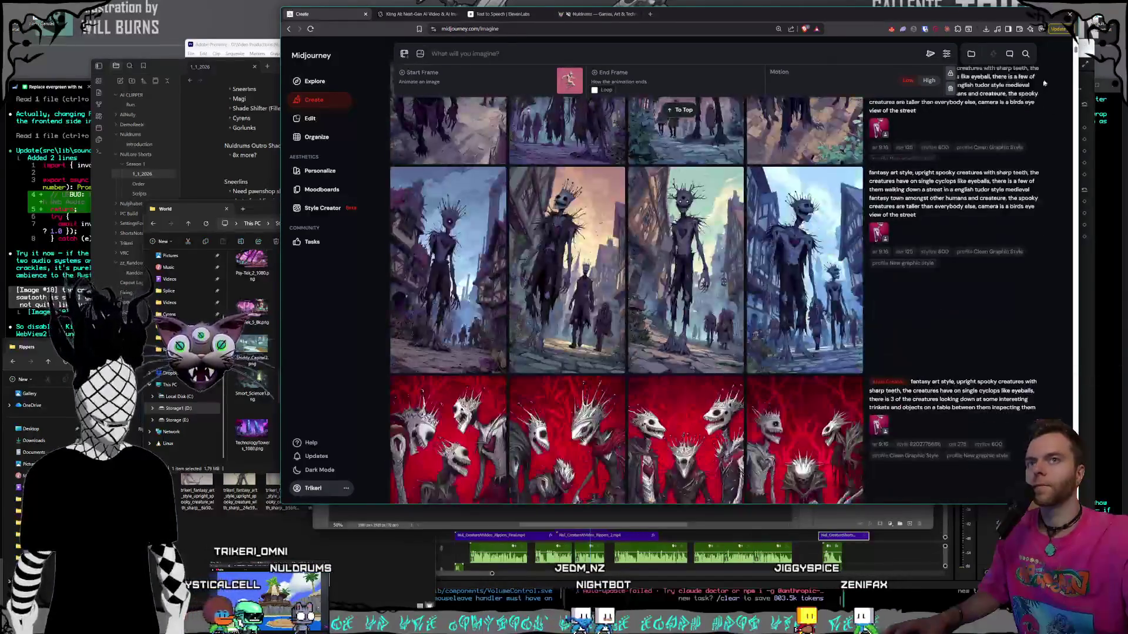
left_click_drag(1062, 58, 1056, 426)
scroll(842, 355, "down", 20)
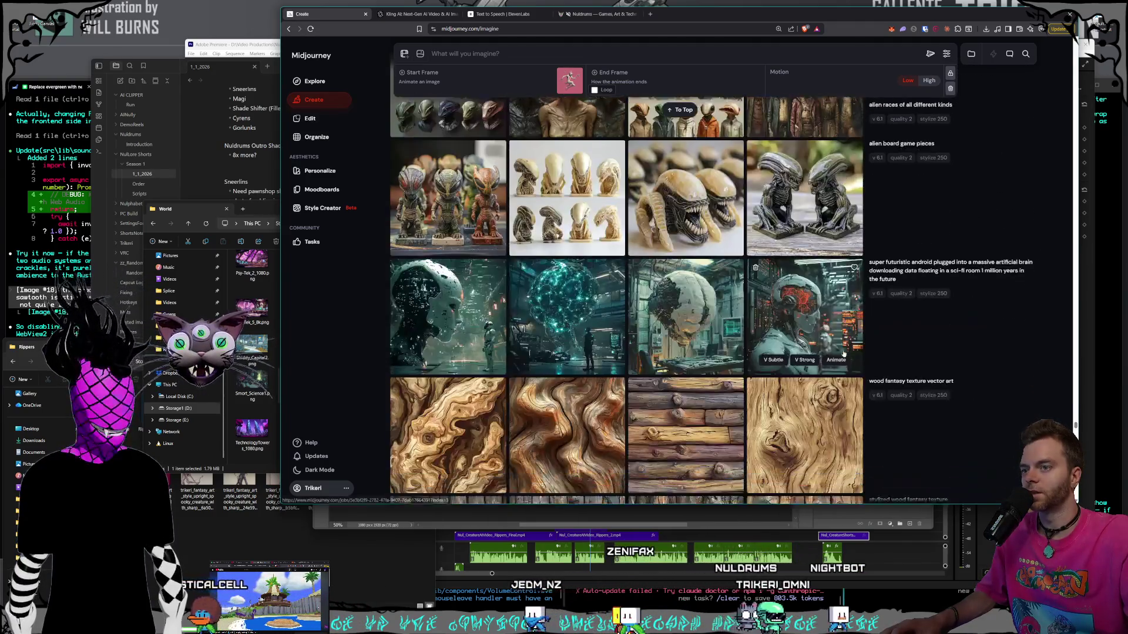
scroll(841, 353, "down", 20)
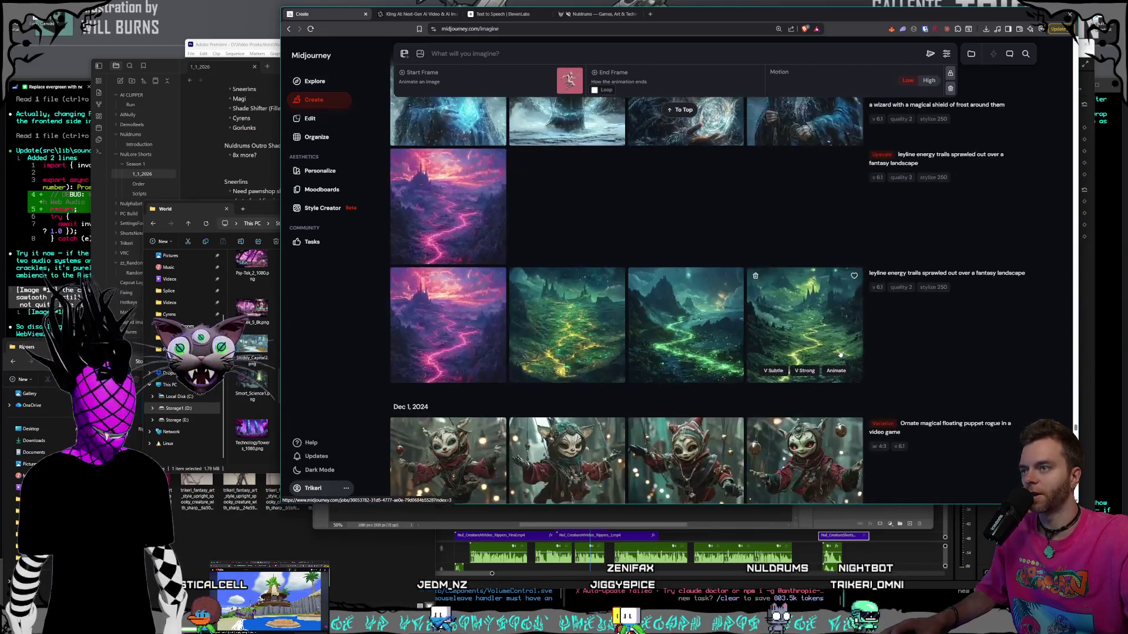
scroll(840, 353, "up", 15)
scroll(834, 358, "down", 10)
scroll(822, 370, "up", 4)
scroll(821, 372, "up", 20)
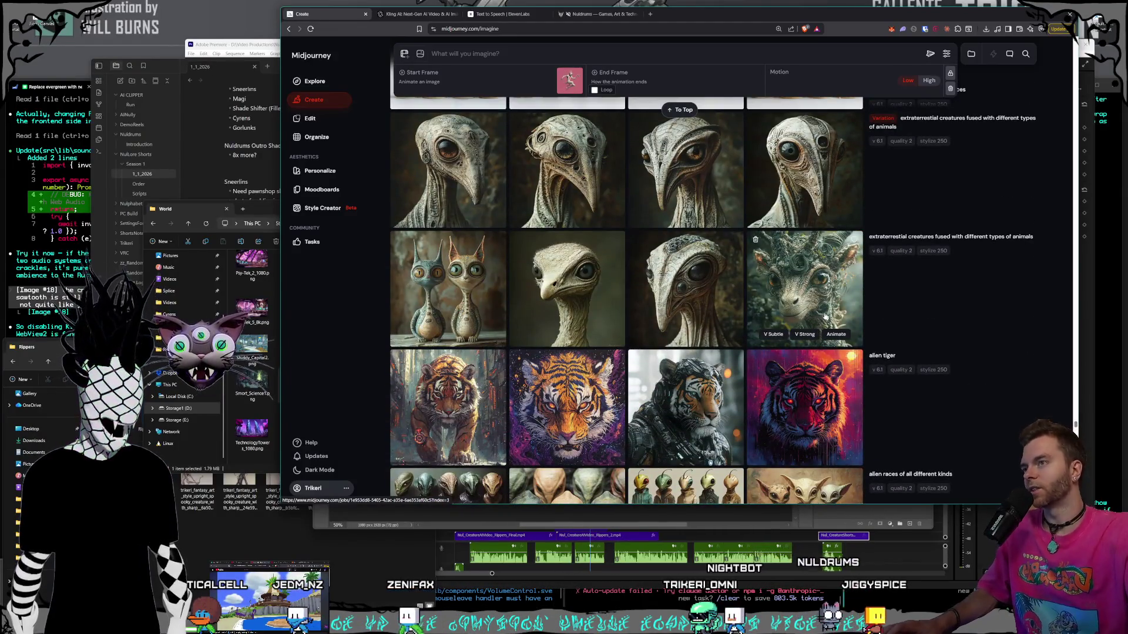
scroll(821, 382, "up", 15)
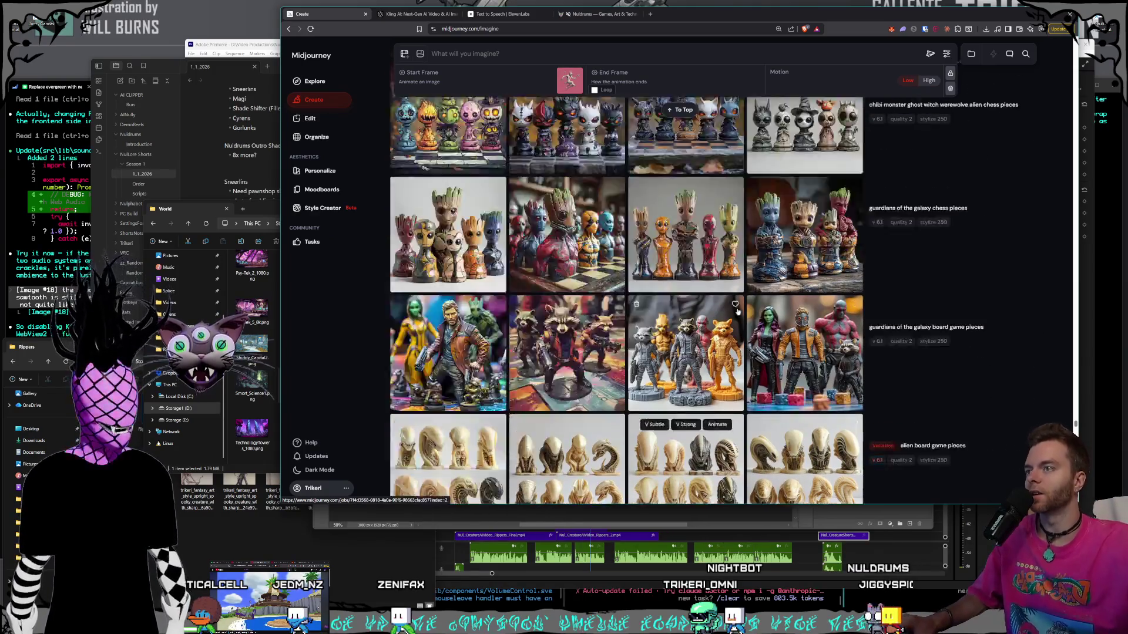
scroll(734, 305, "up", 20)
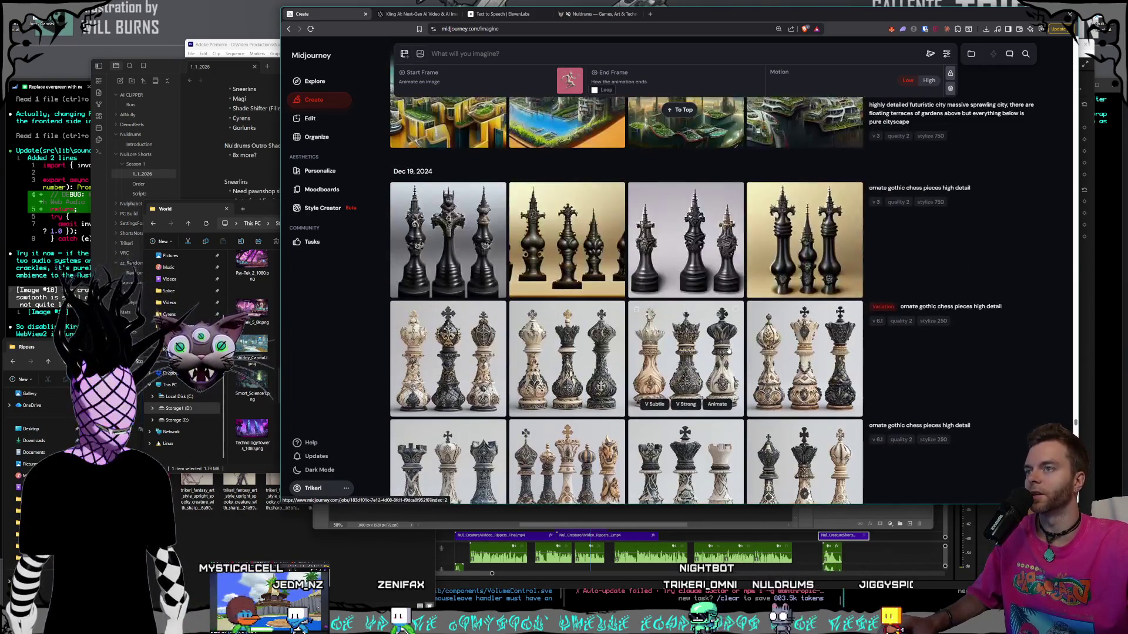
scroll(734, 330, "up", 5)
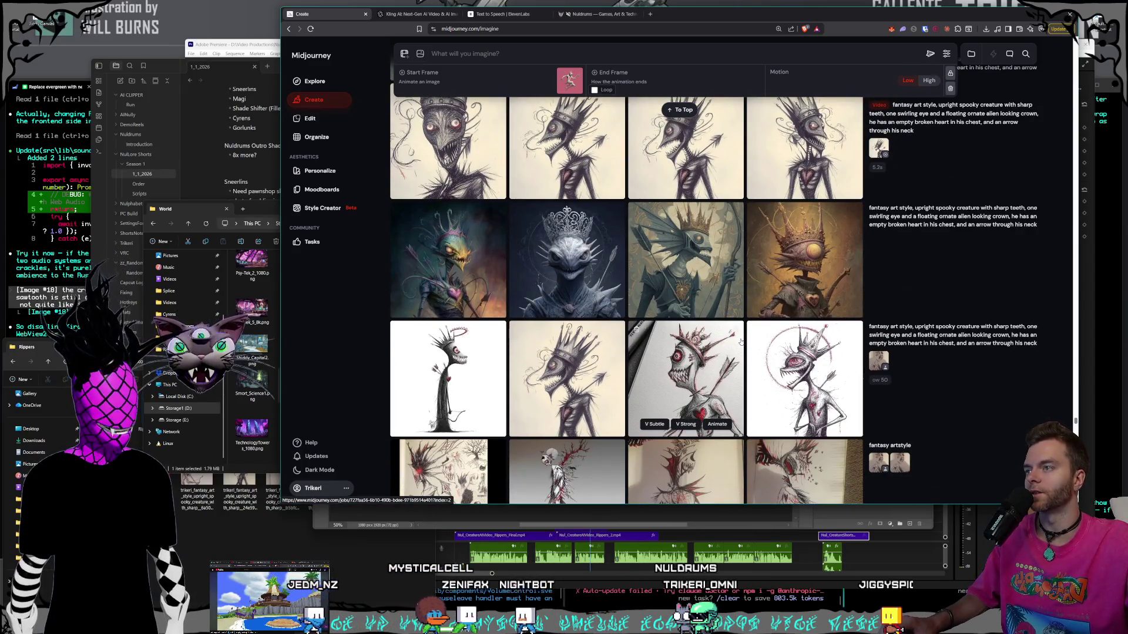
scroll(737, 344, "up", 5)
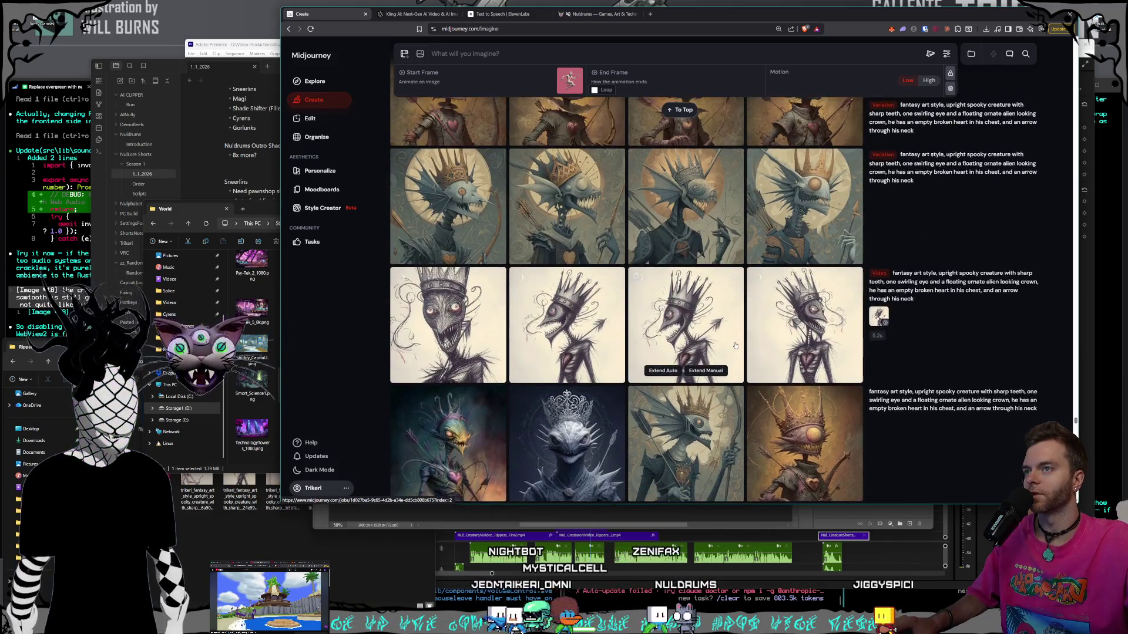
scroll(734, 345, "up", 3)
scroll(735, 345, "up", 3)
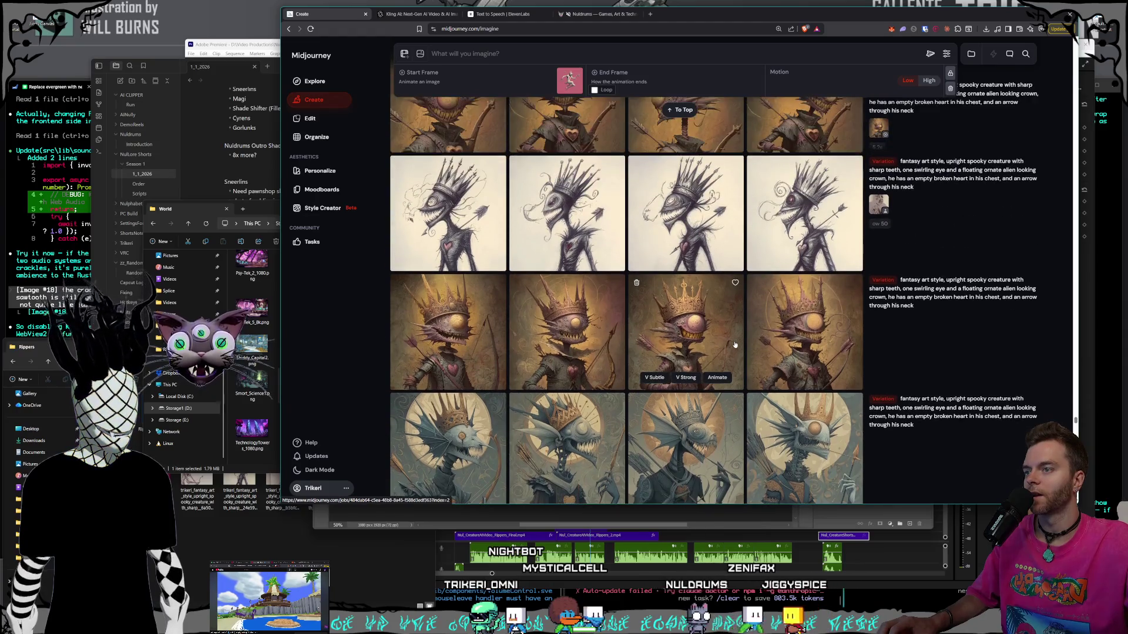
scroll(734, 345, "up", 4)
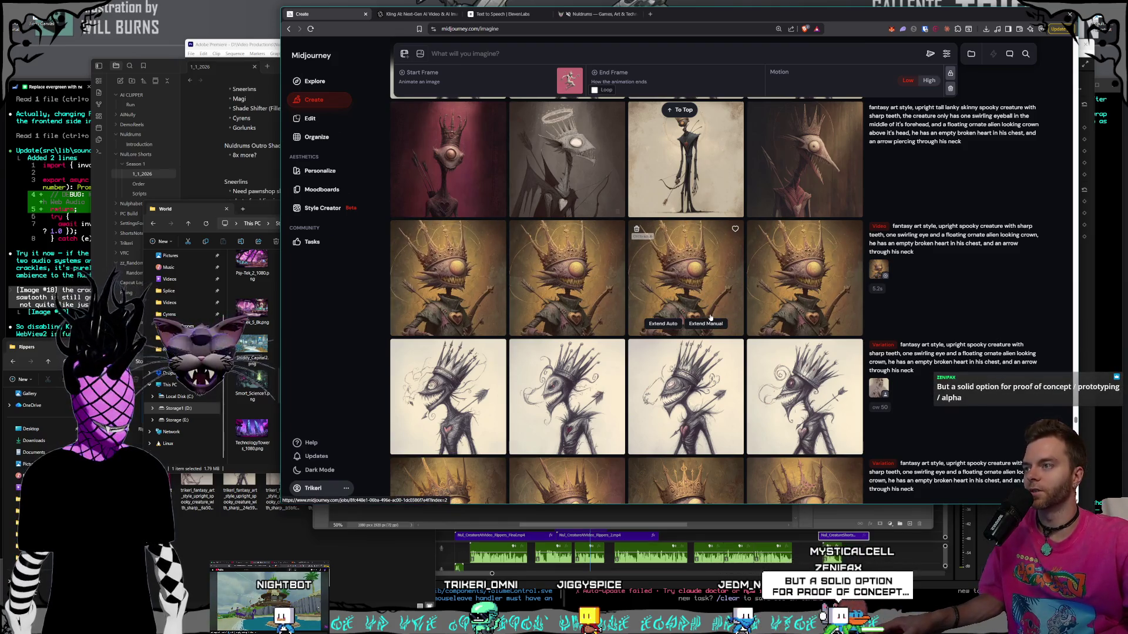
scroll(709, 318, "up", 1)
scroll(750, 325, "down", 2)
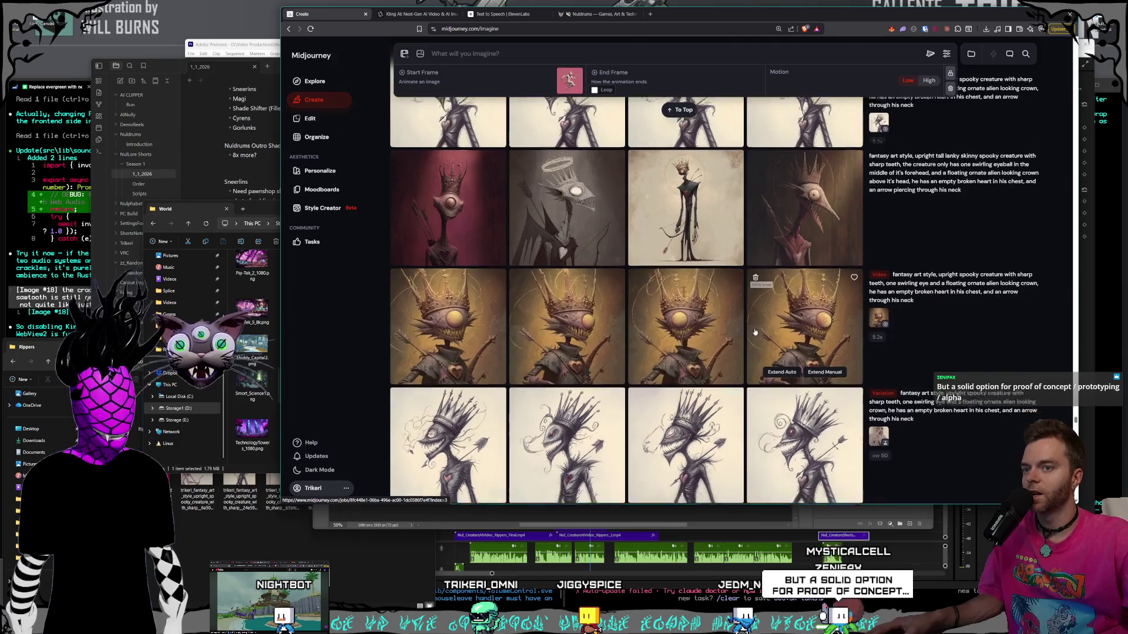
scroll(752, 327, "up", 5)
scroll(754, 331, "up", 3)
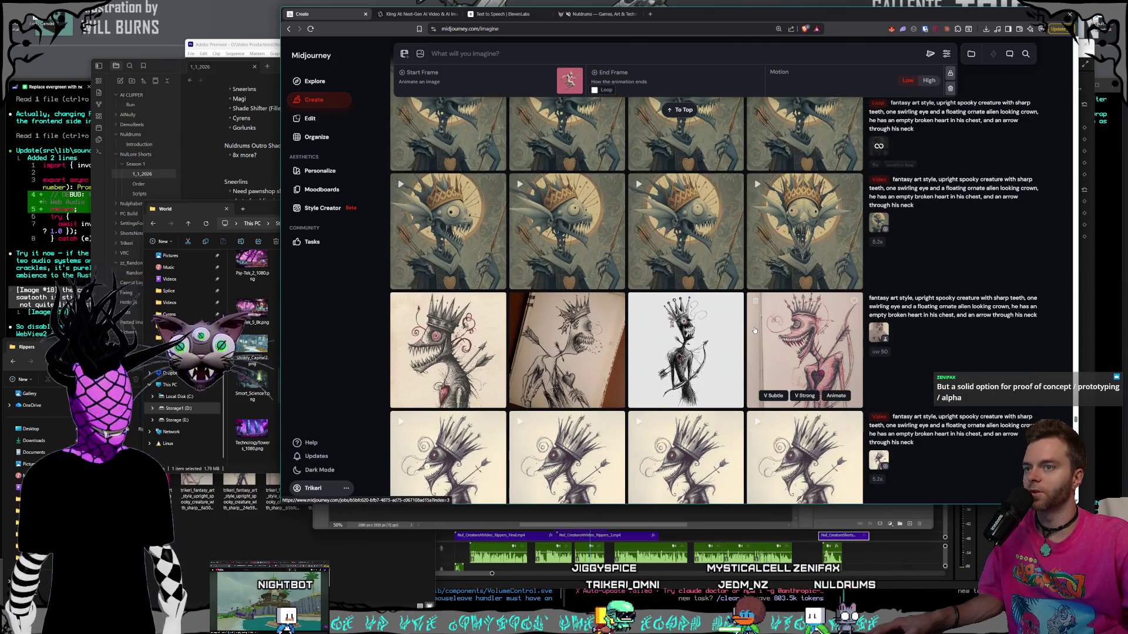
scroll(755, 331, "down", 2)
scroll(755, 330, "up", 2)
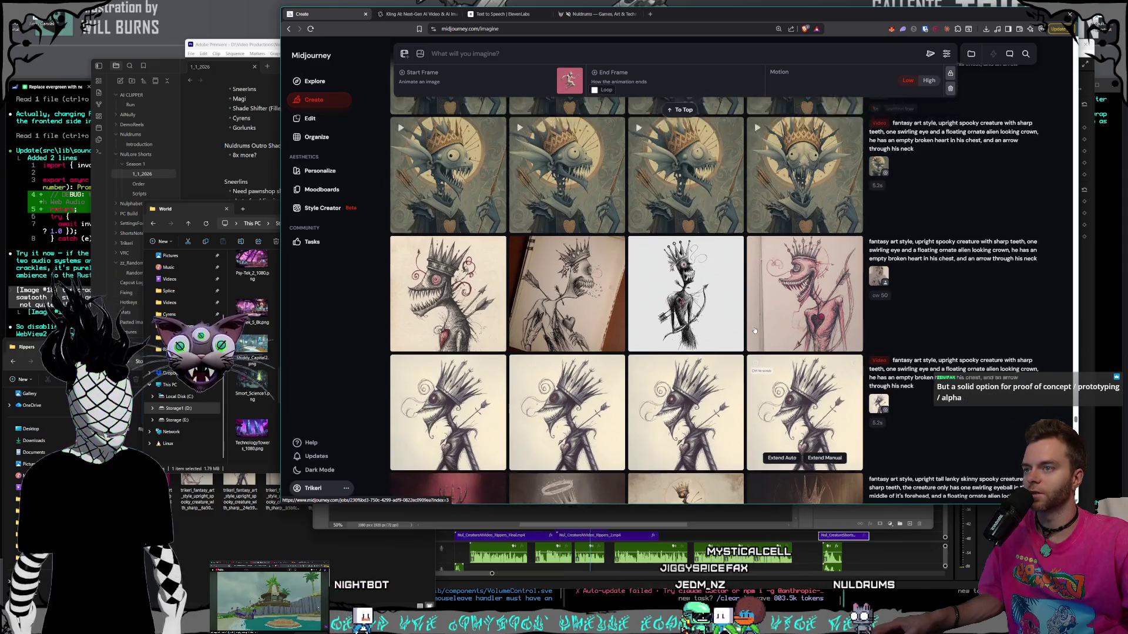
scroll(755, 331, "up", 5)
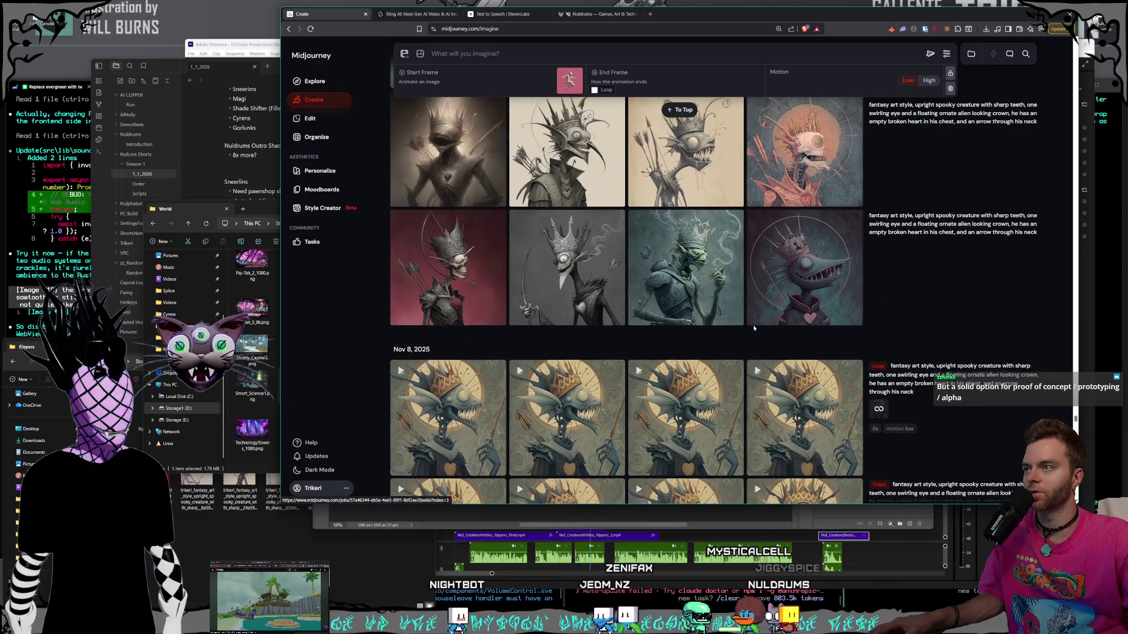
scroll(754, 328, "up", 10)
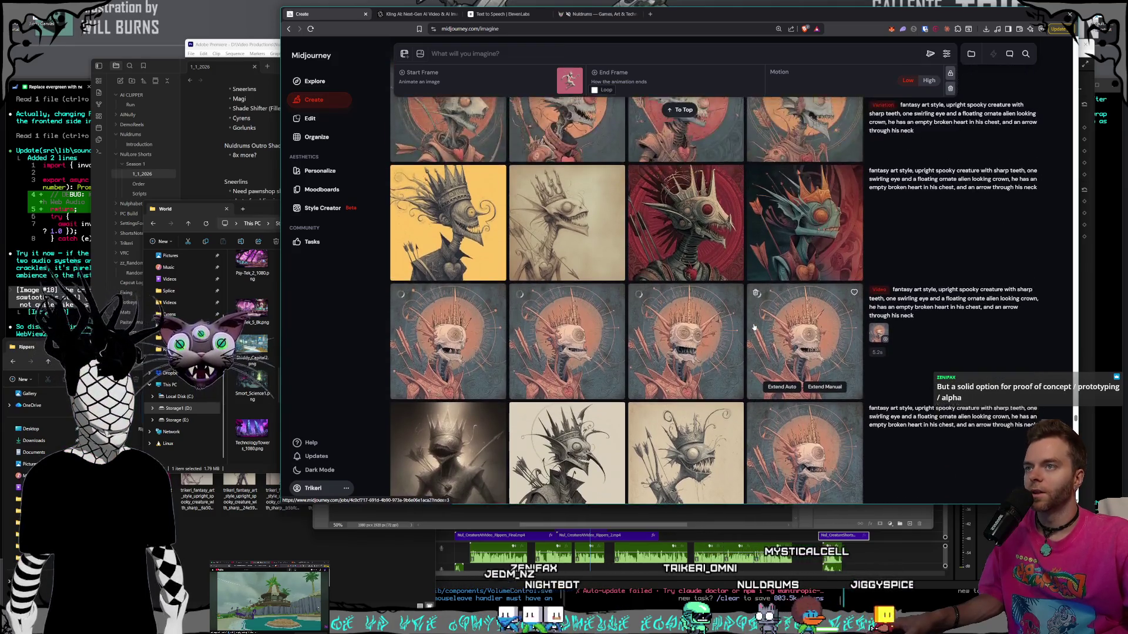
scroll(754, 327, "up", 8)
scroll(754, 326, "down", 3)
scroll(754, 326, "up", 15)
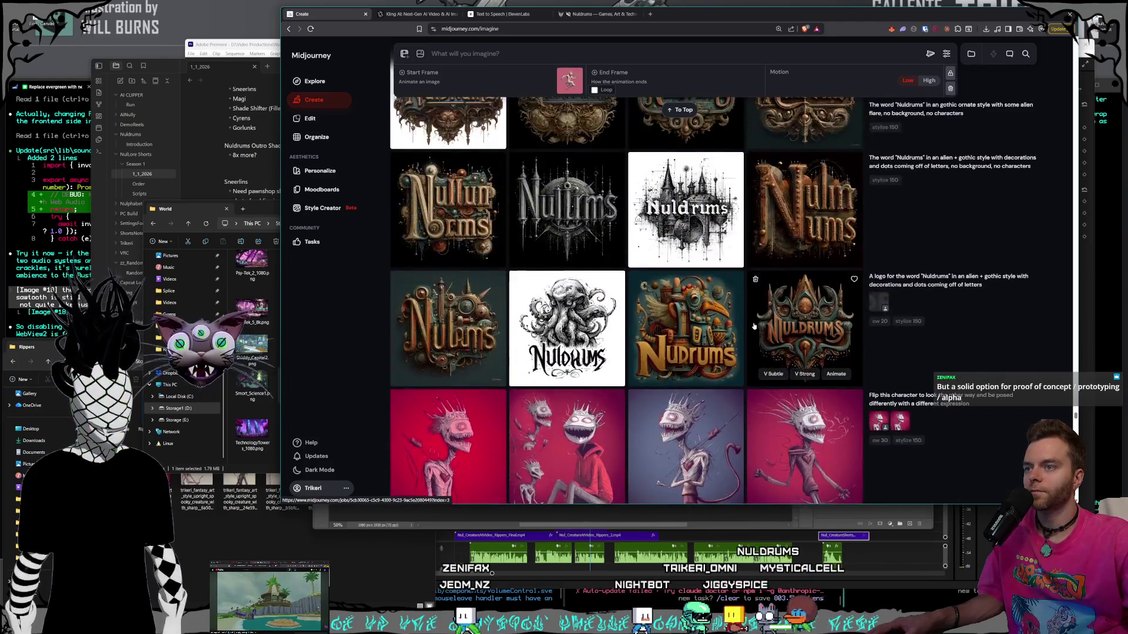
scroll(754, 327, "down", 4)
scroll(754, 326, "up", 20)
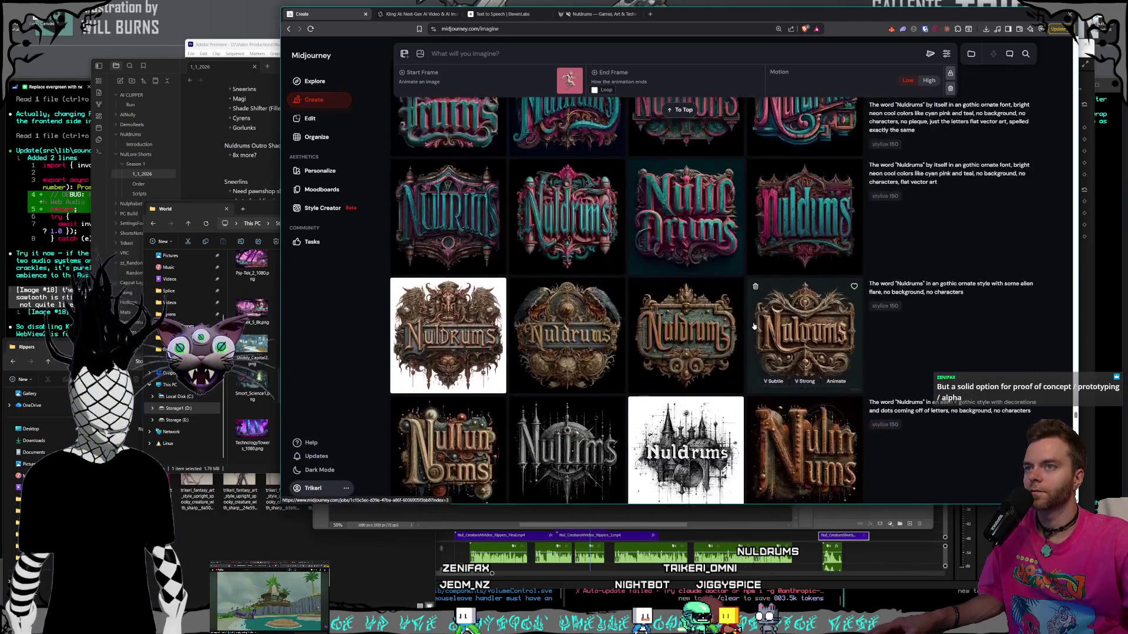
scroll(754, 326, "up", 8)
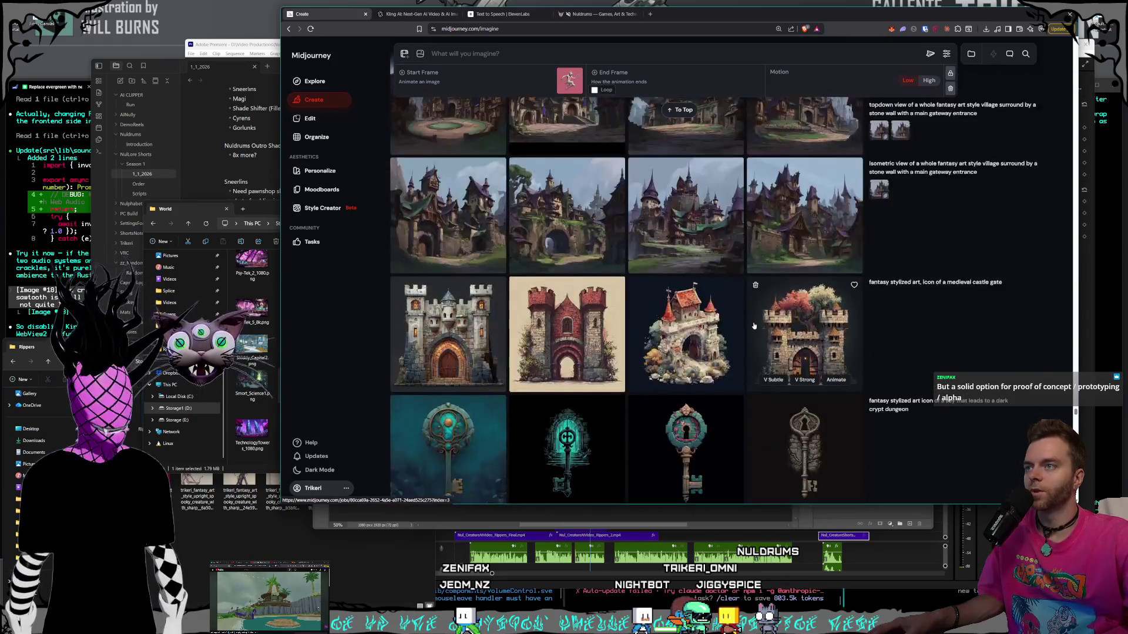
scroll(746, 316, "down", 12)
scroll(746, 316, "down", 20)
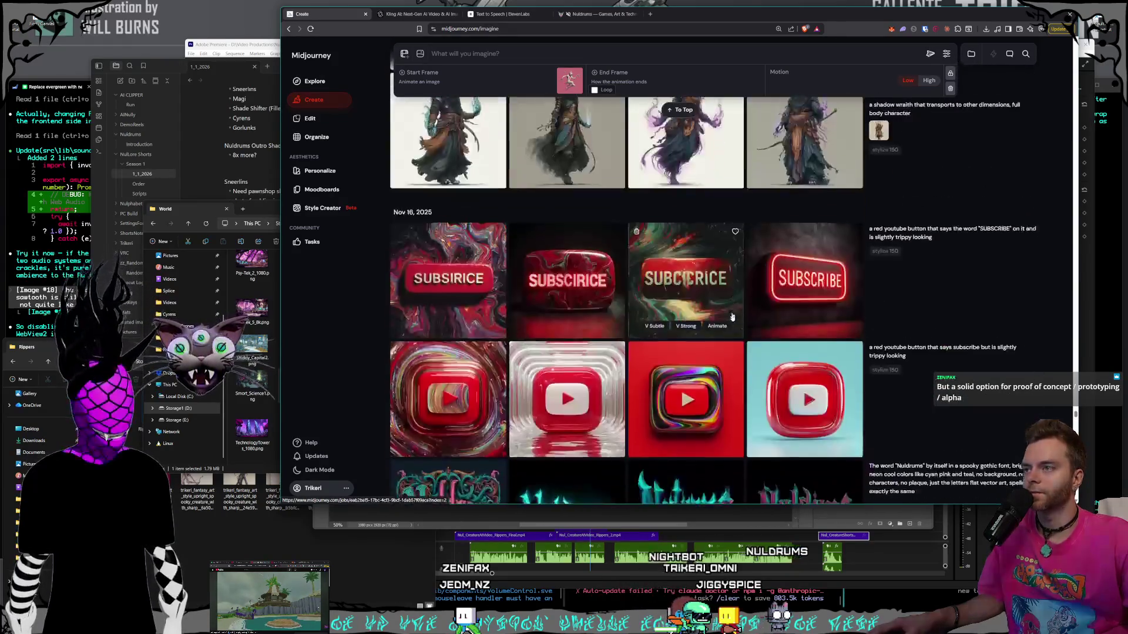
scroll(726, 312, "down", 20)
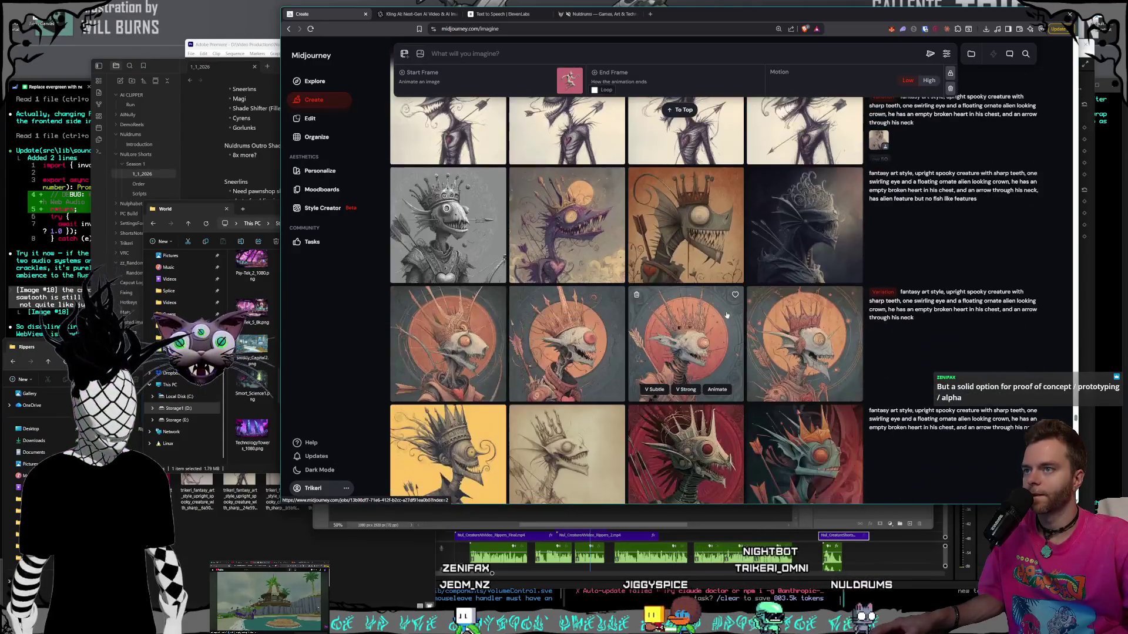
scroll(728, 318, "down", 20)
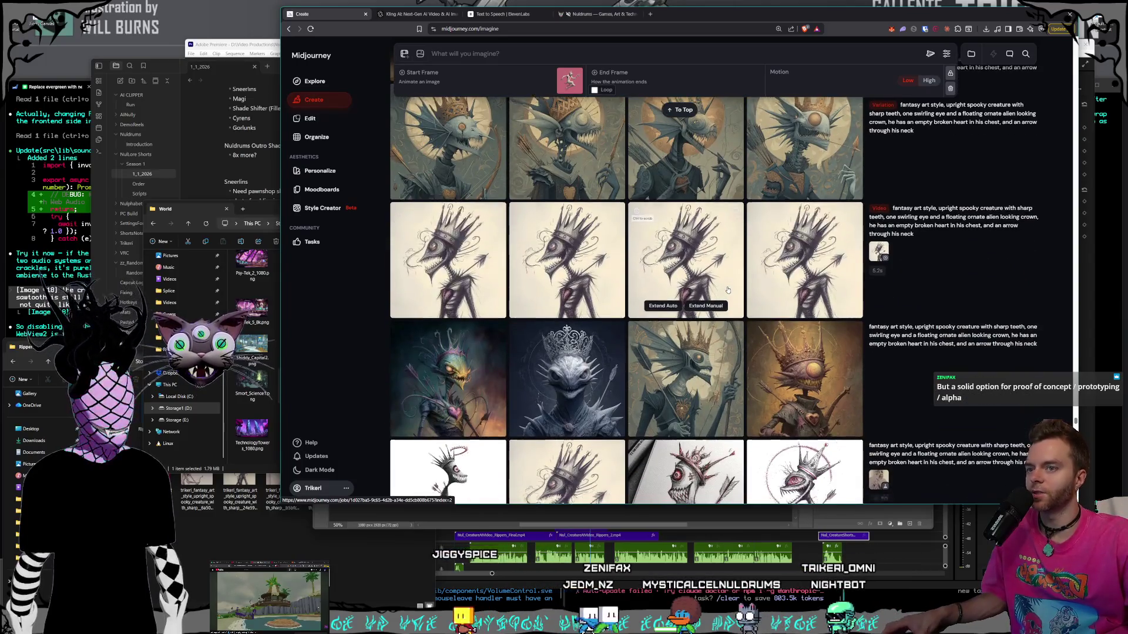
scroll(729, 292, "down", 2)
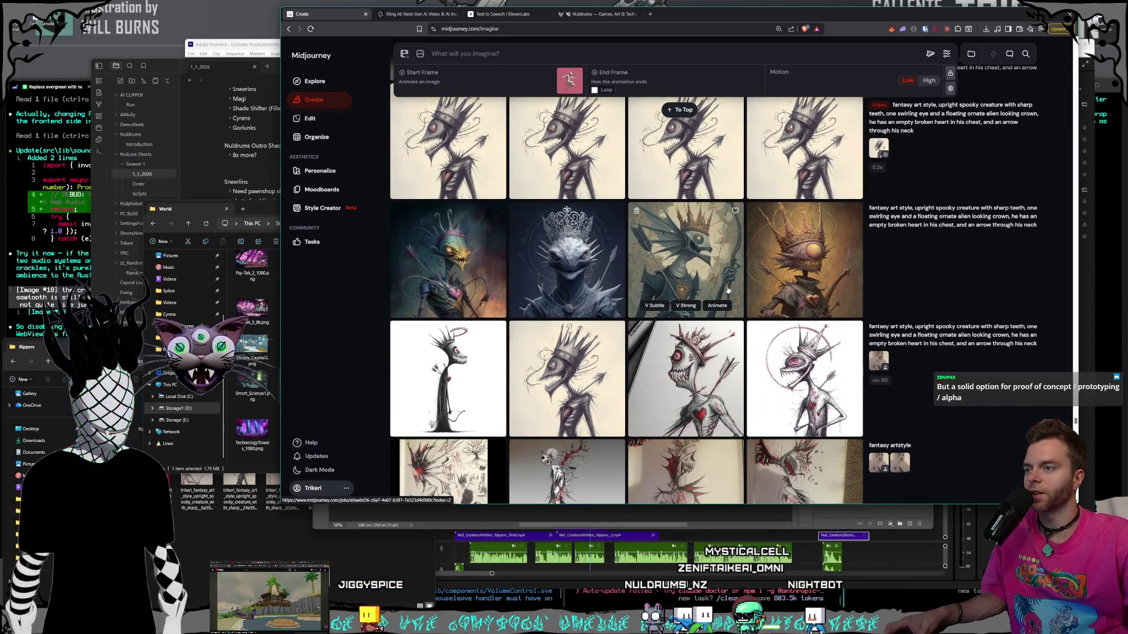
scroll(727, 289, "down", 4)
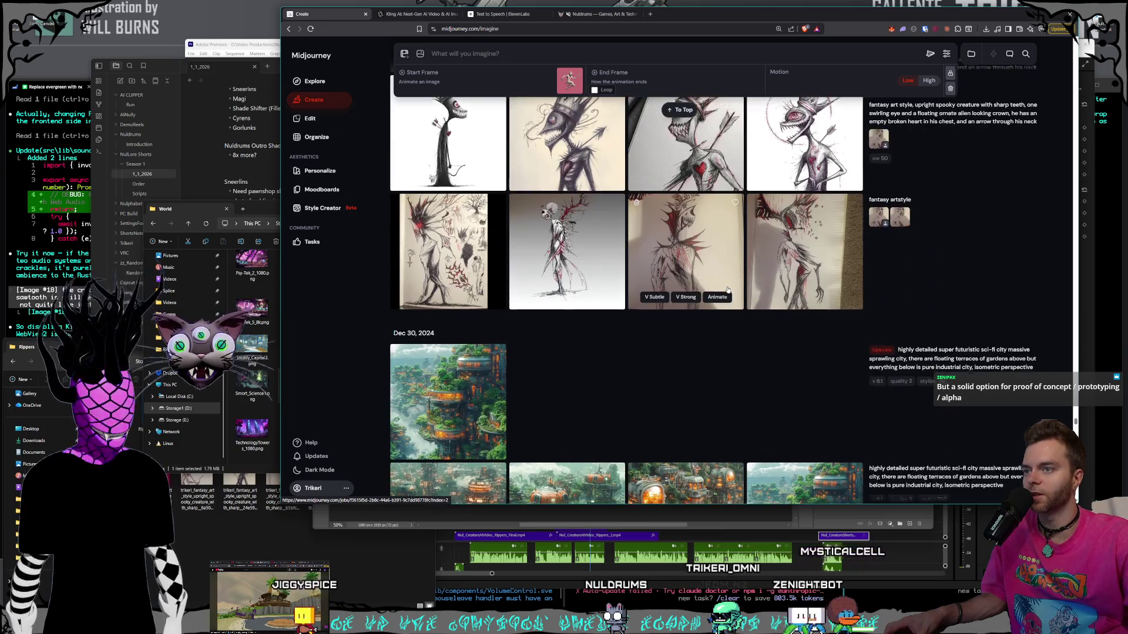
scroll(727, 290, "down", 15)
- Scroll down through the older generation history in the Create feed
scroll(727, 290, "down", 15)
scroll(727, 289, "down", 20)
scroll(727, 289, "down", 20)
scroll(728, 290, "down", 20)
scroll(727, 289, "down", 20)
scroll(727, 289, "up", 10)
scroll(734, 305, "down", 15)
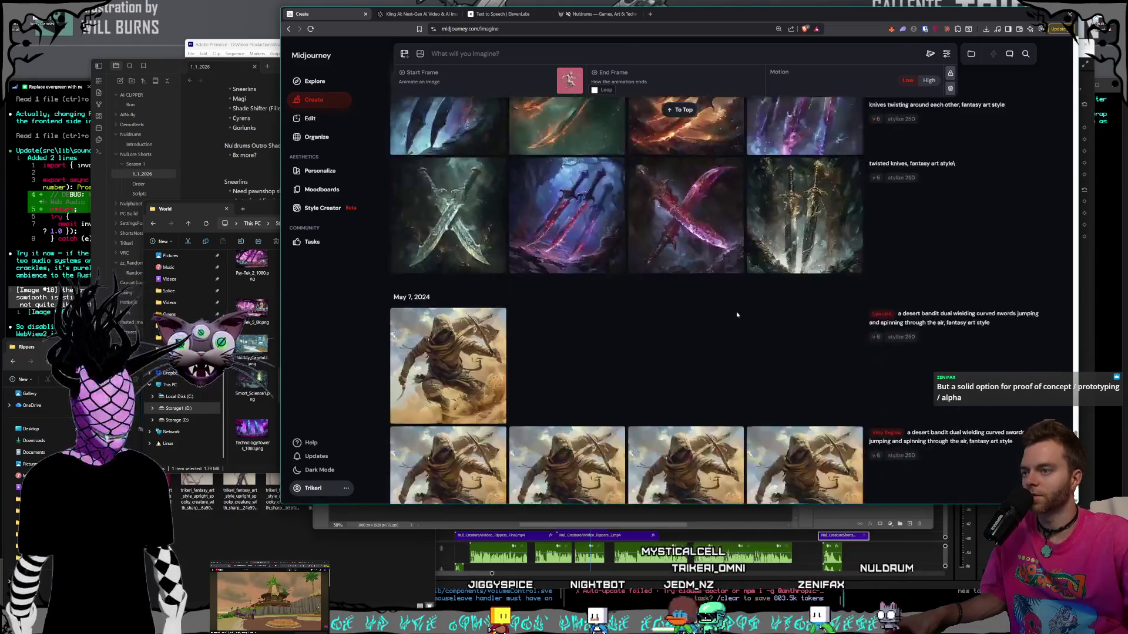
scroll(736, 314, "down", 20)
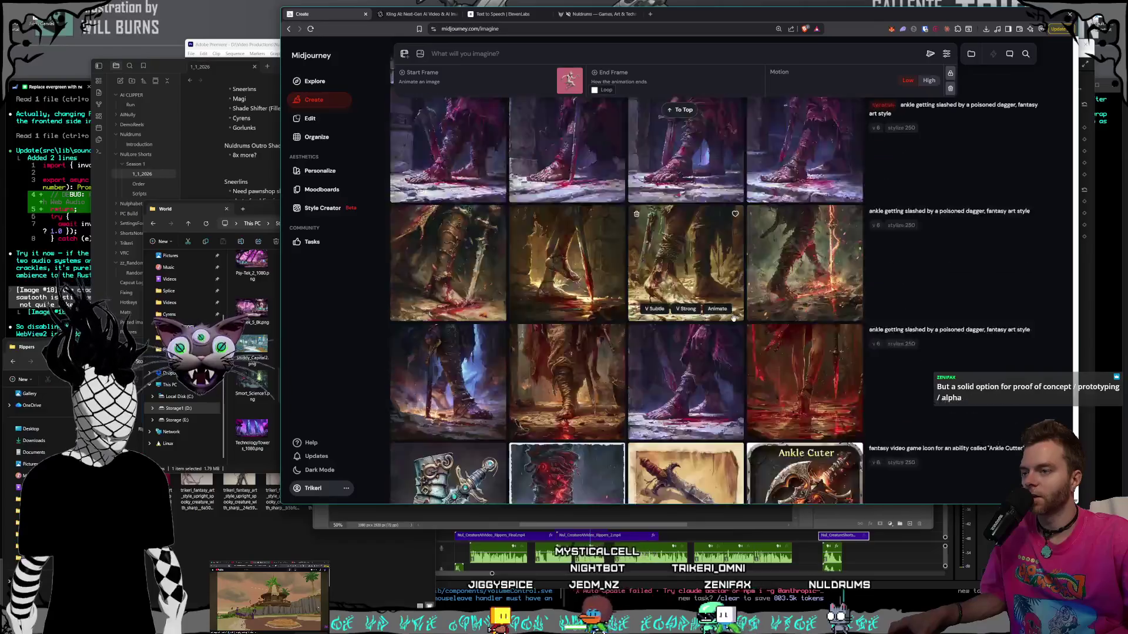
scroll(732, 317, "down", 20)
scroll(642, 329, "down", 10)
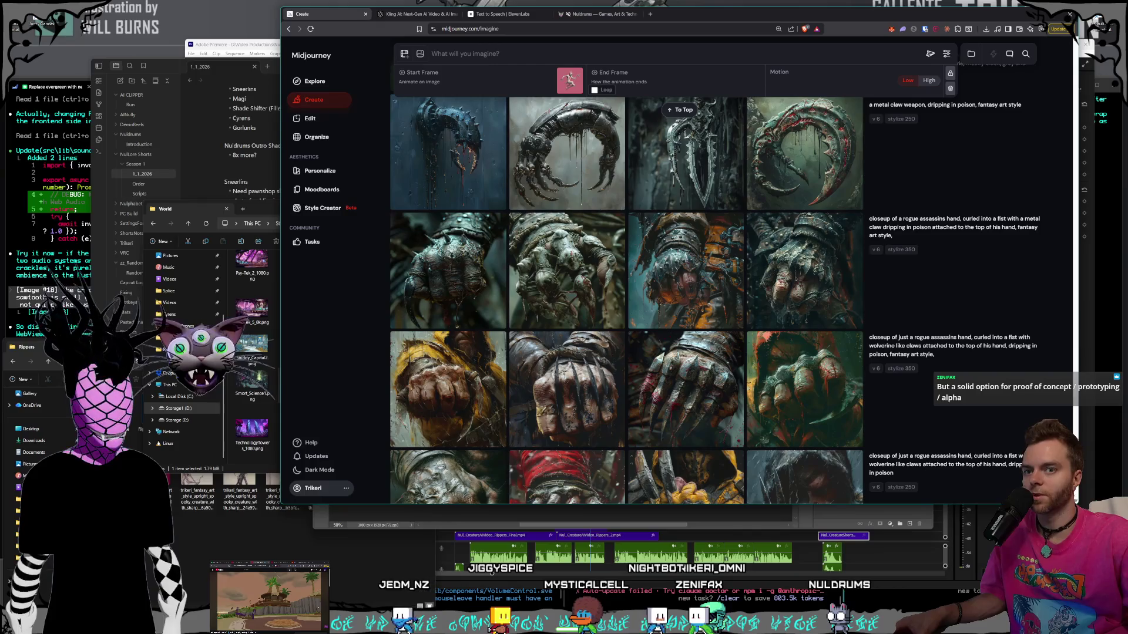
scroll(626, 299, "up", 2)
scroll(626, 299, "down", 20)
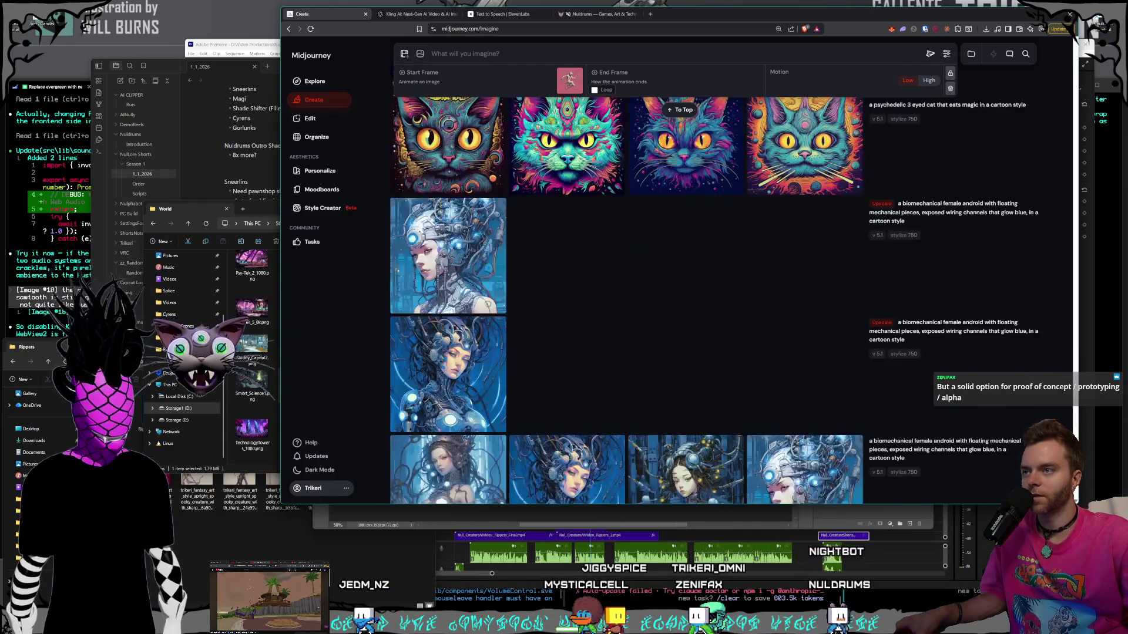
scroll(626, 300, "down", 20)
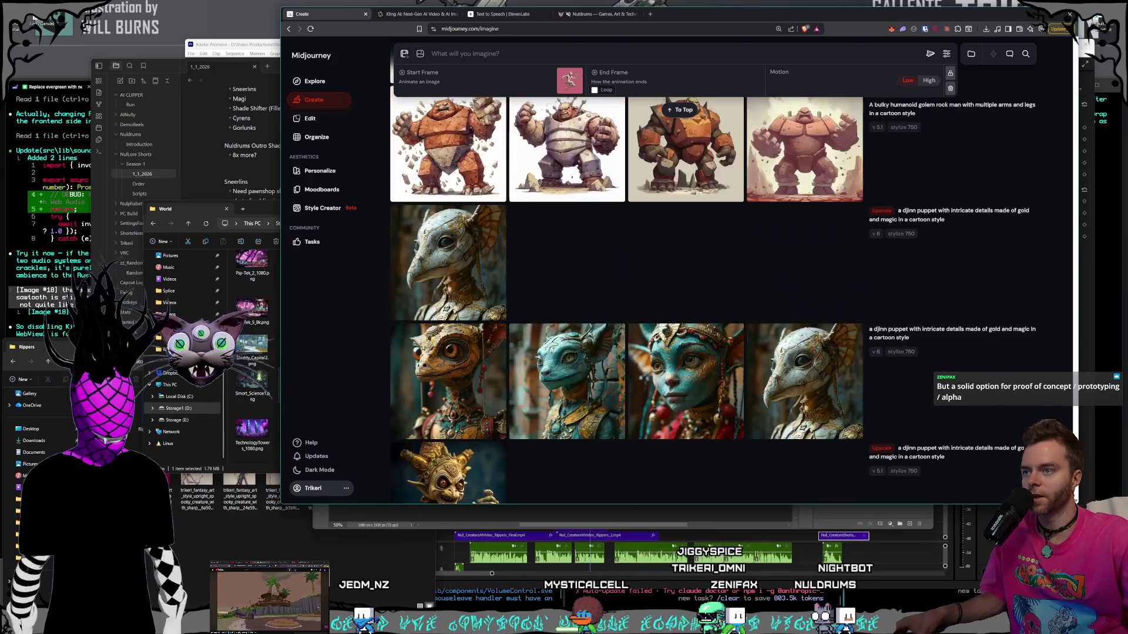
scroll(626, 299, "down", 15)
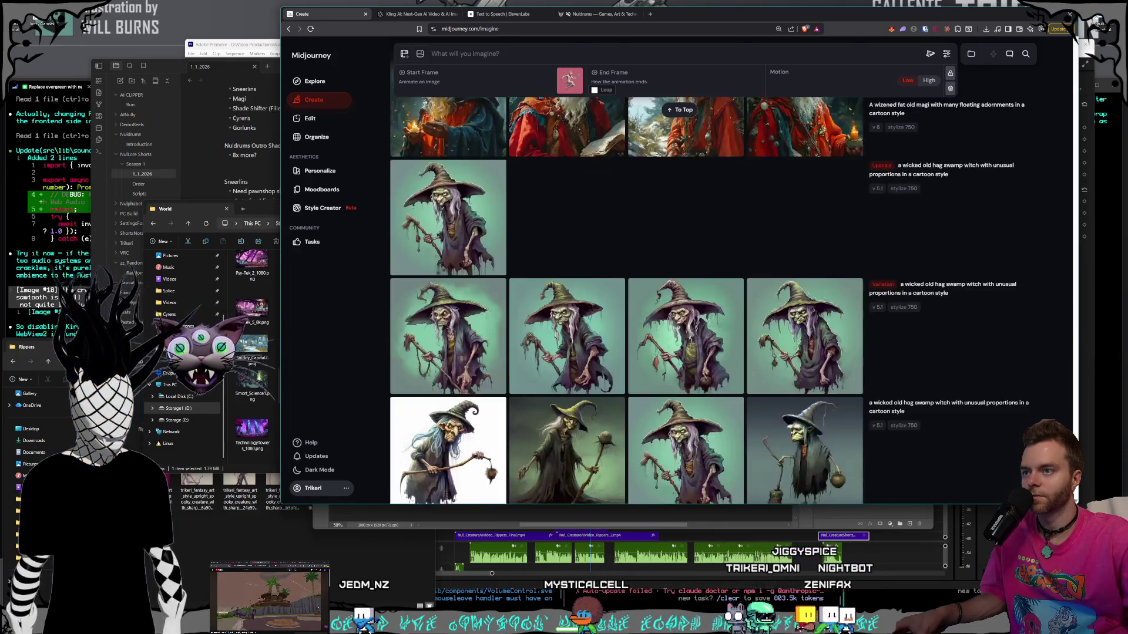
scroll(627, 299, "down", 20)
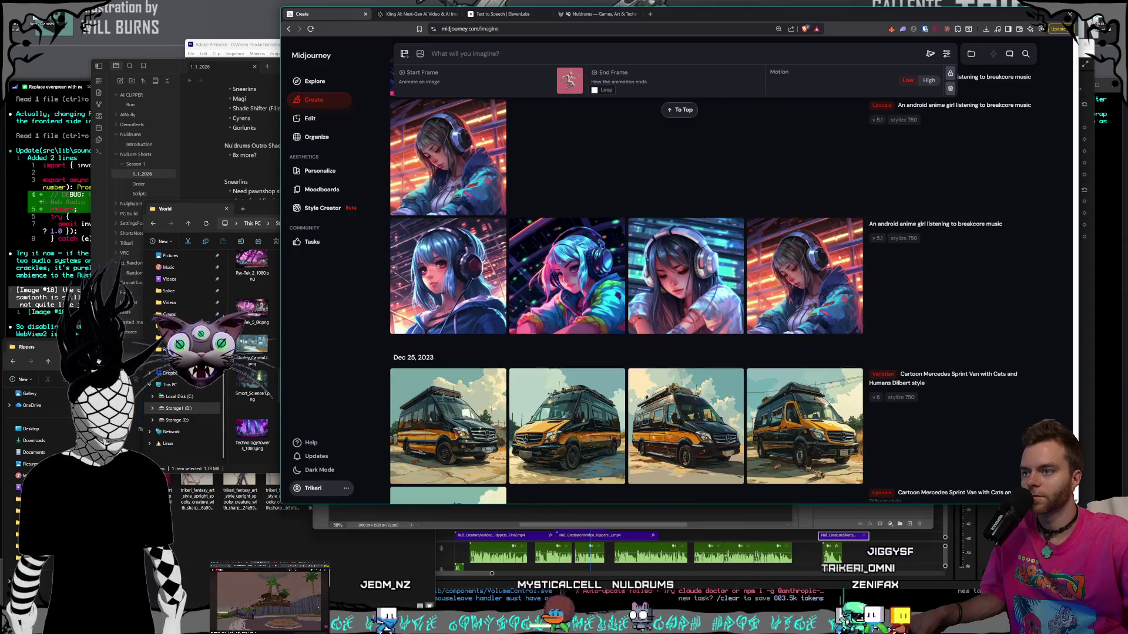
scroll(626, 299, "down", 20)
scroll(626, 299, "down", 10)
- Return to the pink-background creature rows and load their surreal crown-head prompt into the prompt box
scroll(794, 346, "up", 20)
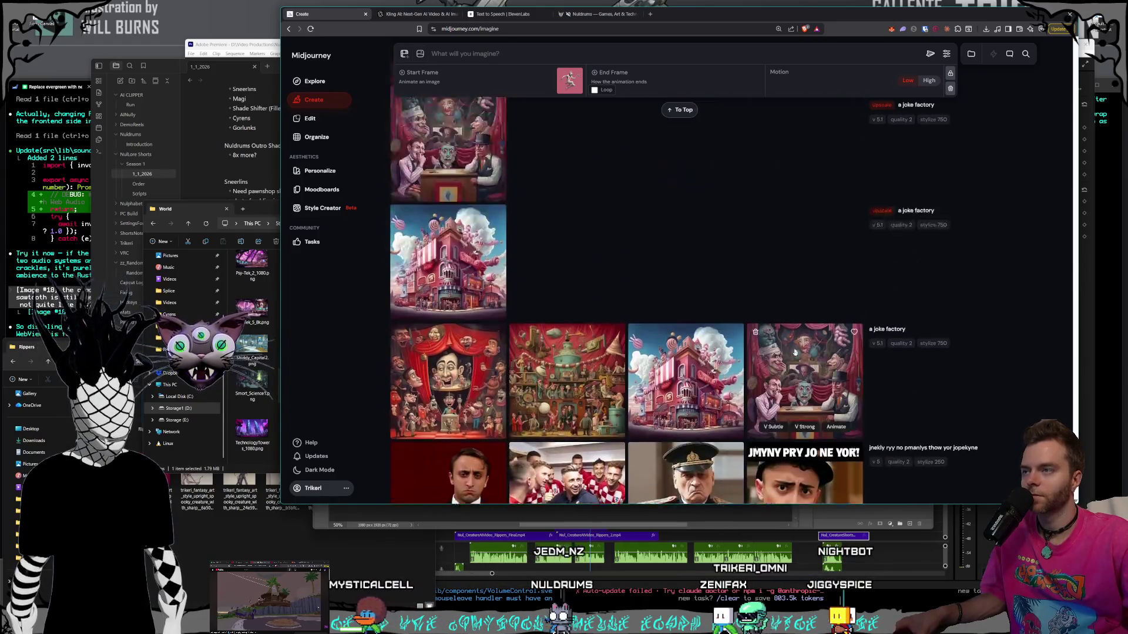
scroll(794, 346, "up", 20)
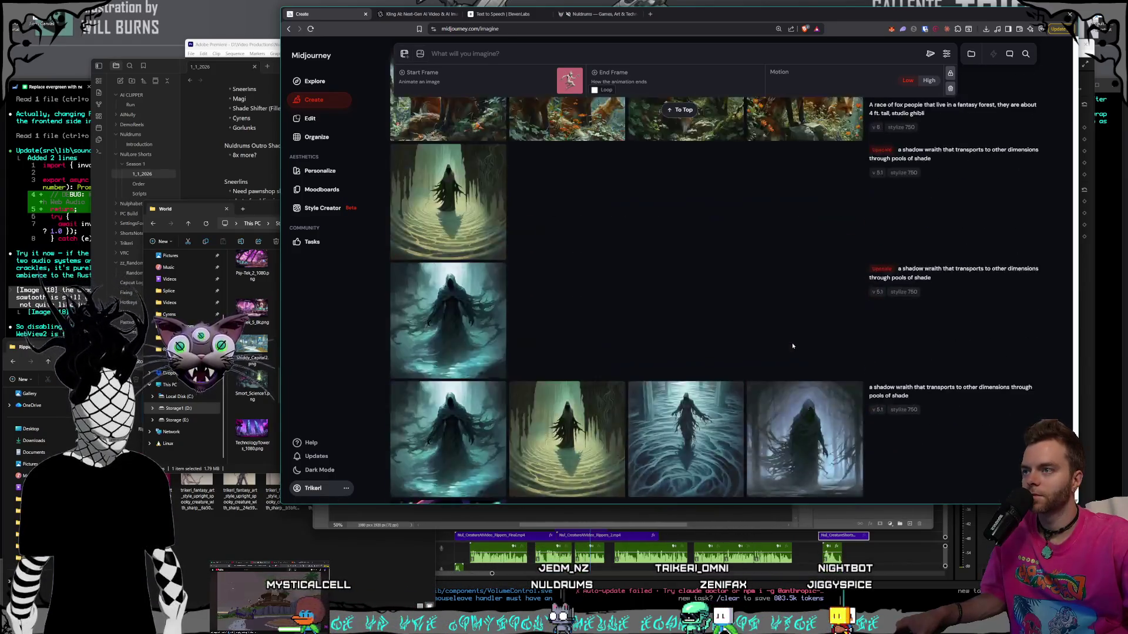
scroll(794, 346, "up", 20)
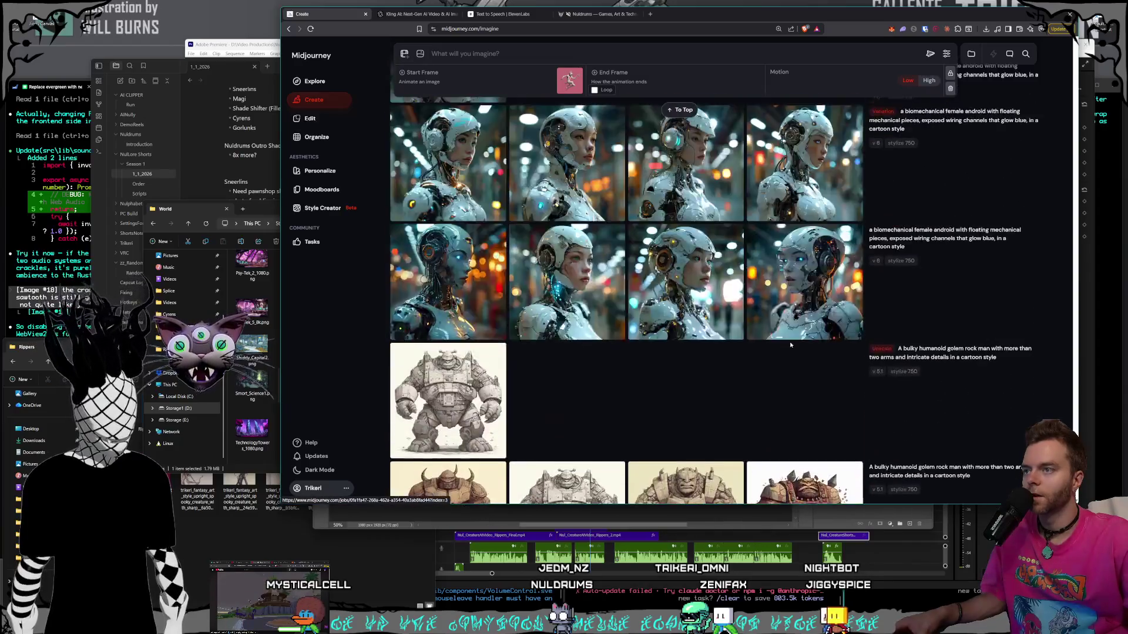
scroll(792, 344, "up", 20)
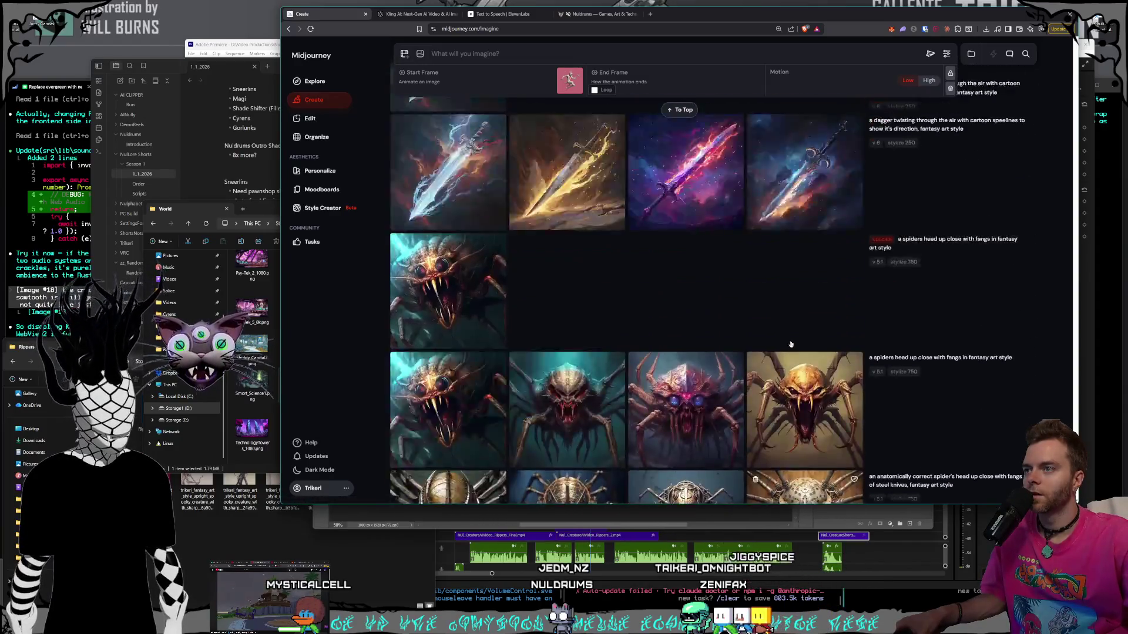
scroll(705, 287, "down", 20)
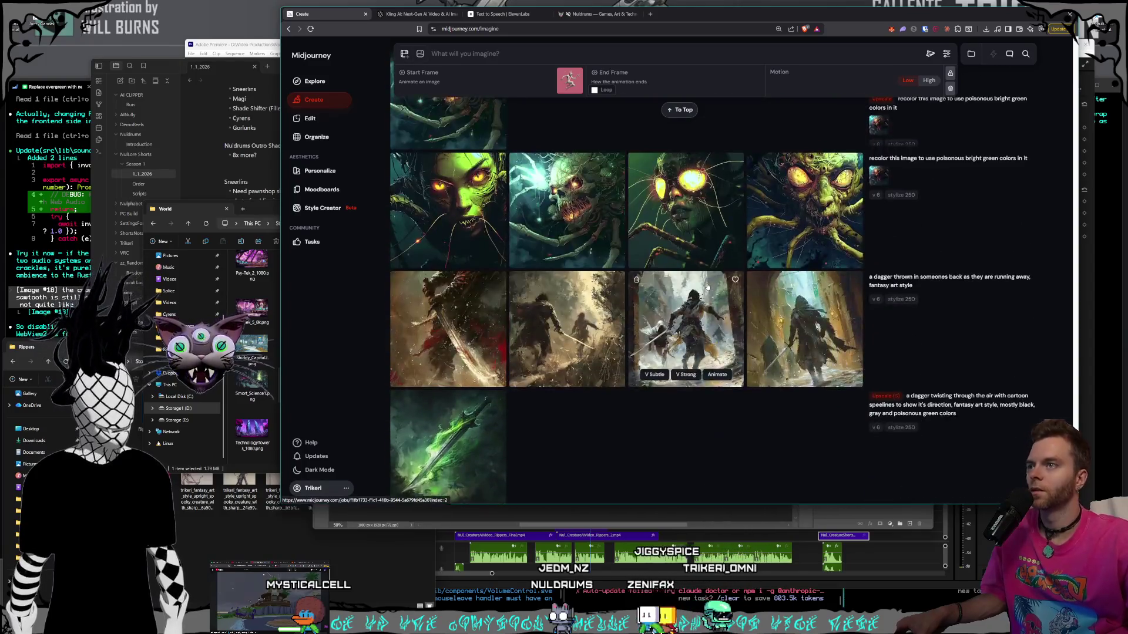
scroll(696, 284, "down", 10)
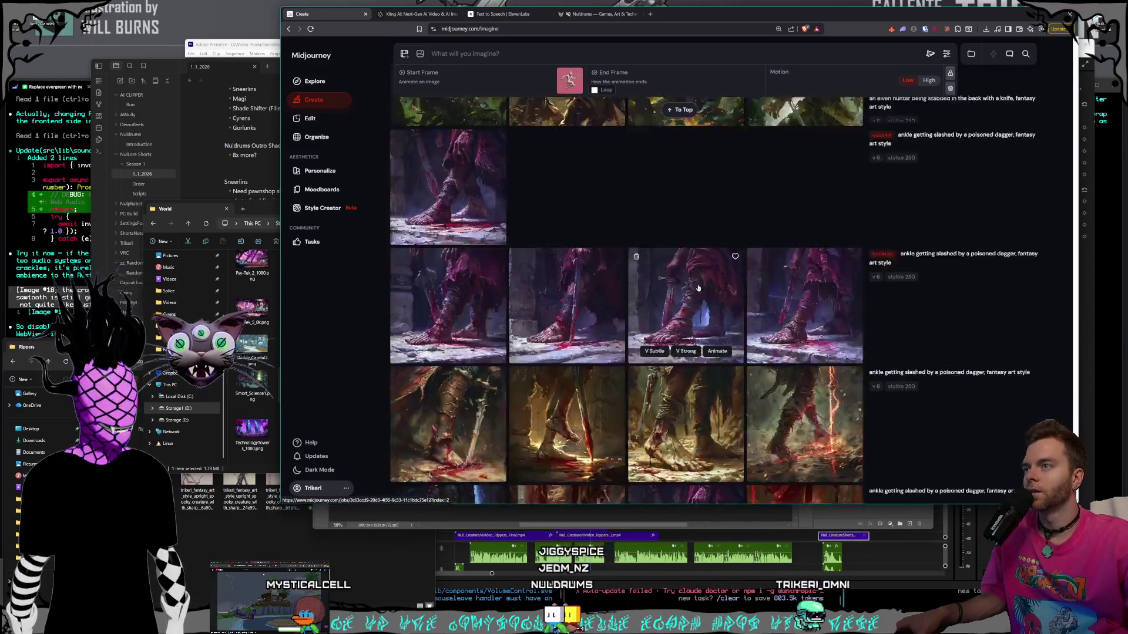
scroll(698, 288, "down", 20)
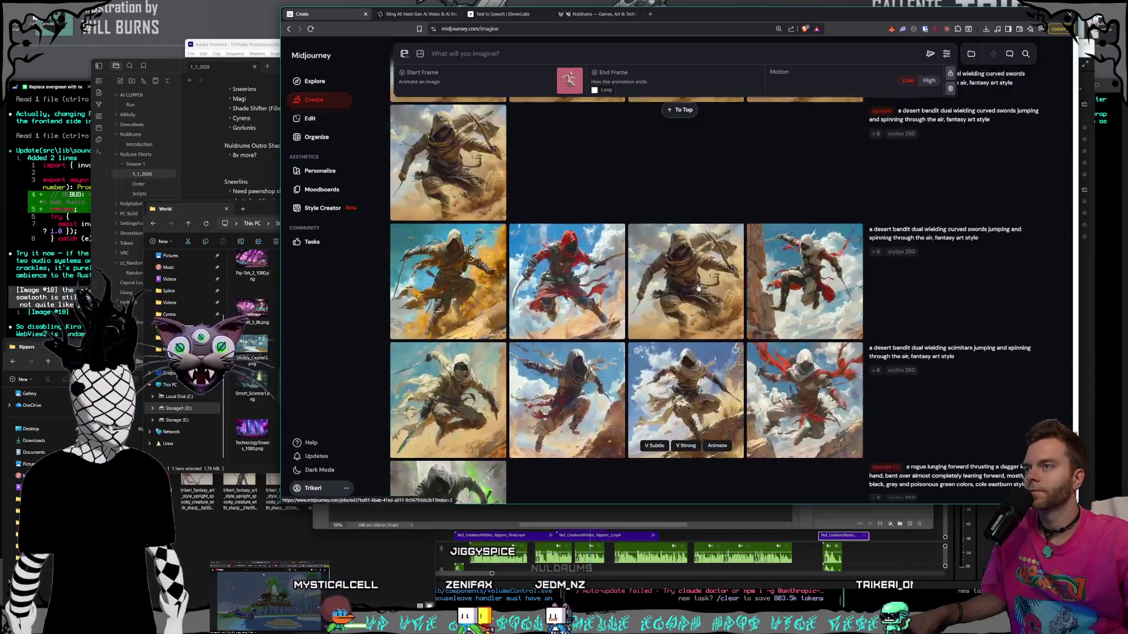
scroll(698, 288, "up", 20)
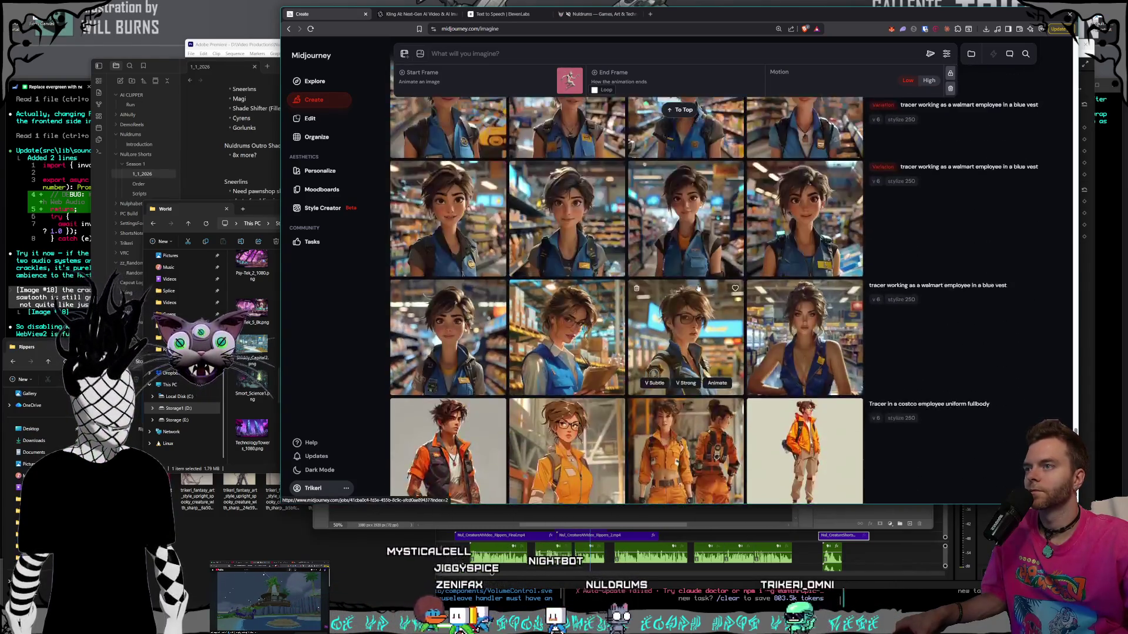
scroll(698, 288, "up", 20)
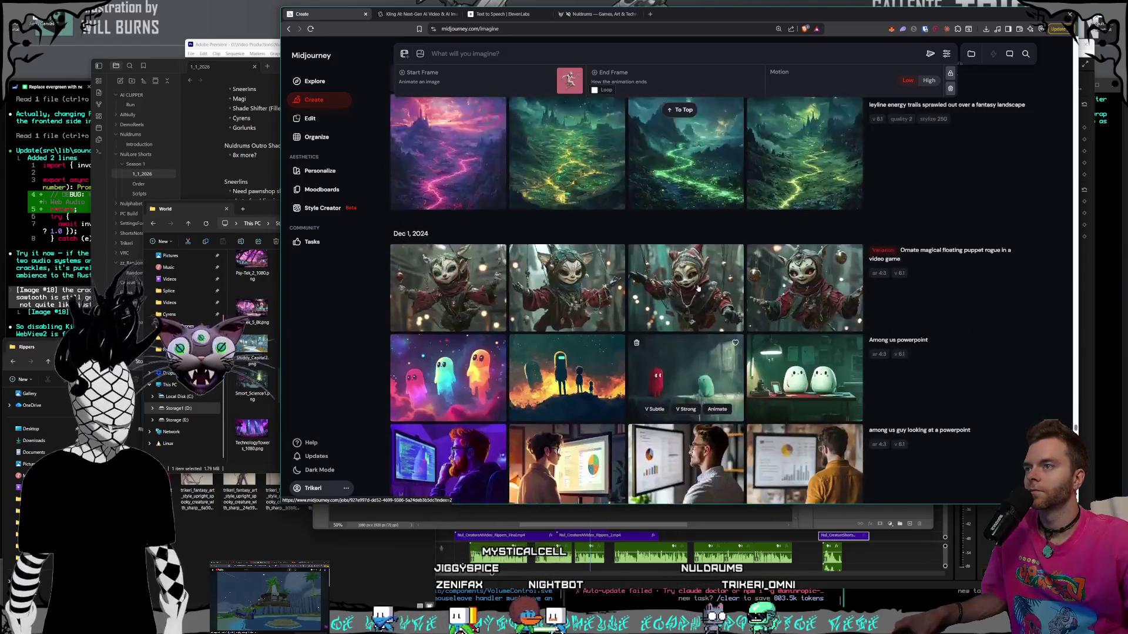
scroll(694, 286, "up", 15)
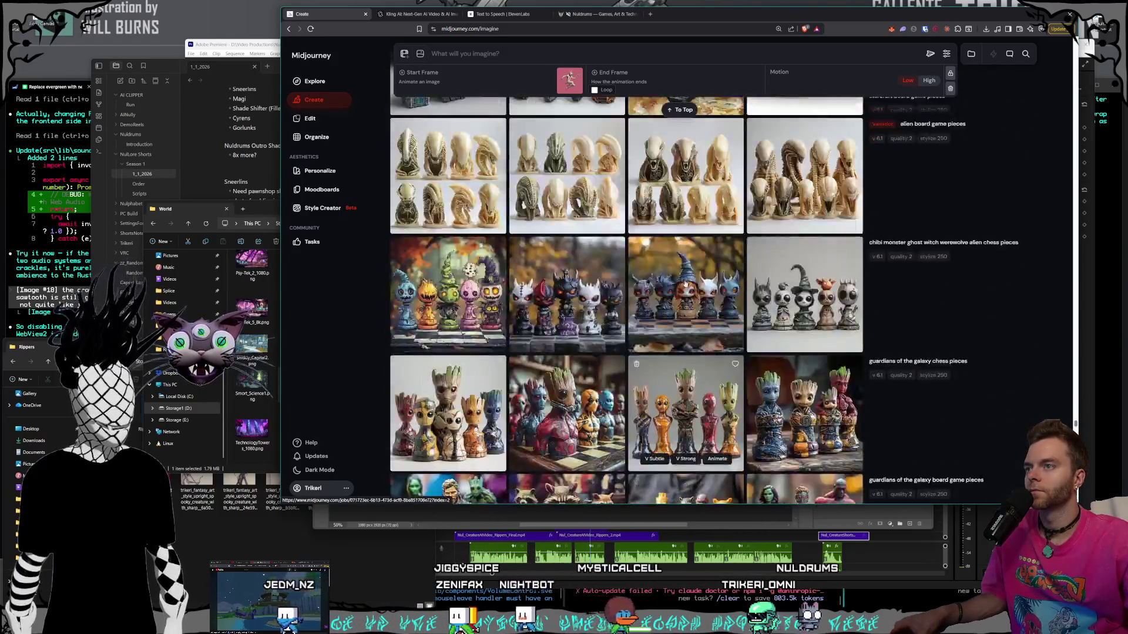
scroll(690, 284, "up", 5)
scroll(676, 288, "down", 8)
scroll(668, 287, "up", 5)
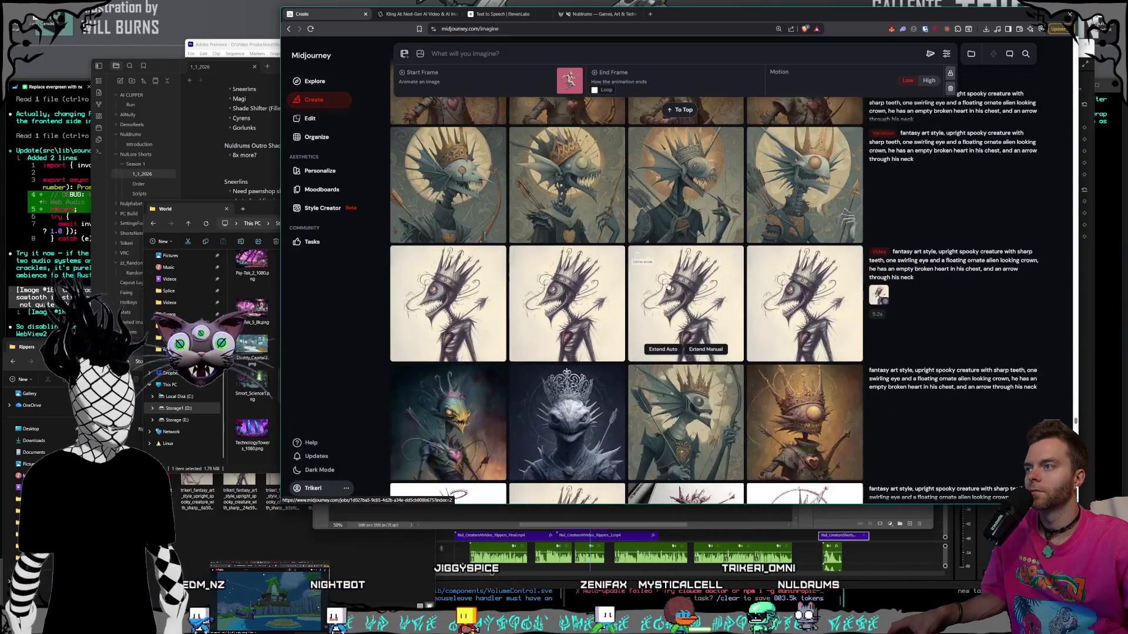
scroll(668, 284, "up", 10)
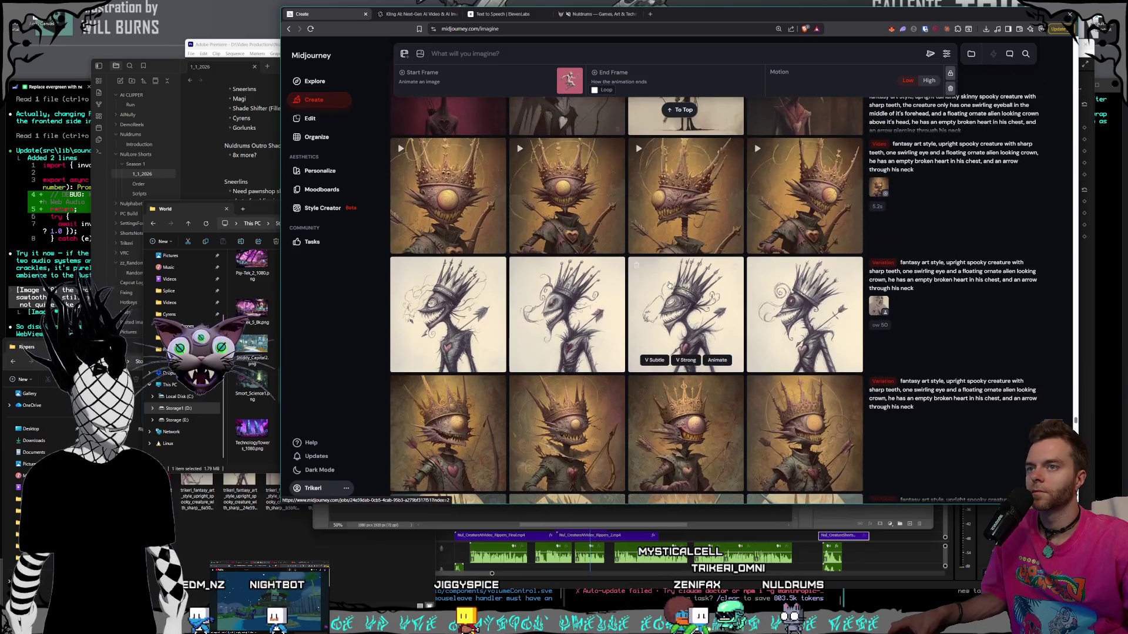
scroll(669, 284, "down", 3)
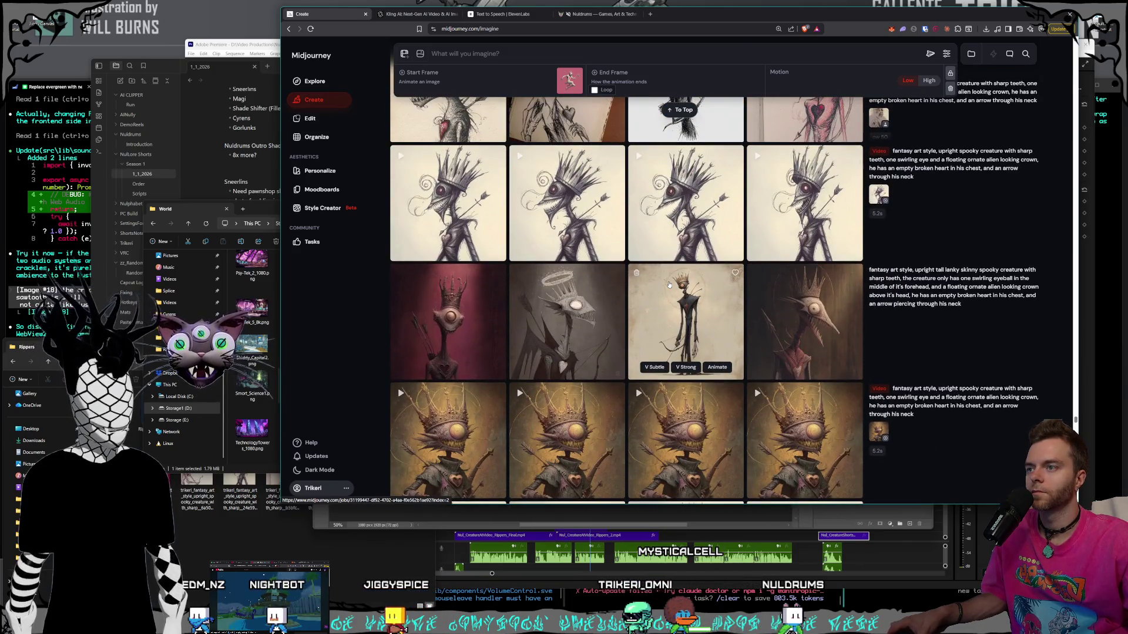
scroll(669, 285, "up", 2)
scroll(669, 284, "up", 10)
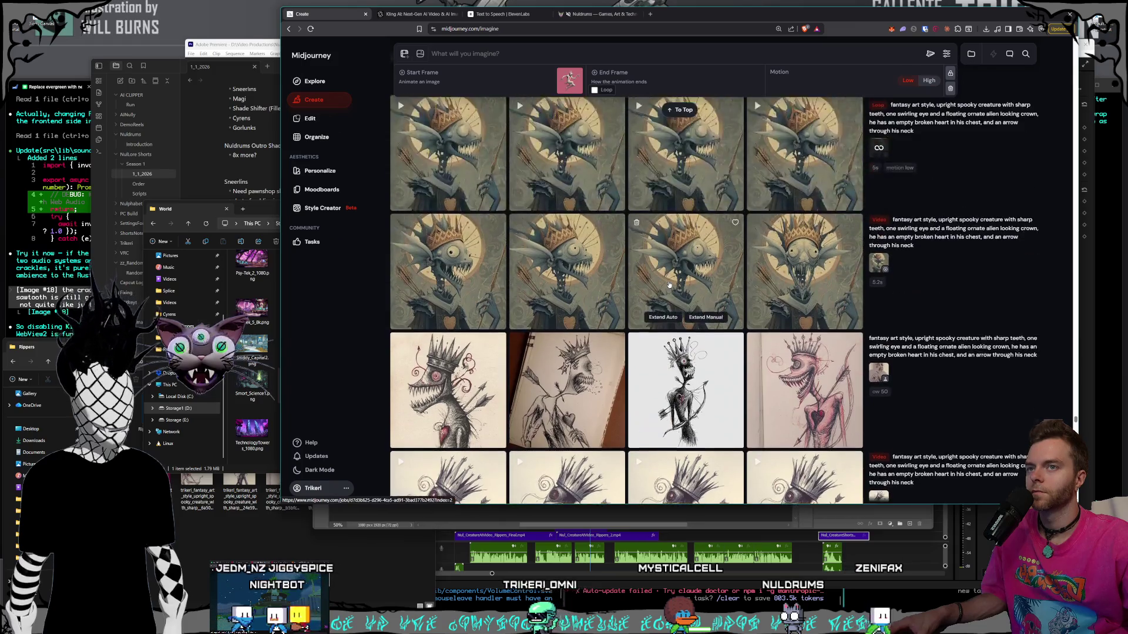
scroll(669, 285, "up", 10)
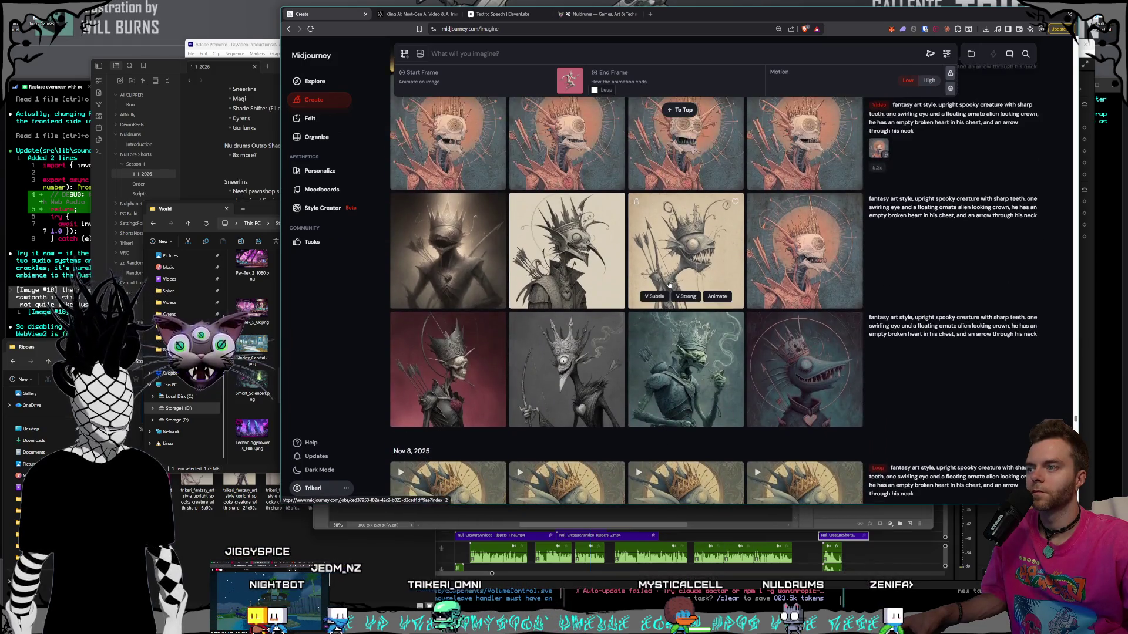
scroll(668, 284, "up", 10)
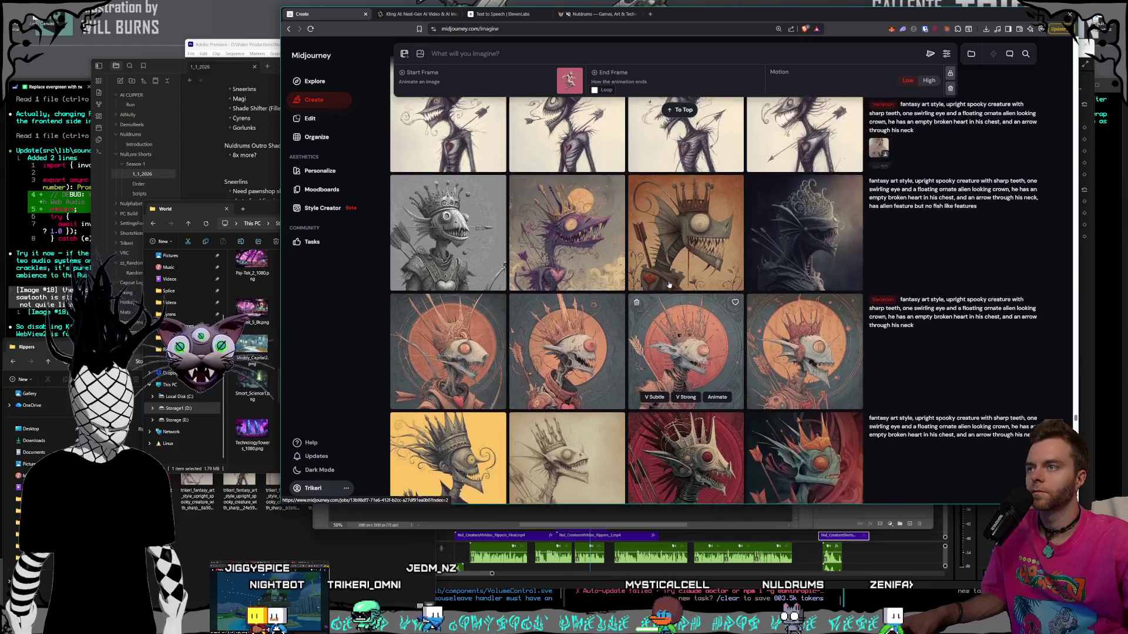
scroll(665, 225, "up", 5)
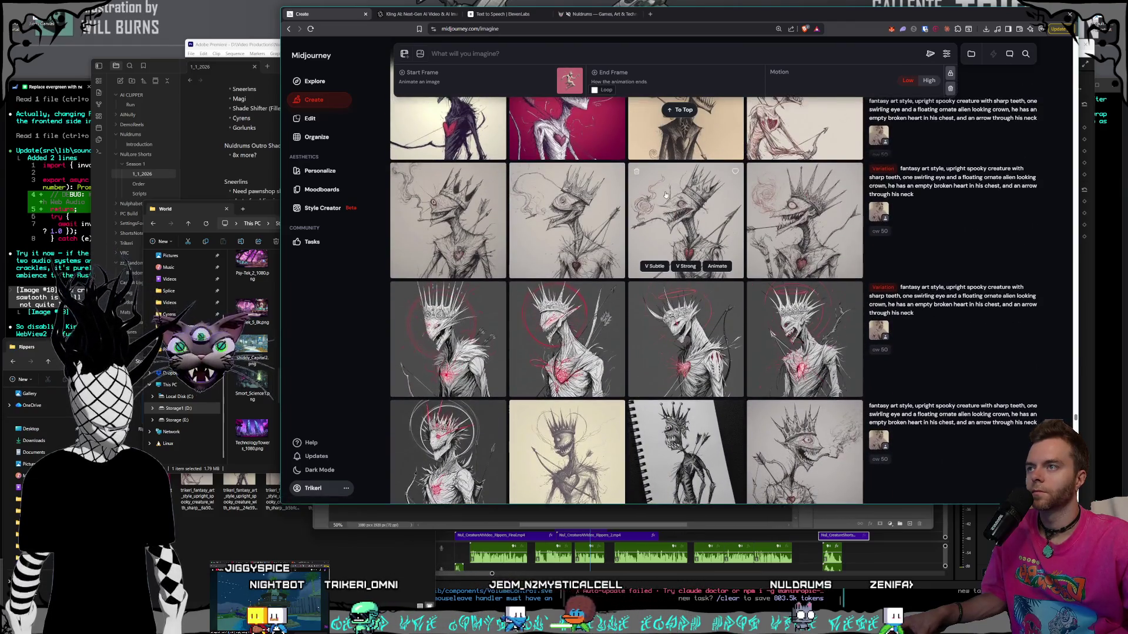
scroll(621, 334, "up", 10)
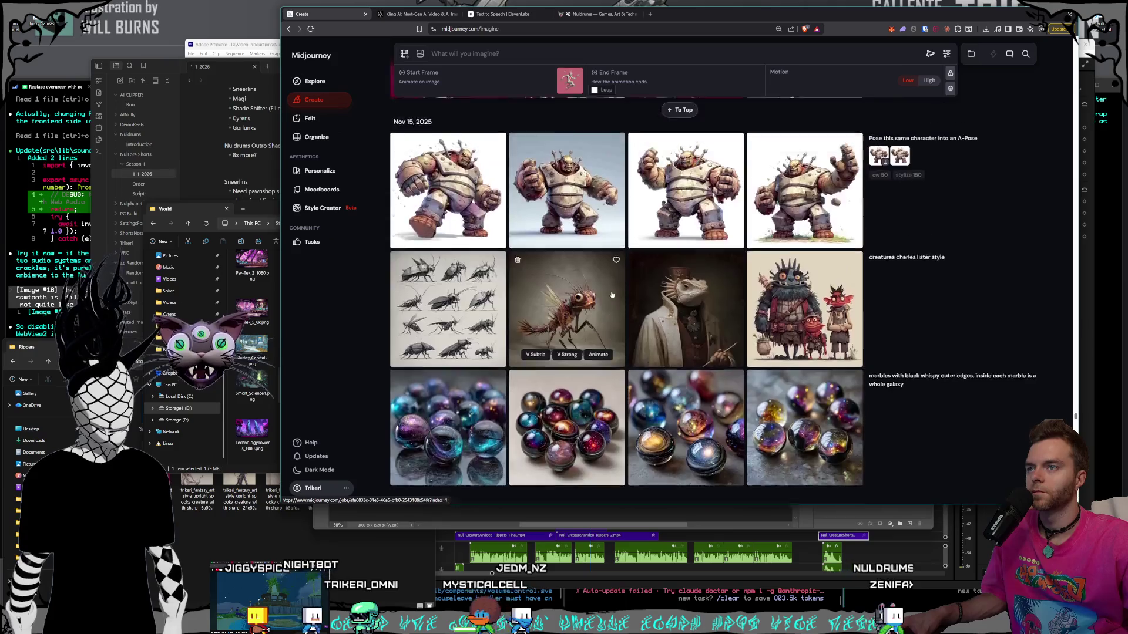
scroll(606, 314, "down", 3)
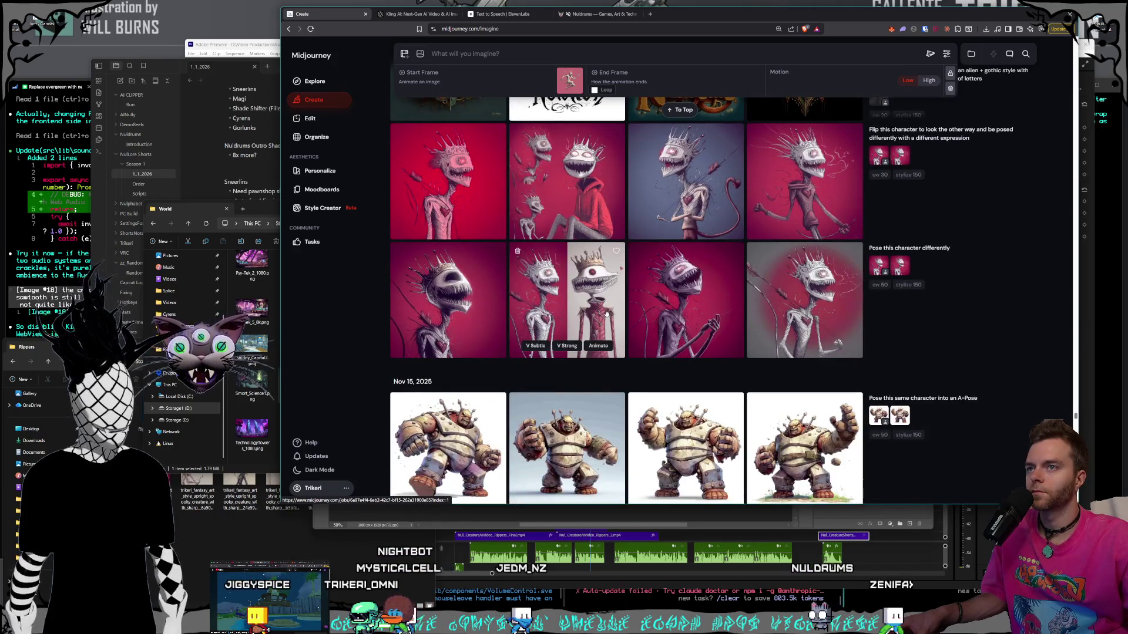
scroll(606, 314, "up", 10)
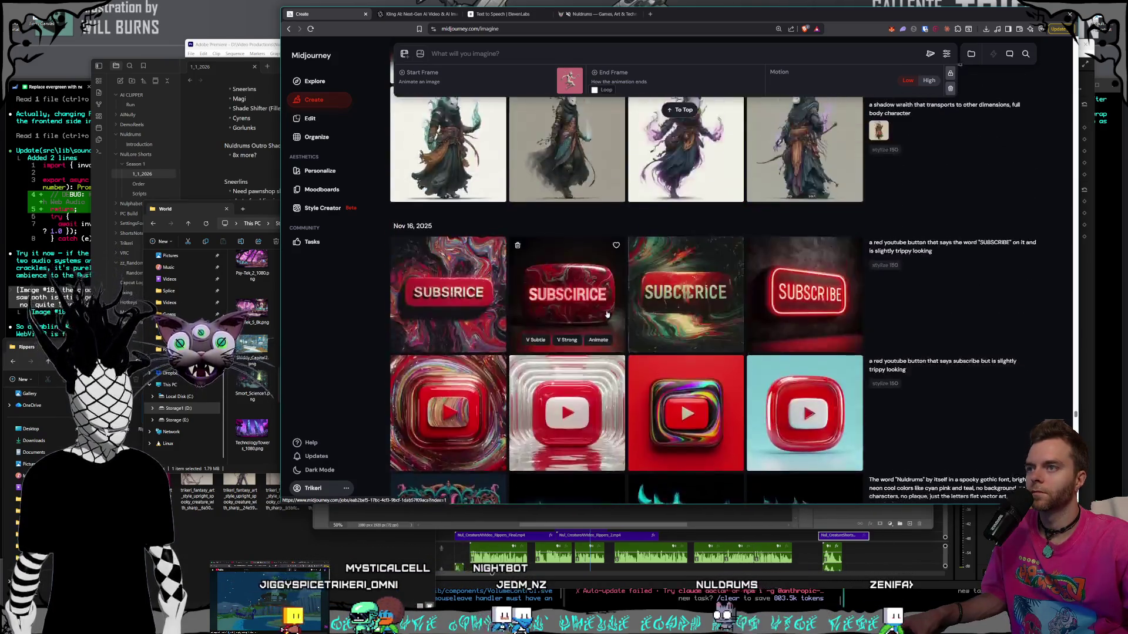
scroll(607, 315, "up", 15)
scroll(607, 314, "up", 15)
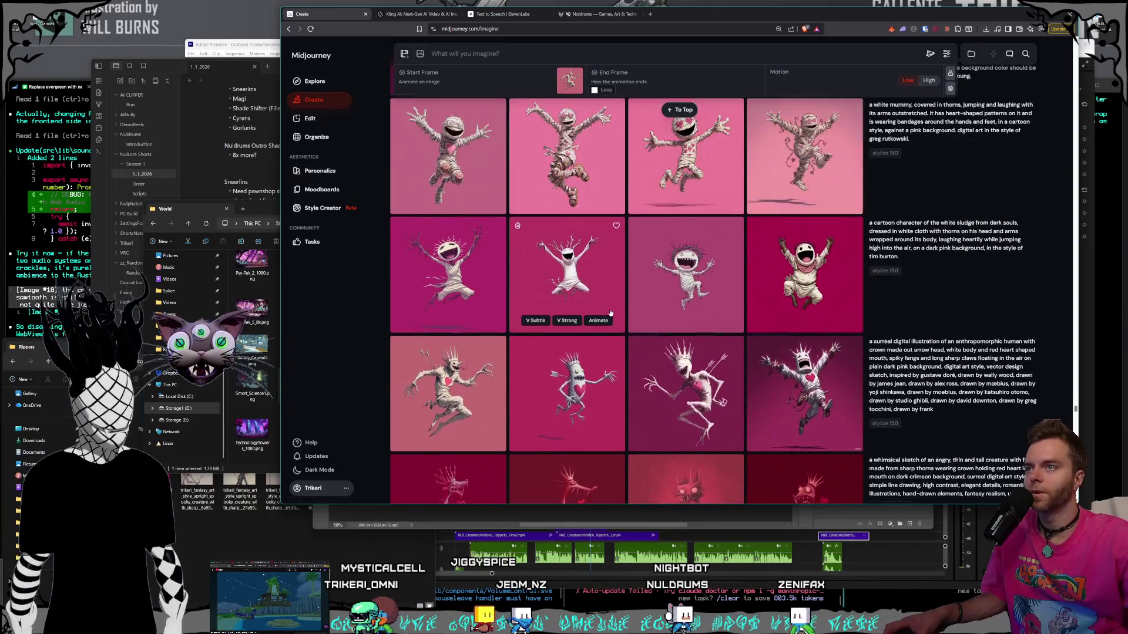
left_click(1024, 414)
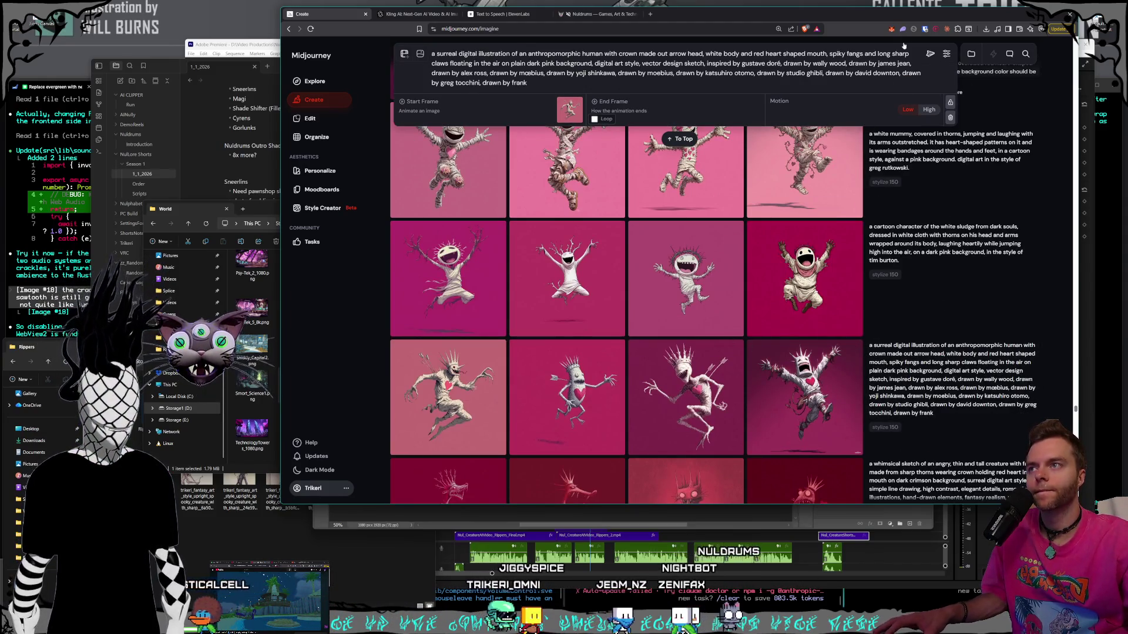
- Submit the surreal anthropomorphic-human prompt and return to the top of the Create feed
left_click(930, 52)
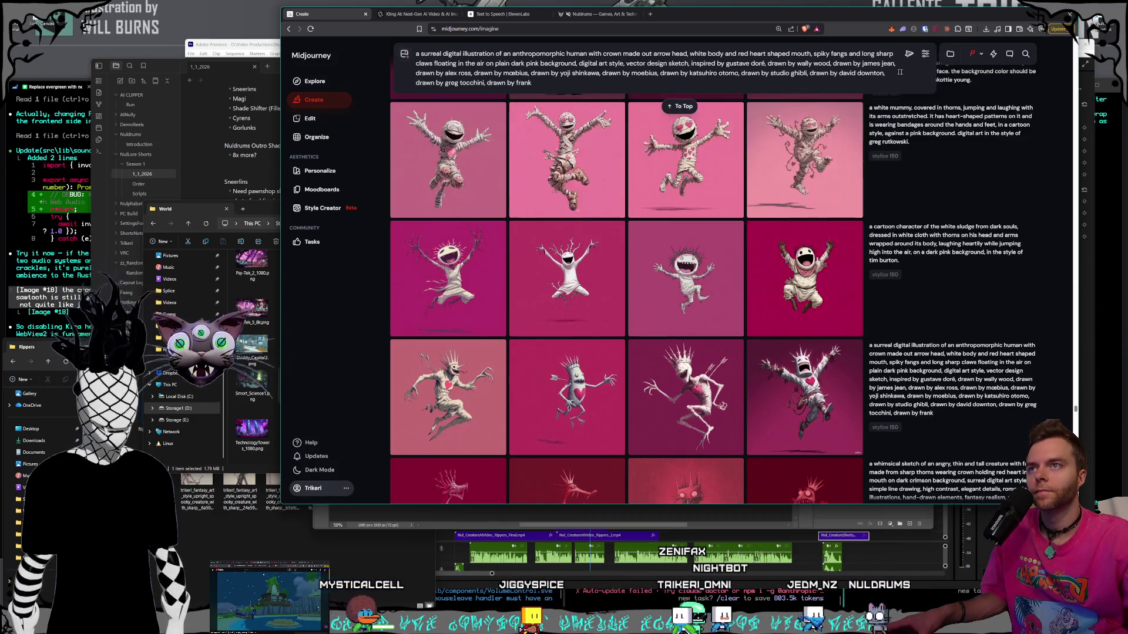
scroll(704, 93, "up", 5)
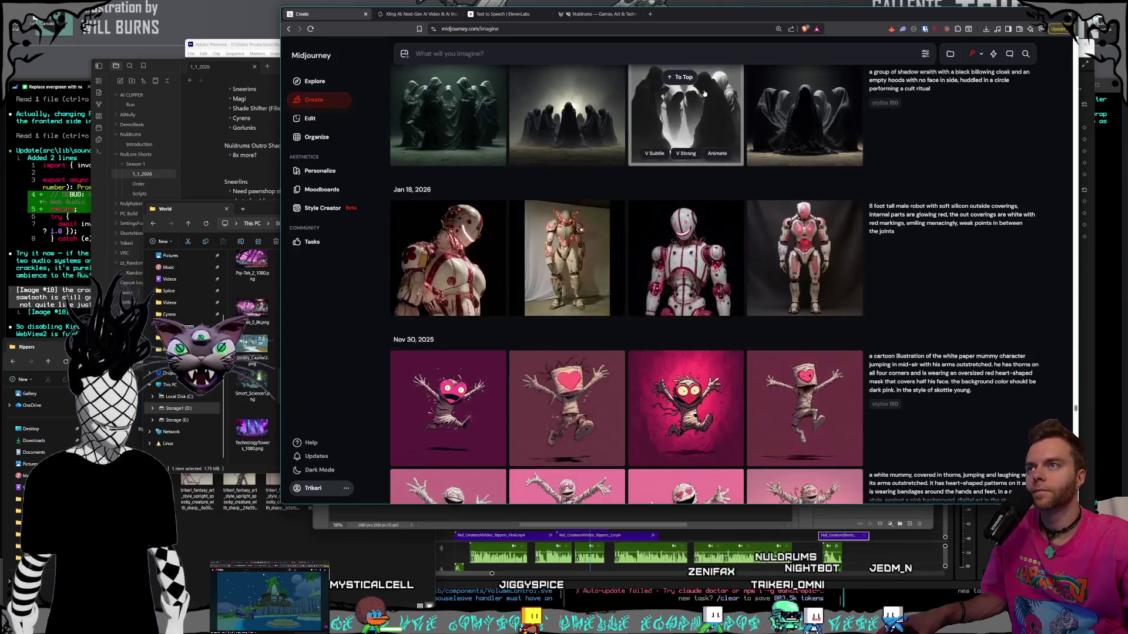
scroll(835, 187, "up", 5)
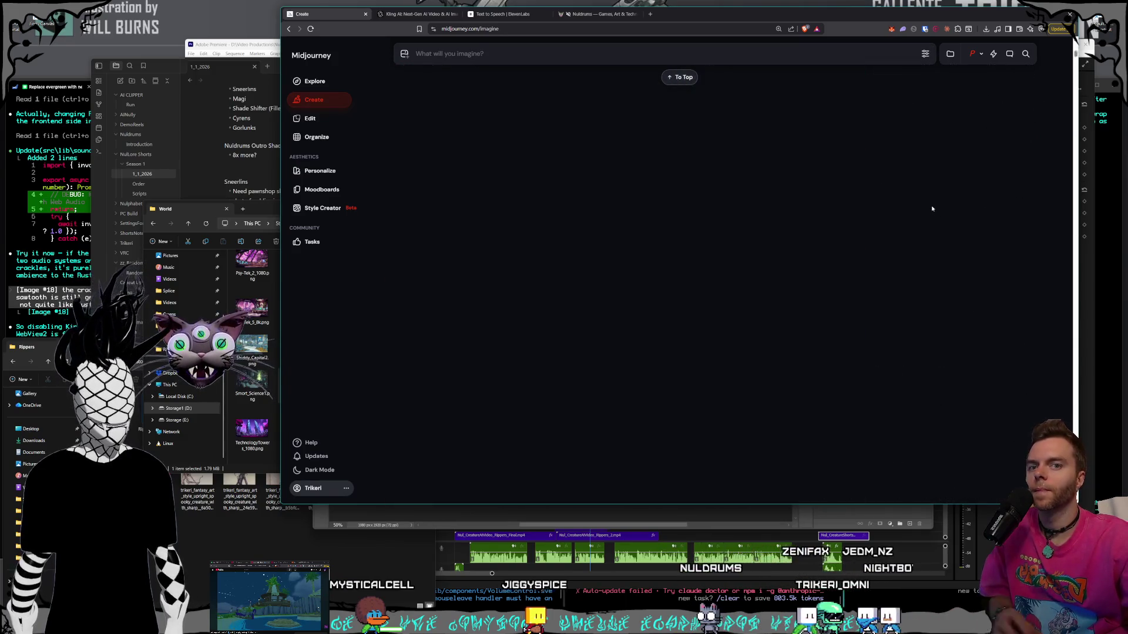
scroll(931, 208, "up", 10)
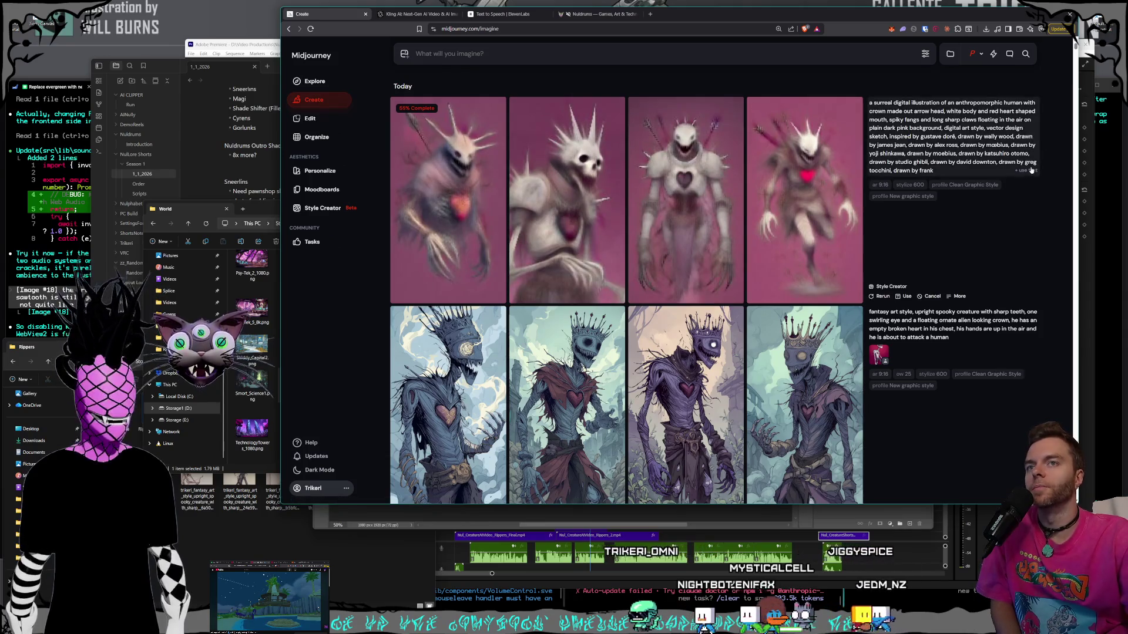
- Reuse the latest prompt, delete the crown description, and submit it
left_click(1029, 170)
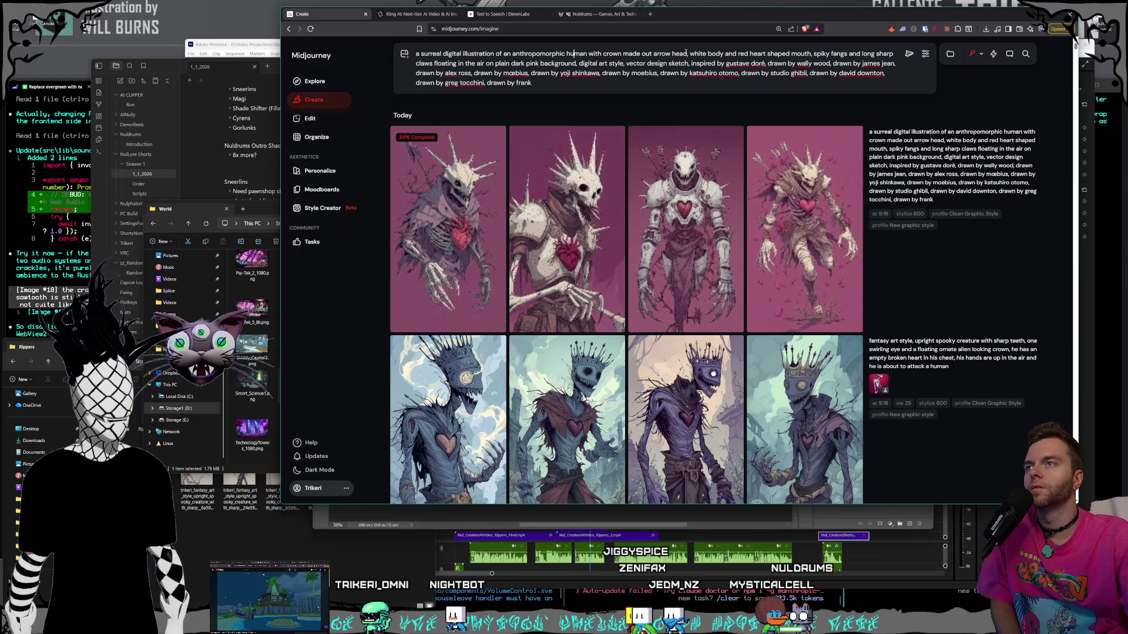
left_click_drag(606, 56, 598, 54)
key("BackSpace")
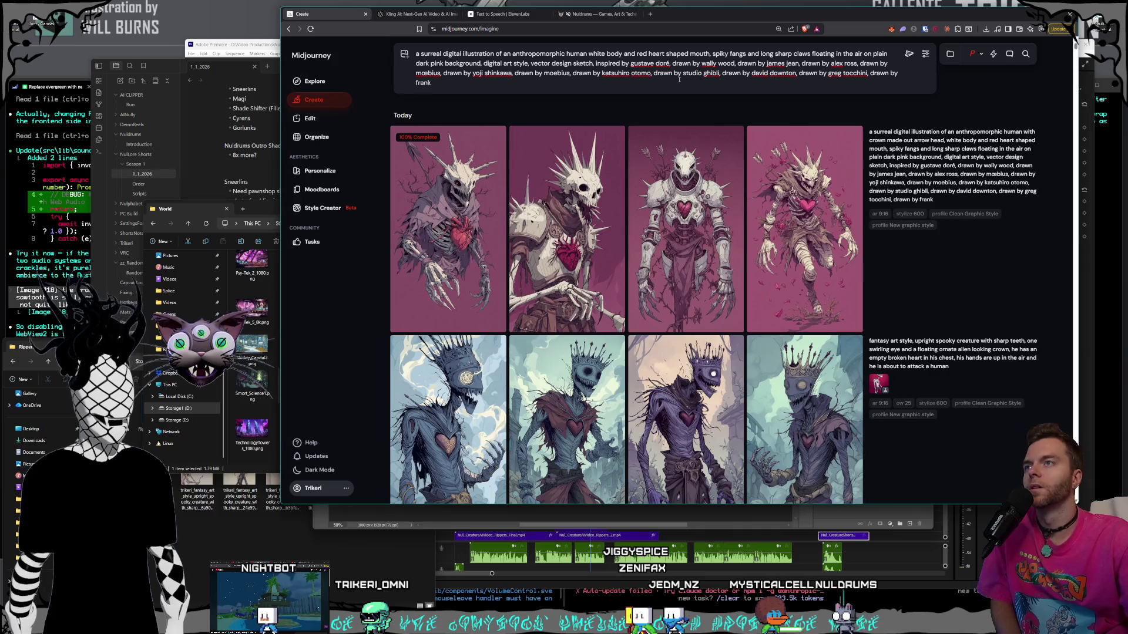
type(",")
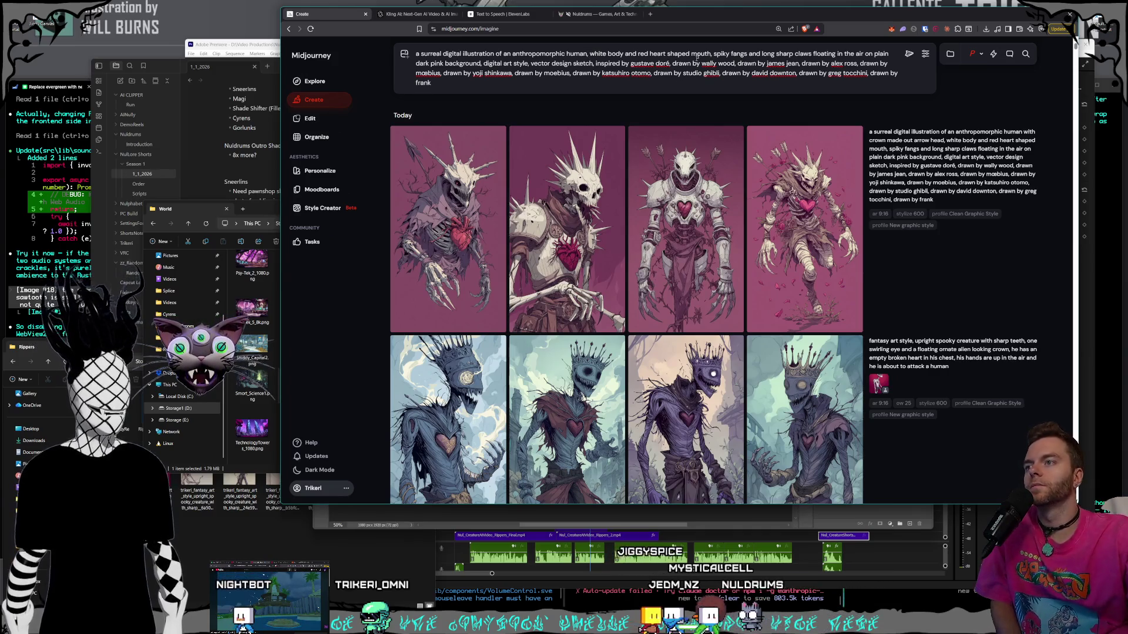
key("Return")
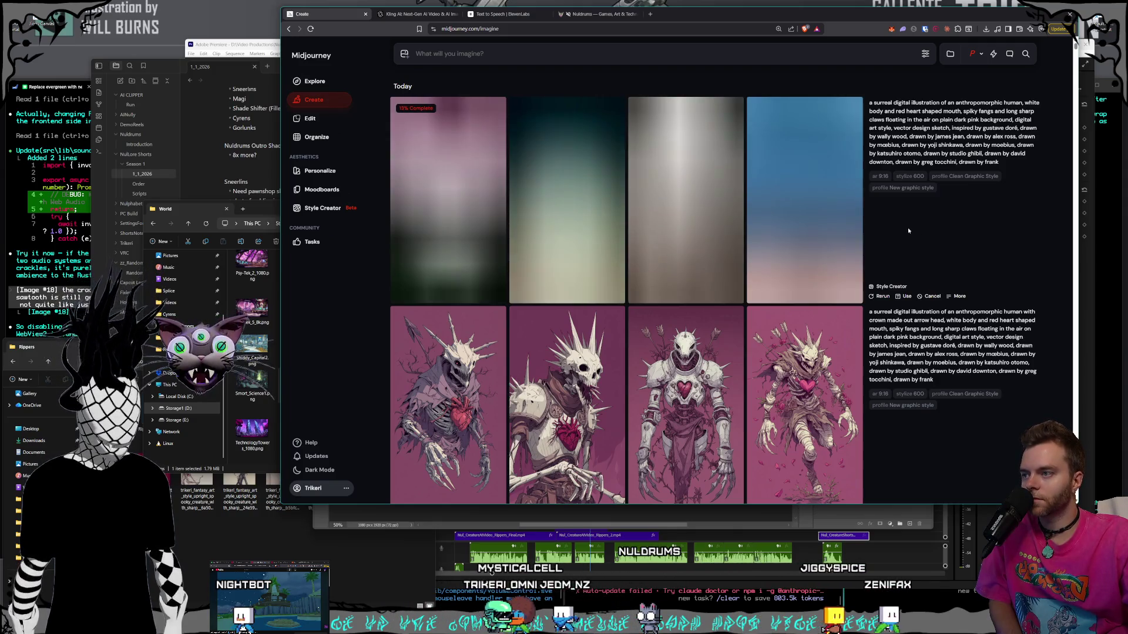
- Reload the revised prompt, raise stylization from 608 to 658, and submit again
left_click(1026, 163)
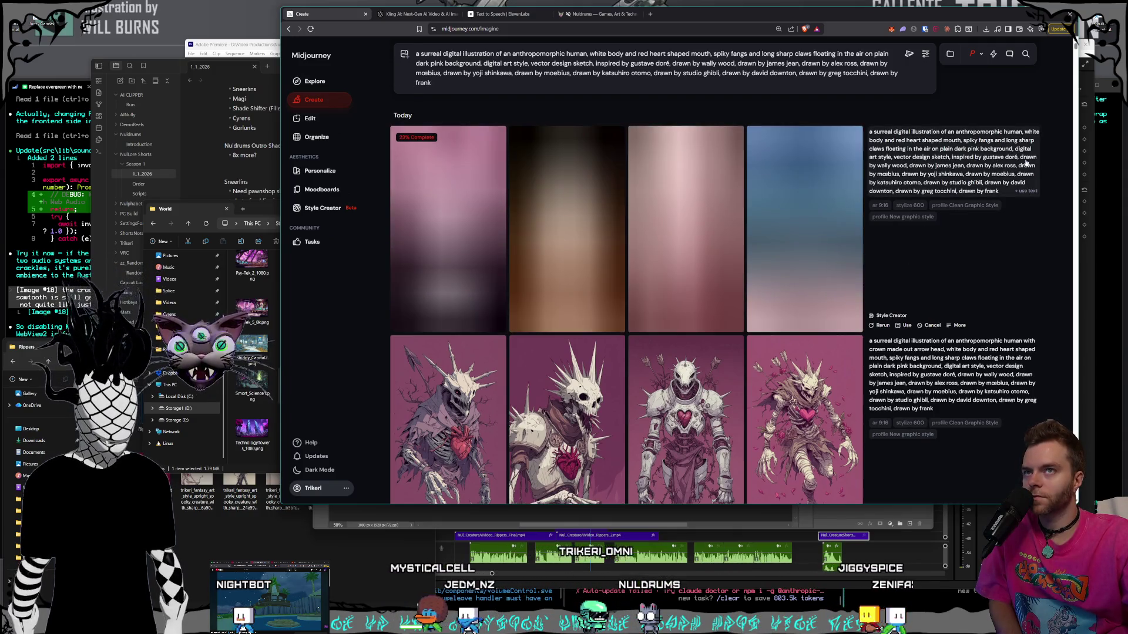
left_click(978, 54)
left_click(979, 55)
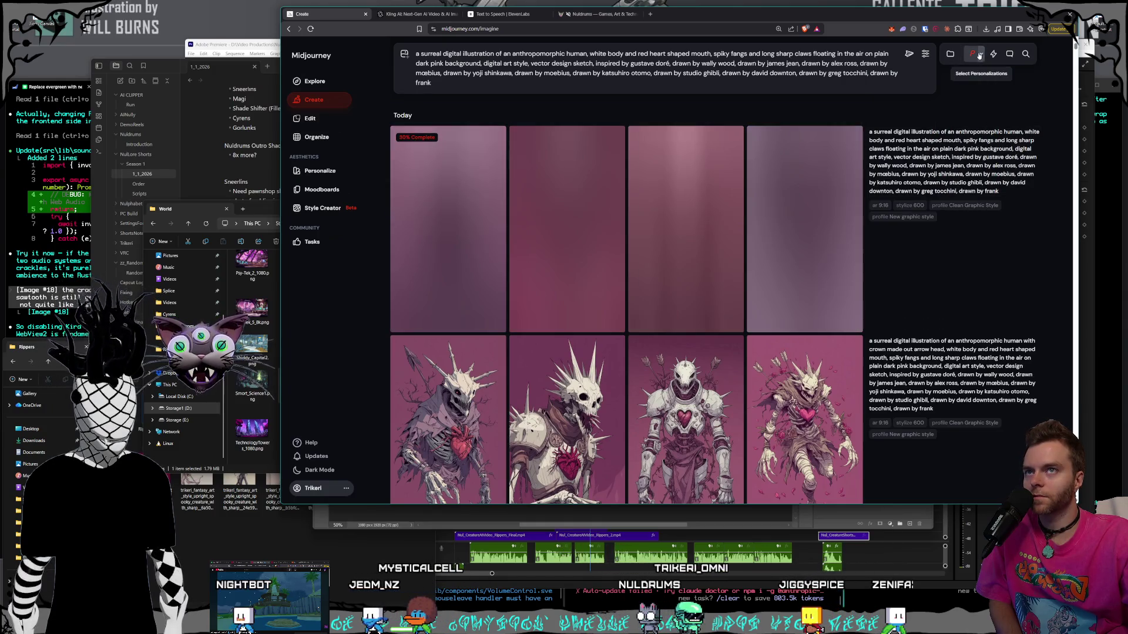
left_click(925, 53)
left_click_drag(918, 135, 931, 135)
left_click(911, 64)
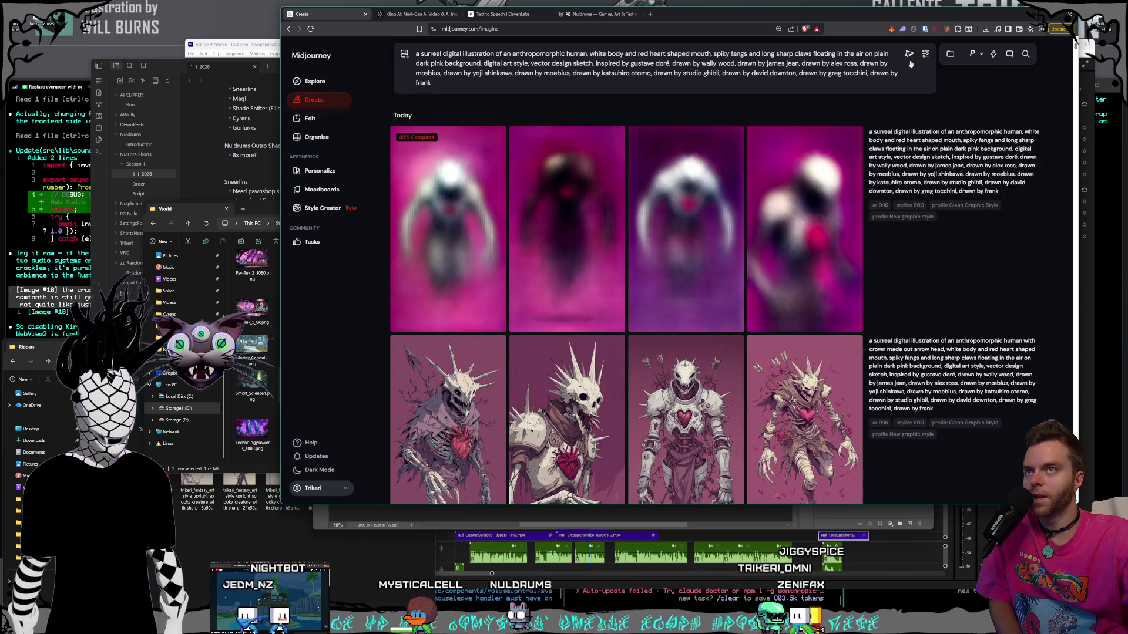
left_click(909, 54)
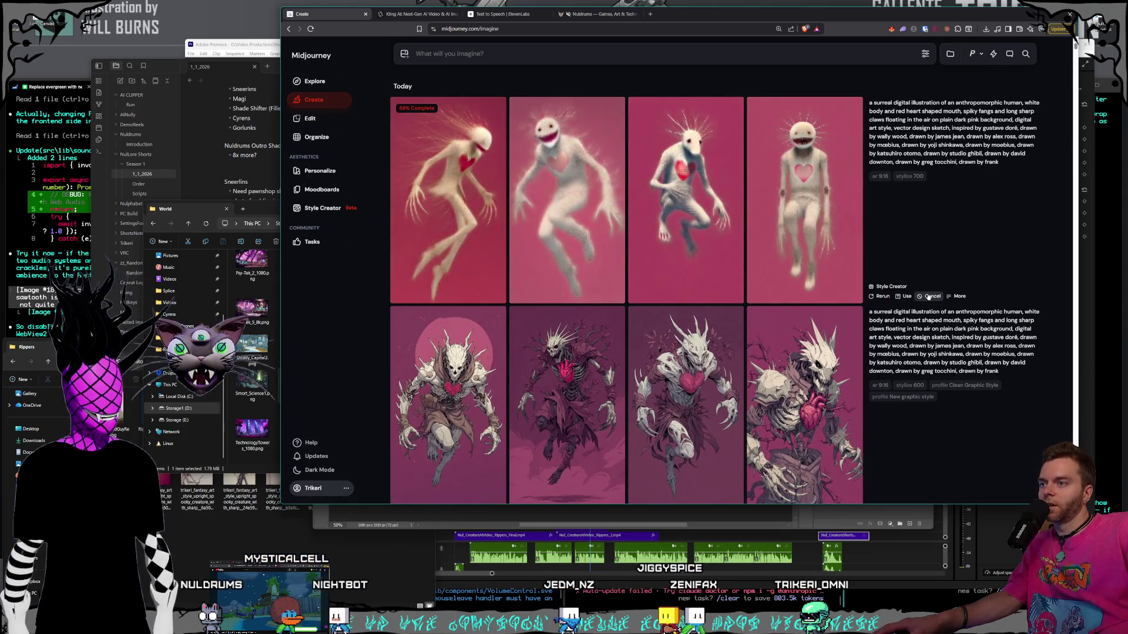
scroll(927, 296, "down", 2)
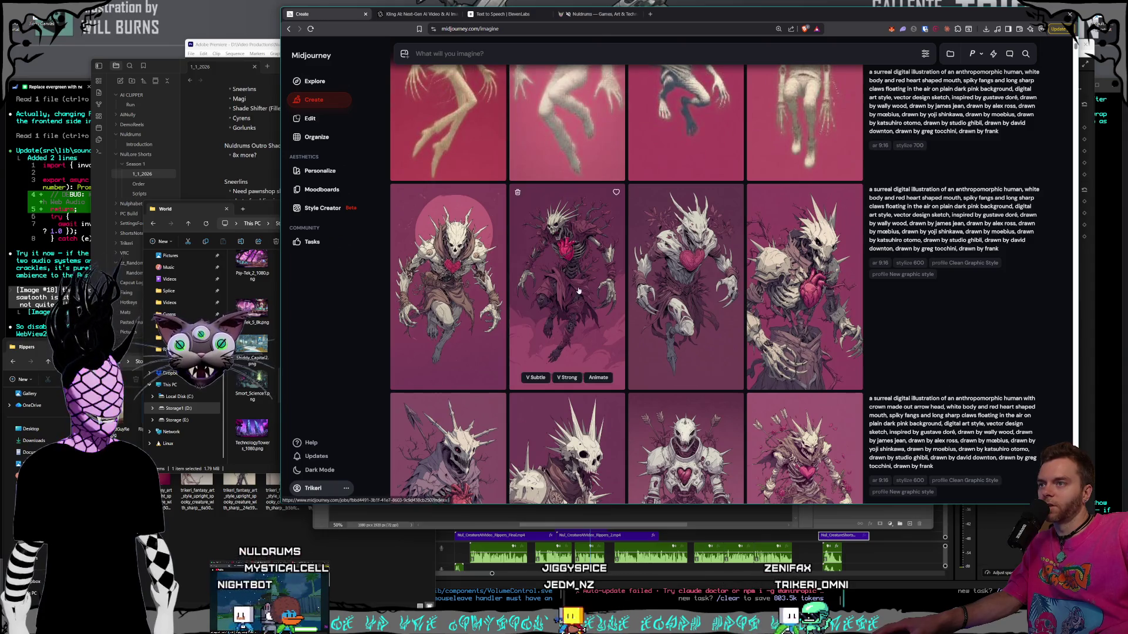
left_click(578, 290)
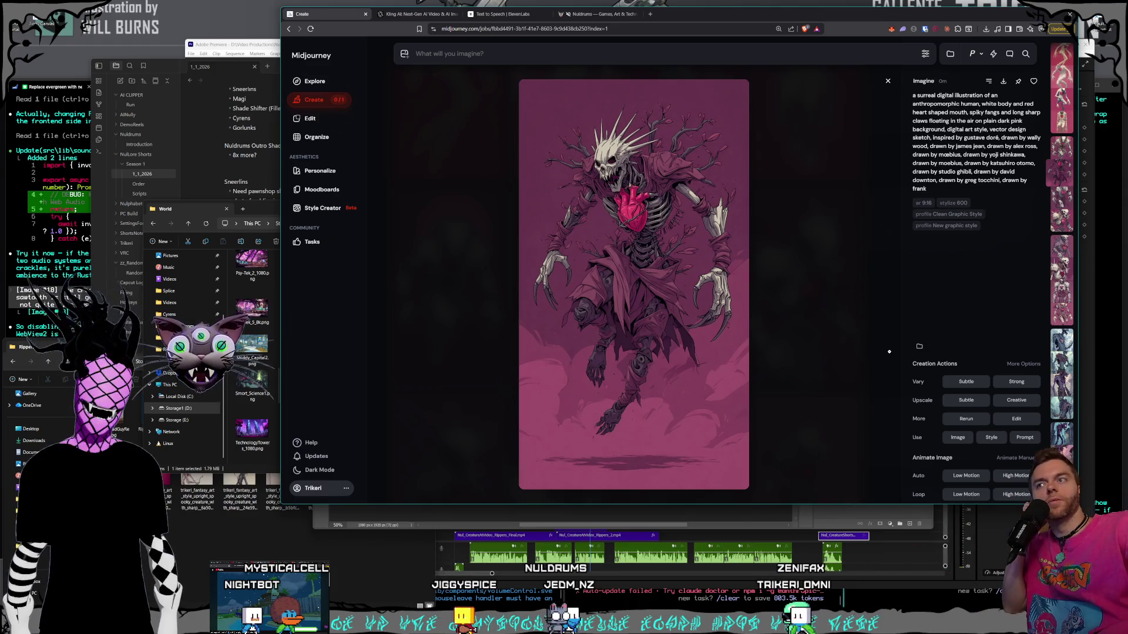
key("Escape")
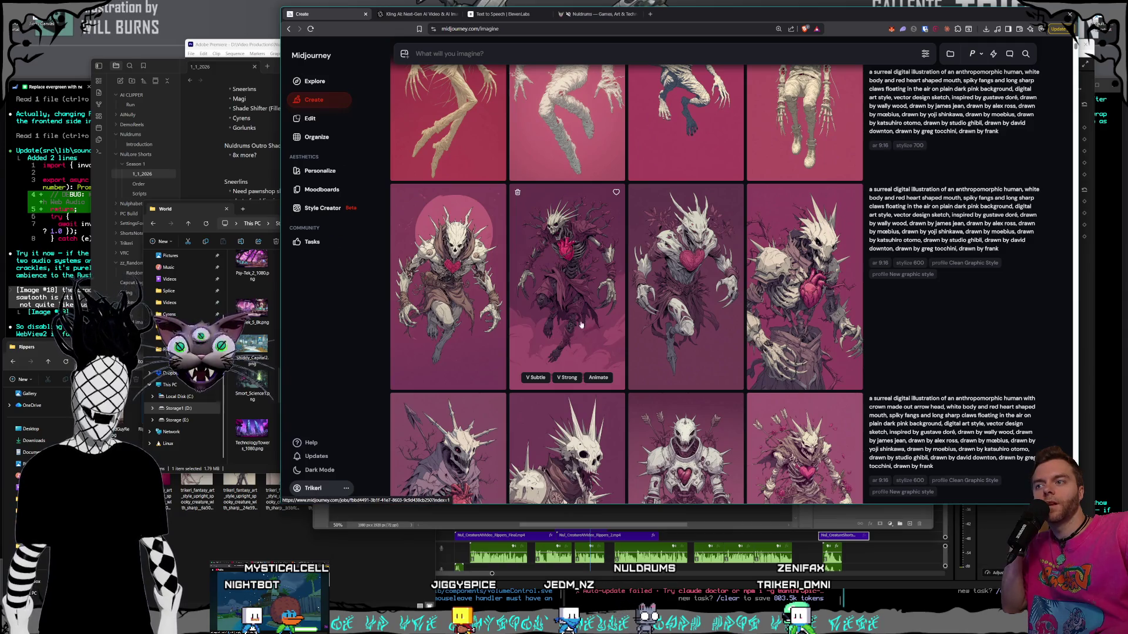
left_click(580, 325)
scroll(975, 315, "down", 3)
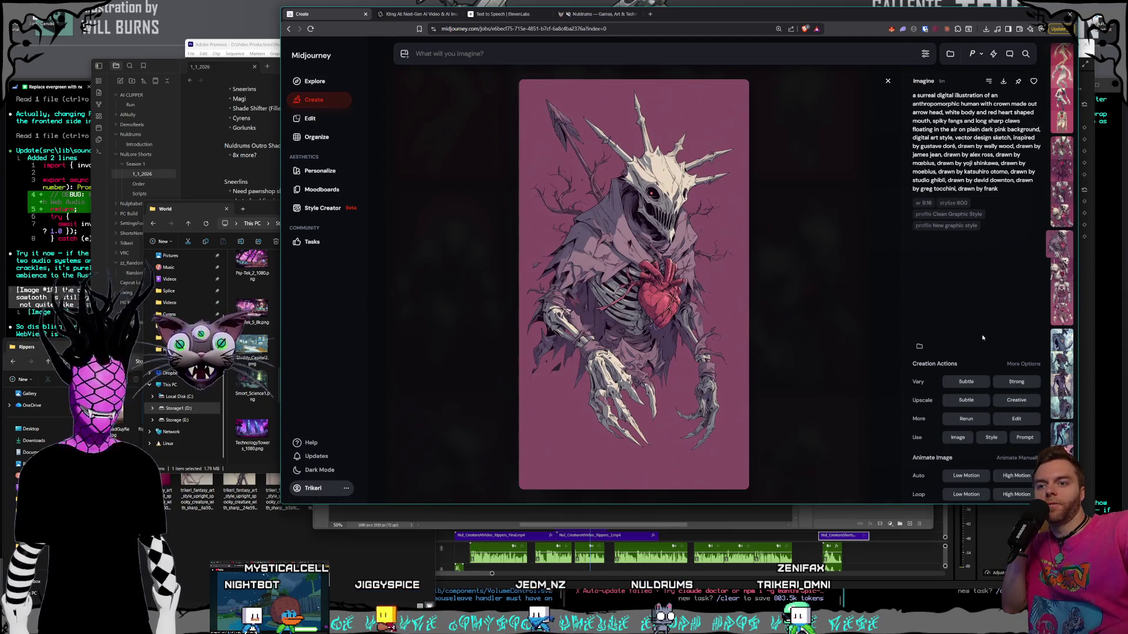
left_click(1011, 364)
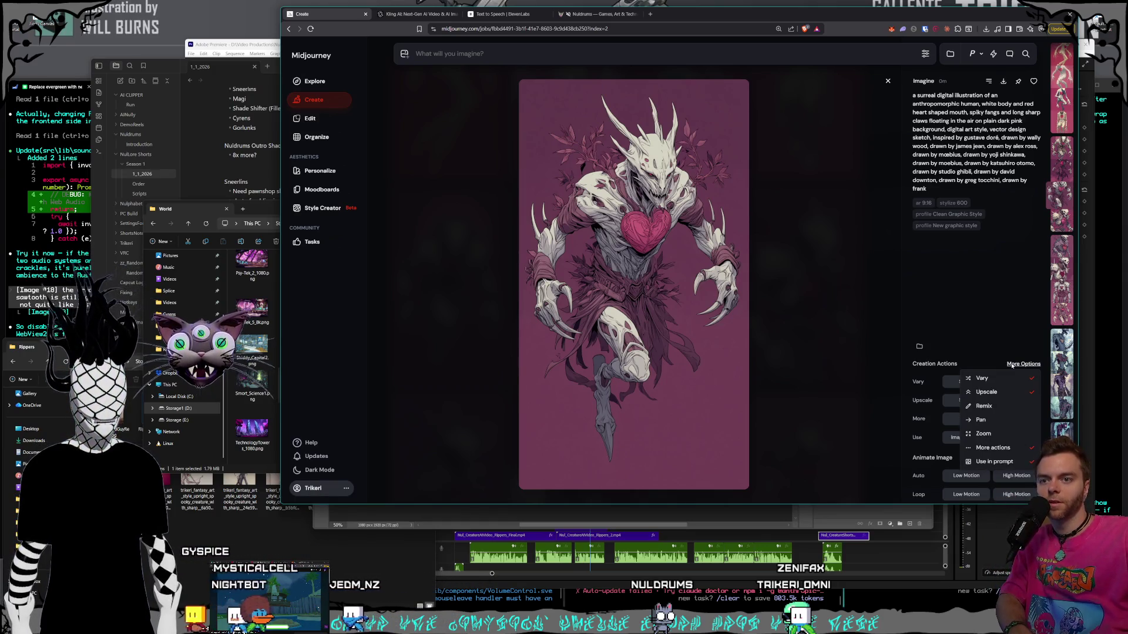
scroll(998, 458, "down", 1)
scroll(998, 453, "up", 1)
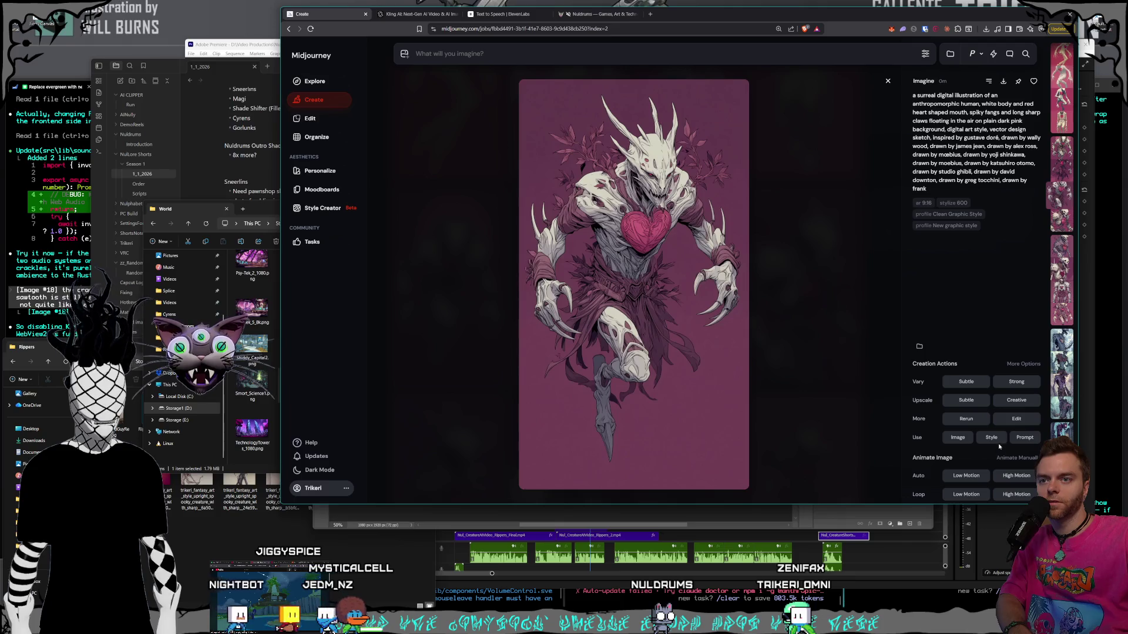
scroll(960, 399, "up", 3)
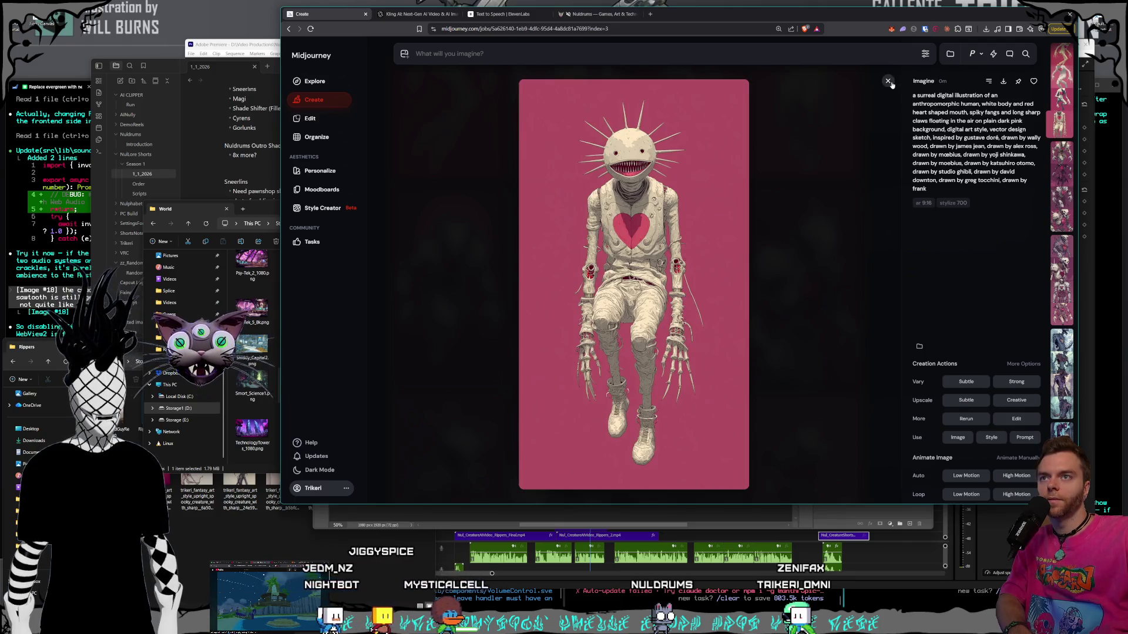
key("Escape")
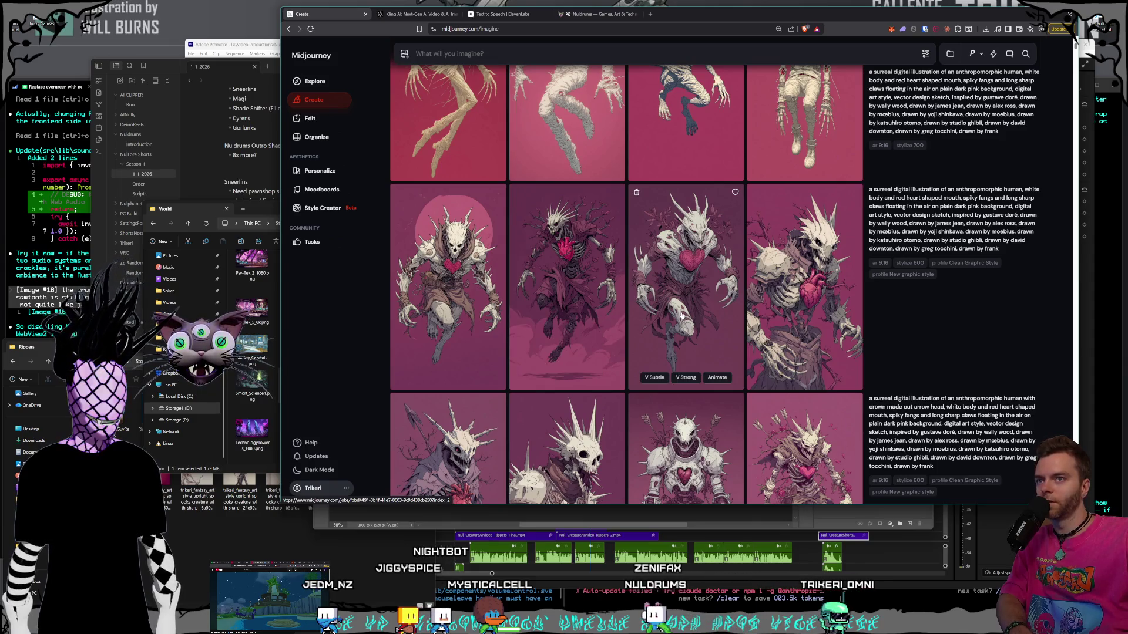
scroll(692, 318, "up", 2)
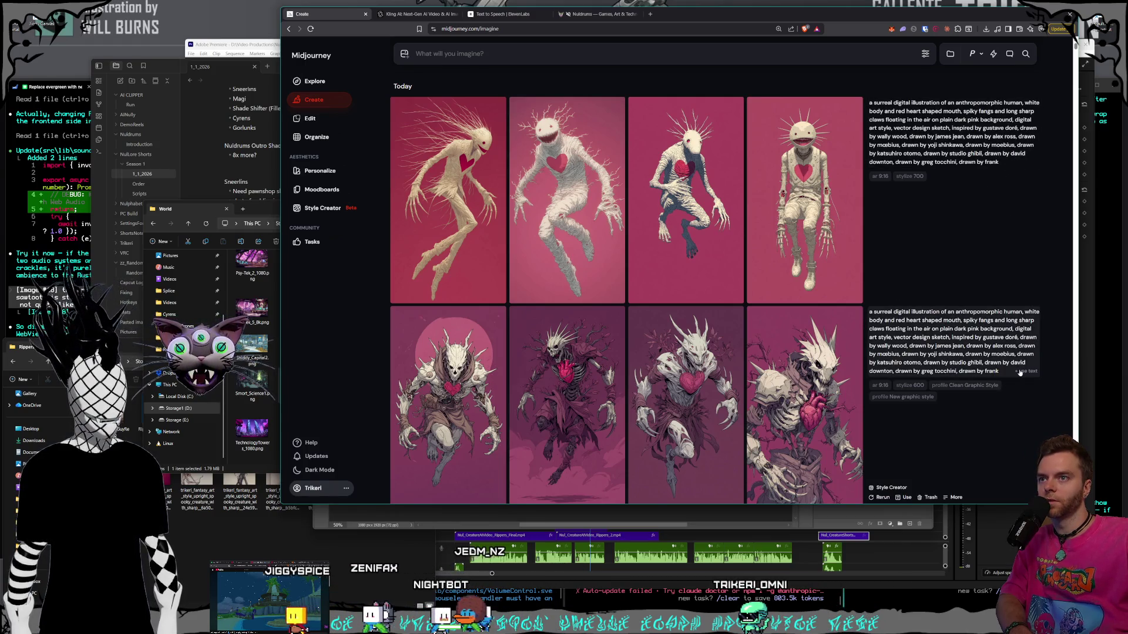
left_click(1020, 372)
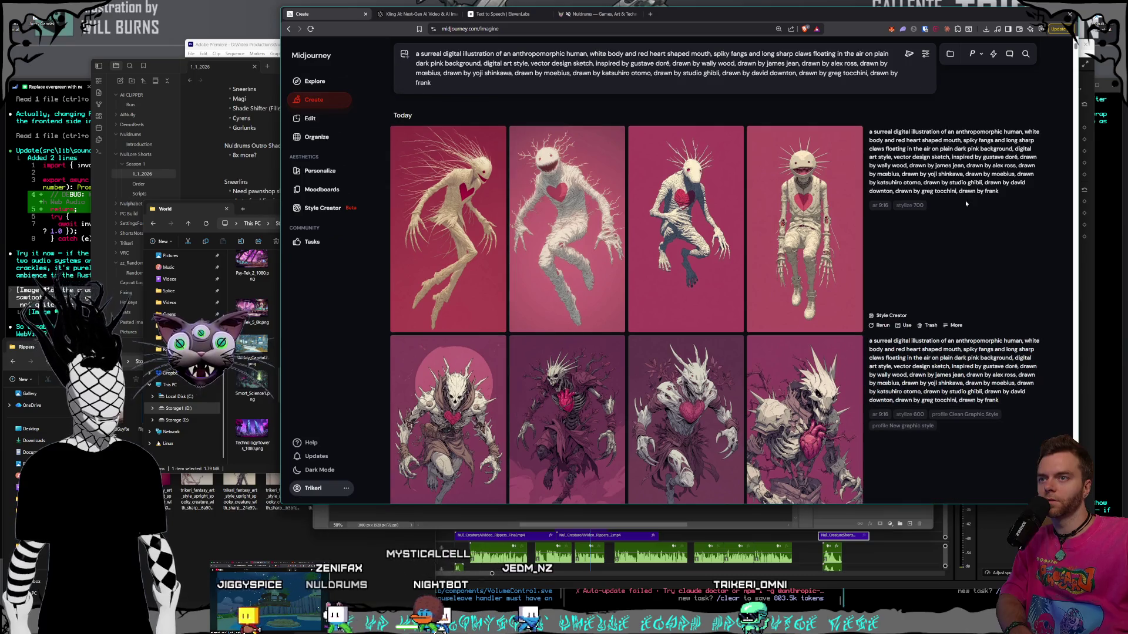
- Enable the Clean Graphic Style profile and submit the prompt adding 'has one single cyclops like eyeball that is swirling'
left_click(972, 54)
left_click(922, 167)
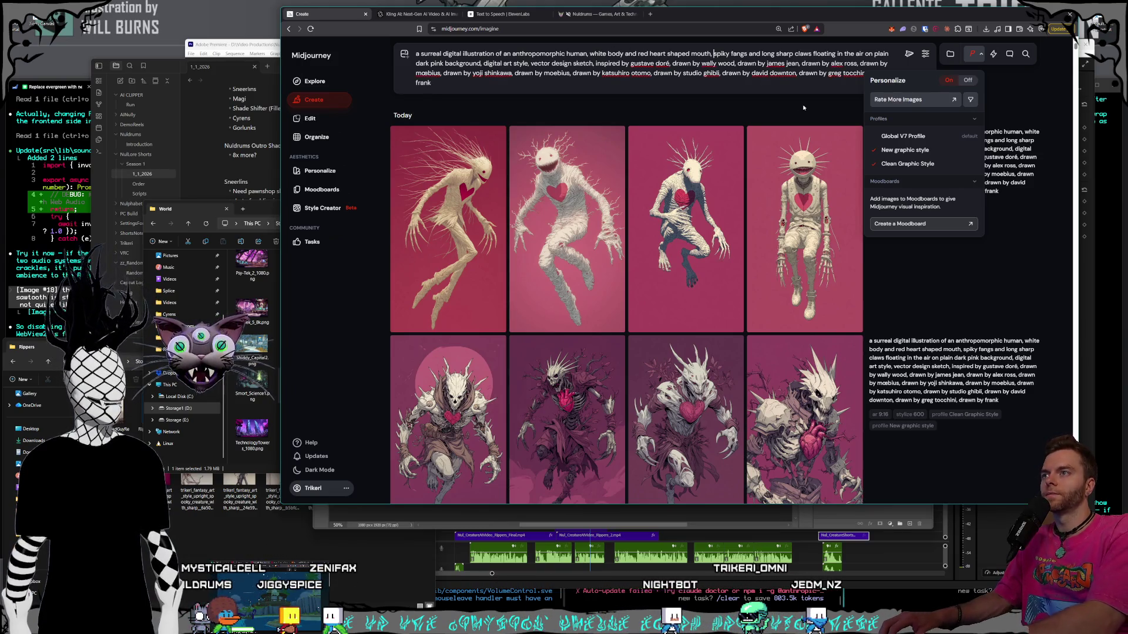
type("it has one single c")
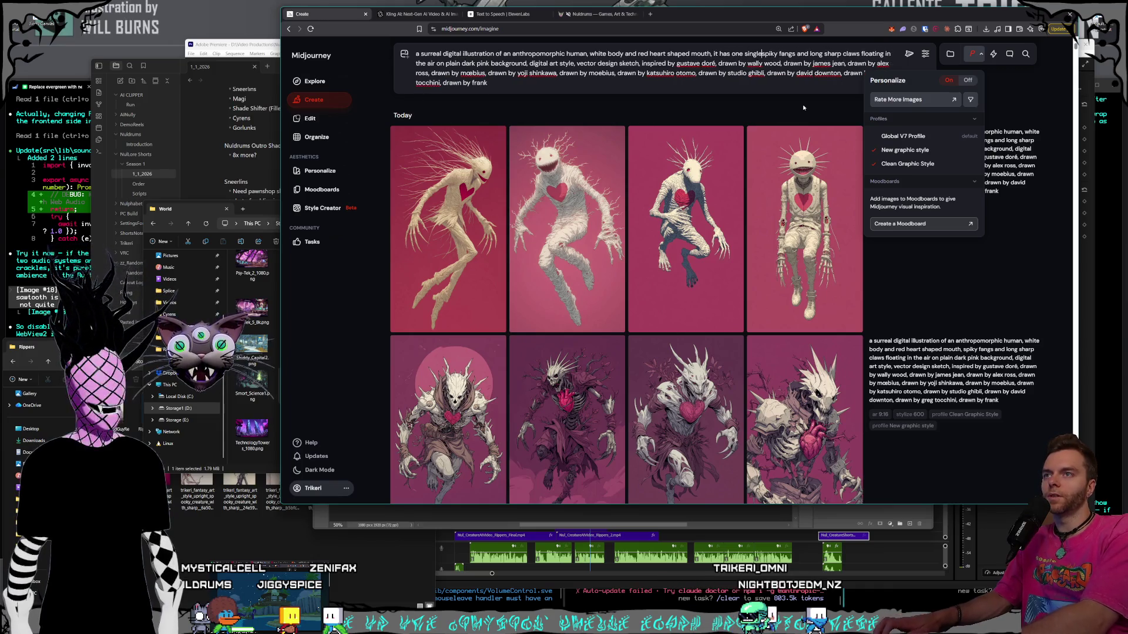
type("yclops like ey")
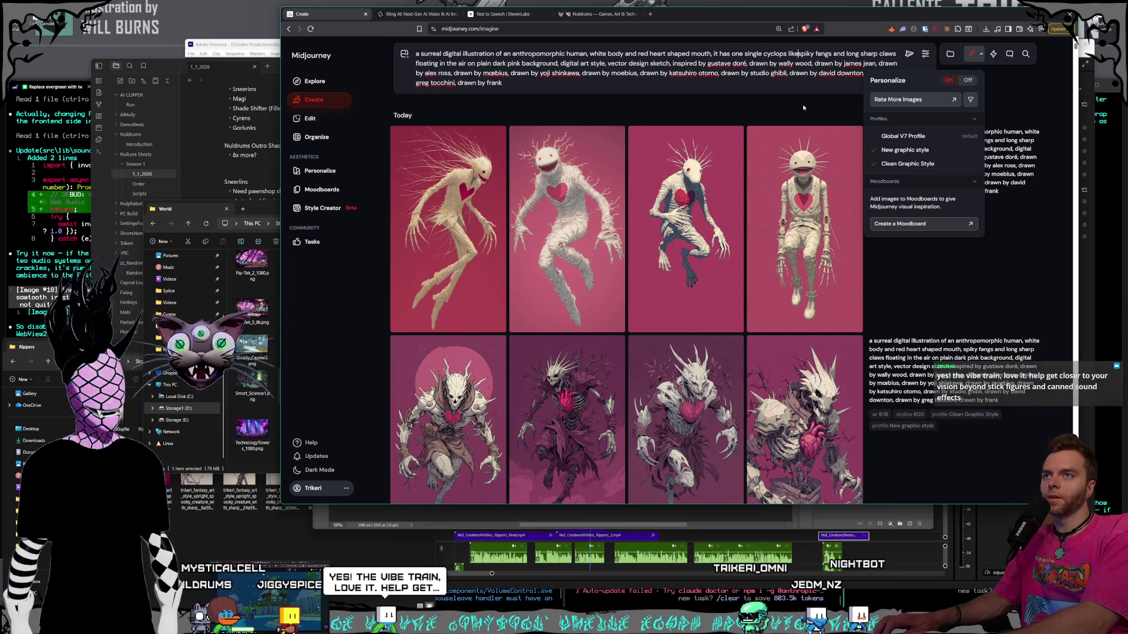
type("eball that is s")
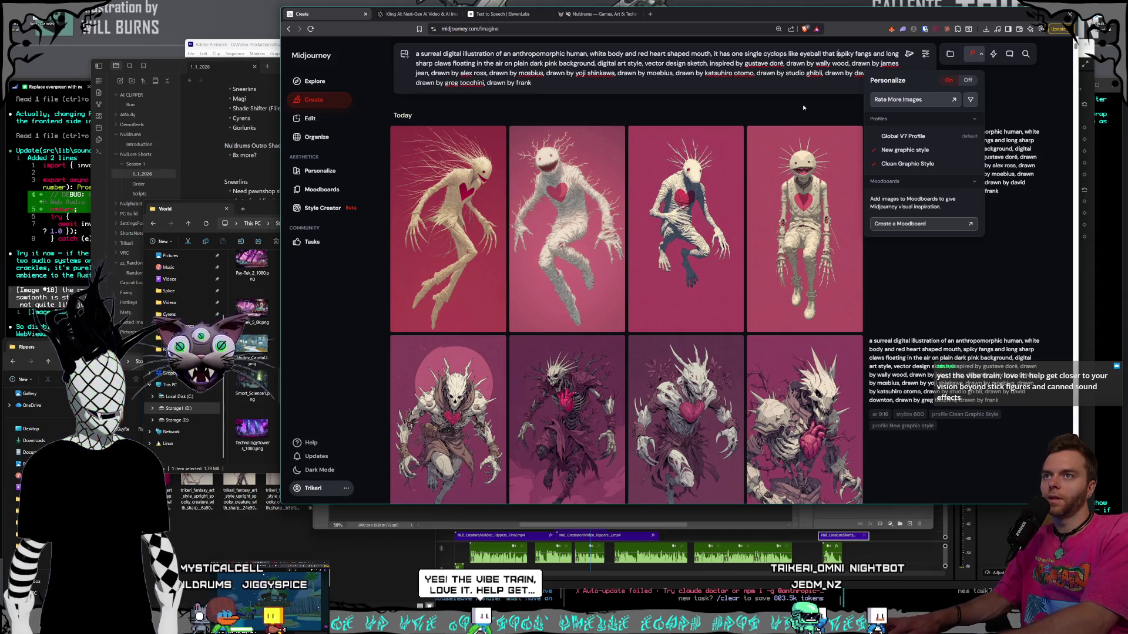
type("wirling, s")
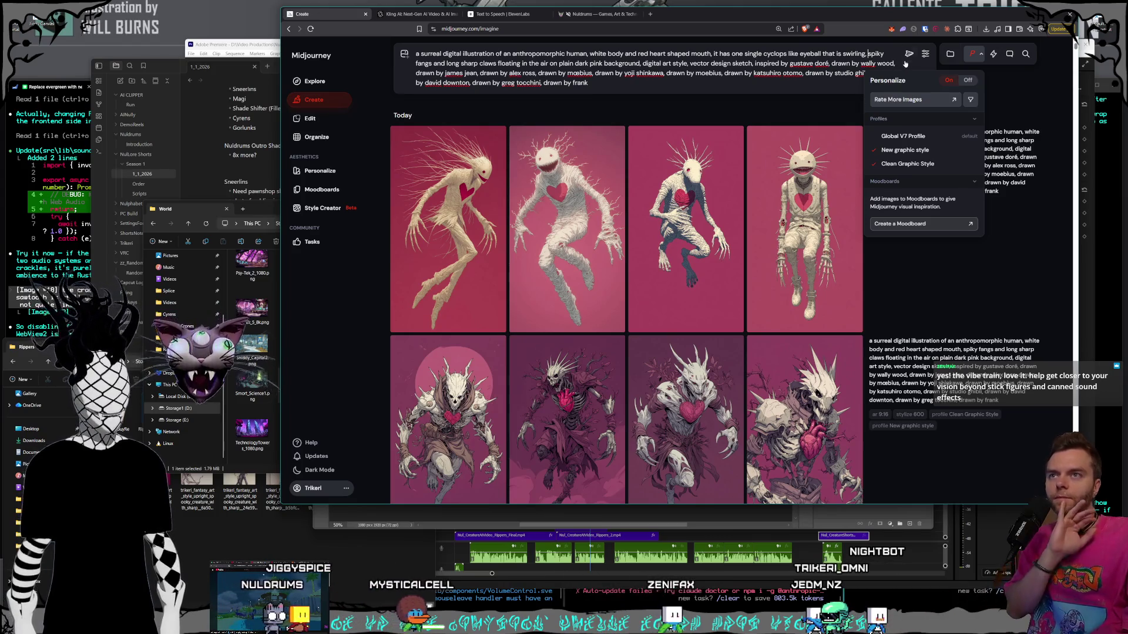
key("Return")
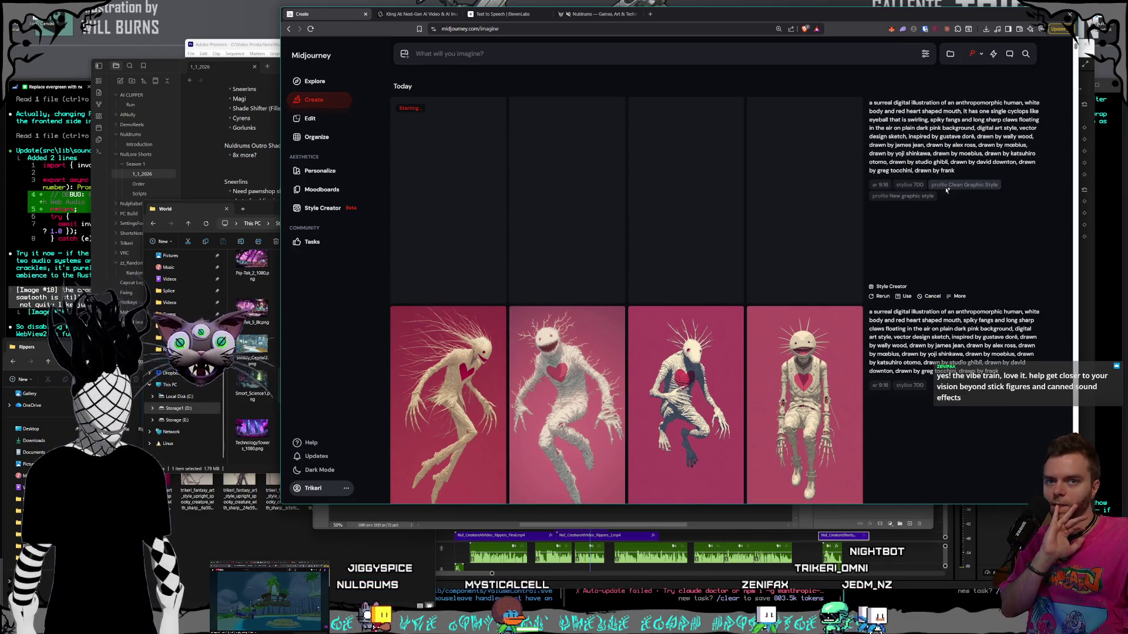
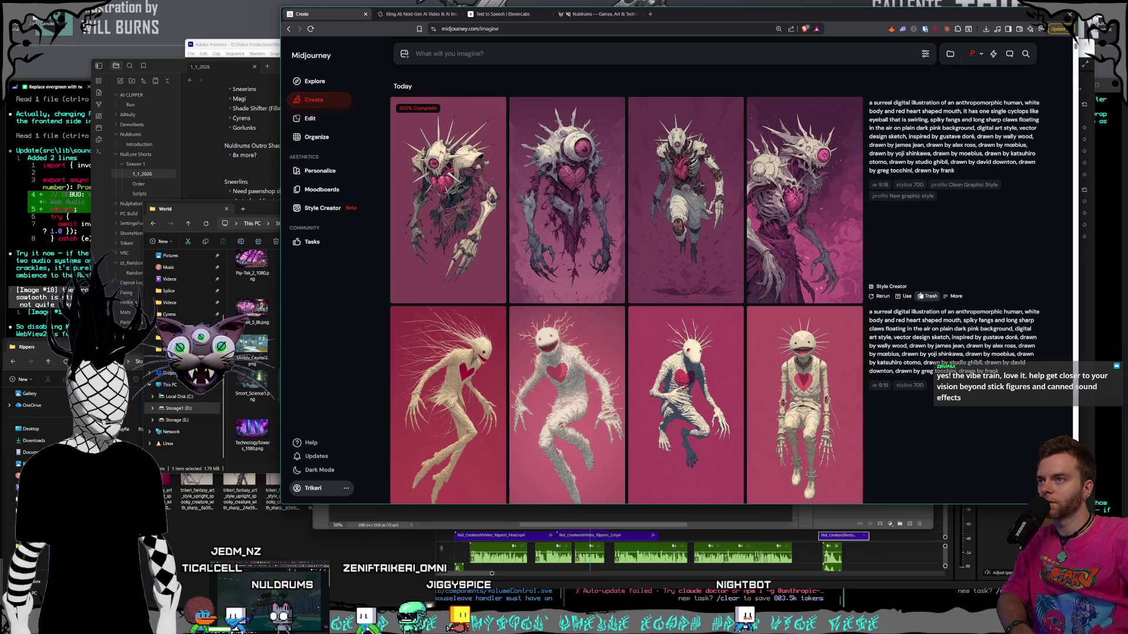
- Review the third, first and fourth spiky creature images at full size
left_click(734, 255)
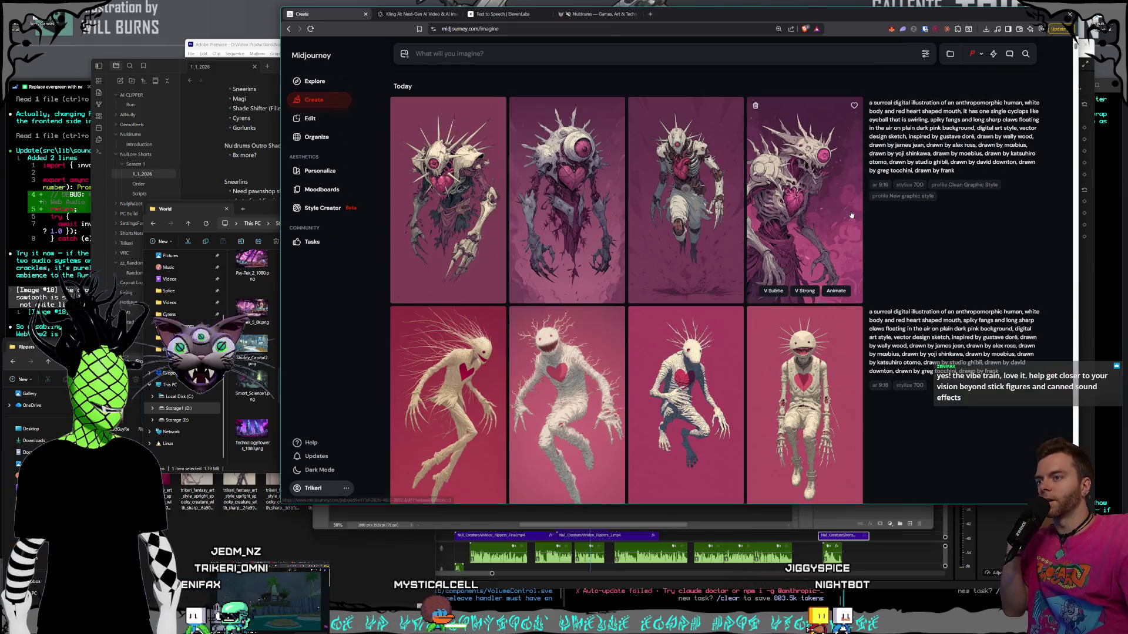
left_click(829, 211)
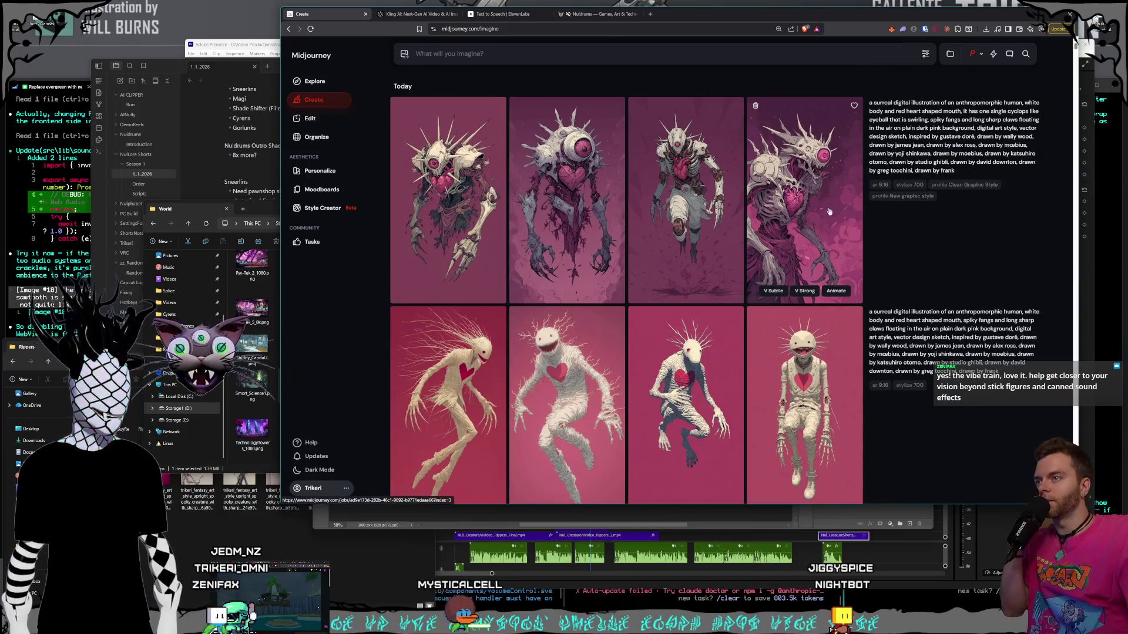
left_click(807, 255)
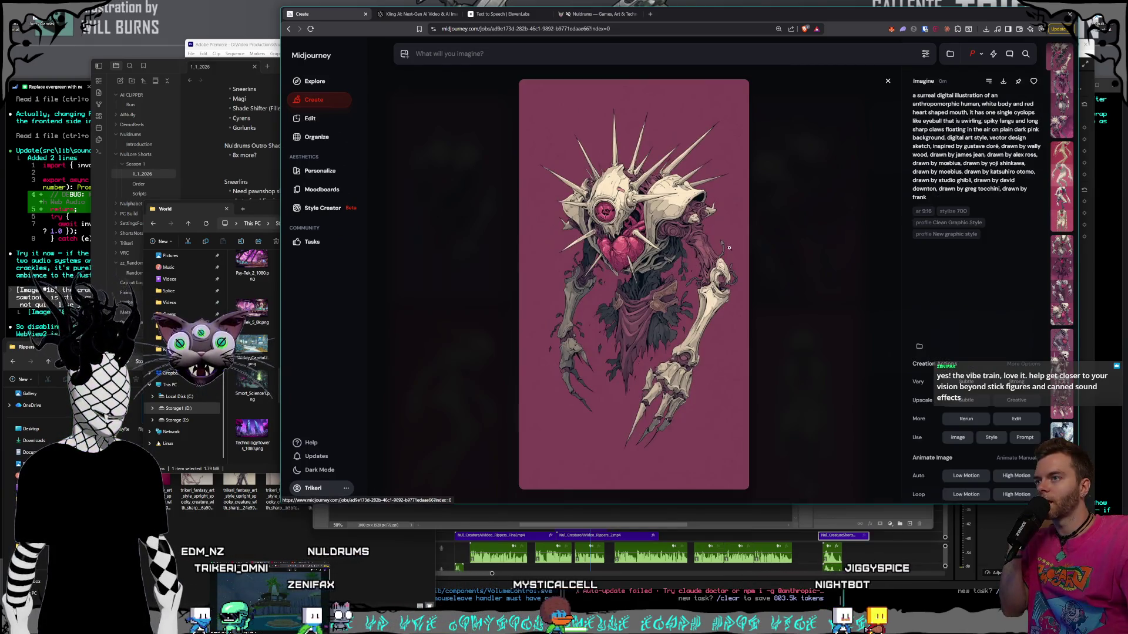
left_click(805, 253)
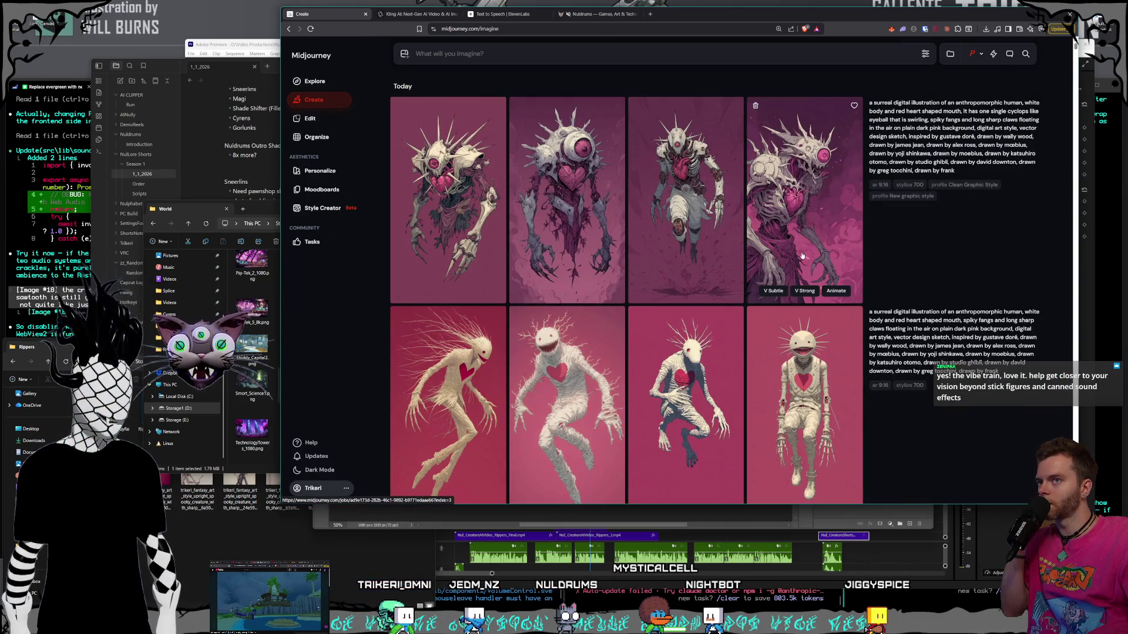
left_click(831, 212)
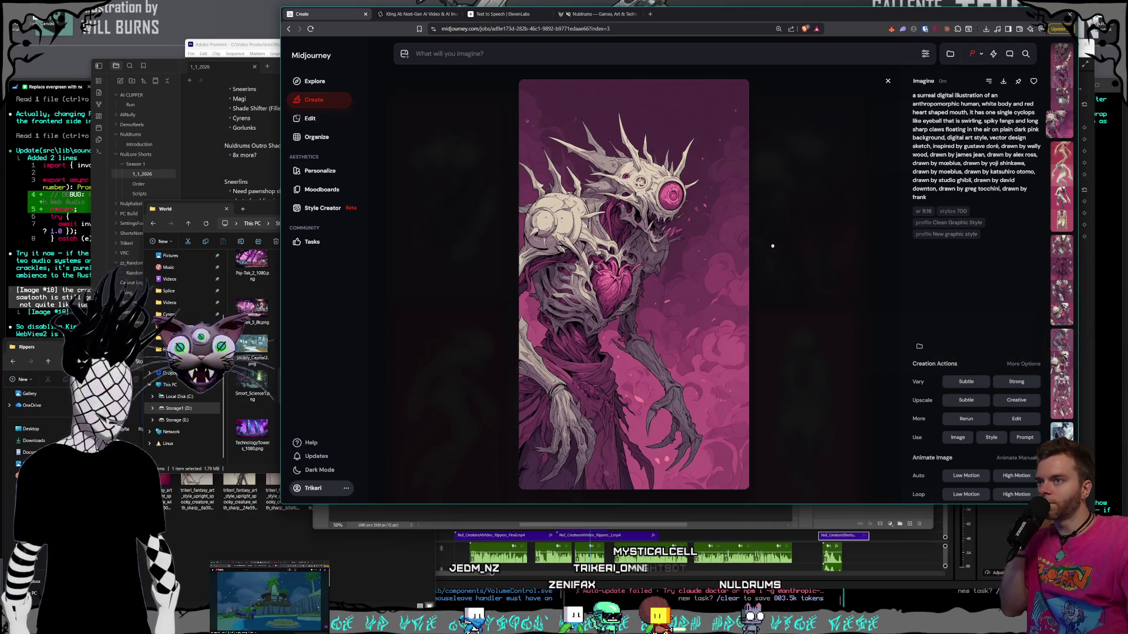
key("Escape")
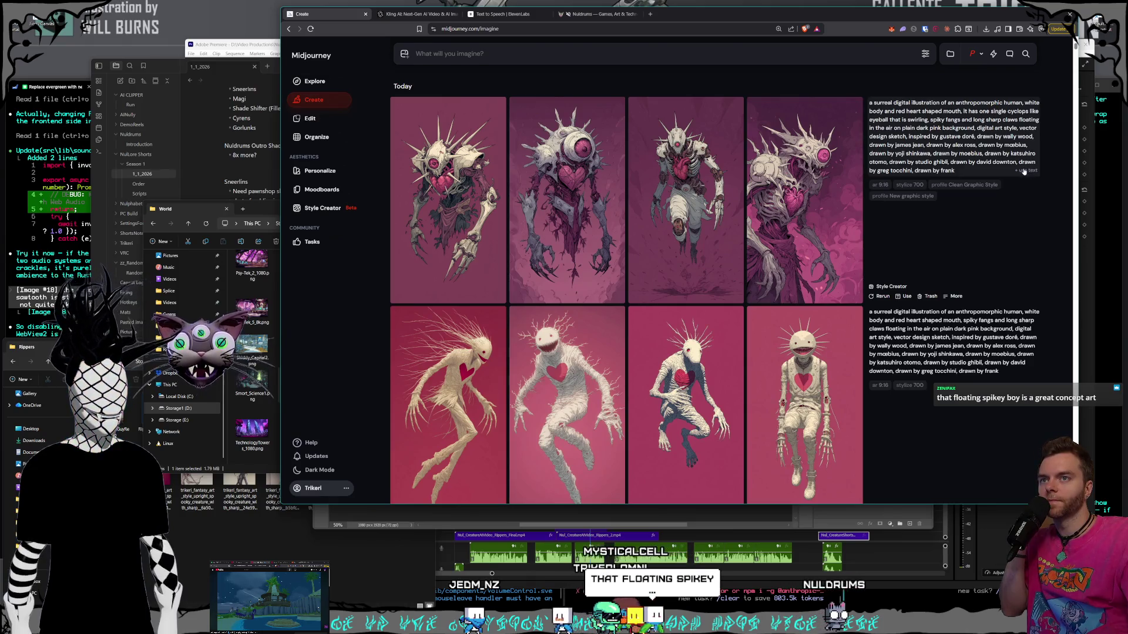
- Rerun the spiky cyclops prompt with a library creature image as omni reference
left_click(1025, 170)
left_click(401, 56)
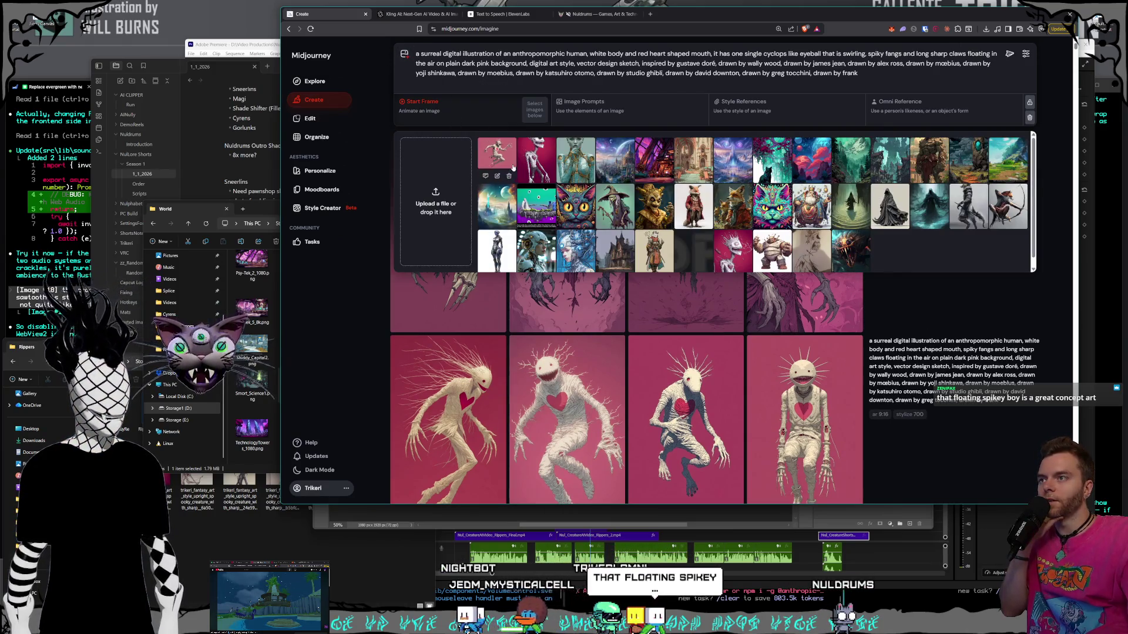
mouse_move(536, 159)
left_mouse_down()
mouse_move(787, 109)
mouse_move(945, 106)
left_mouse_up()
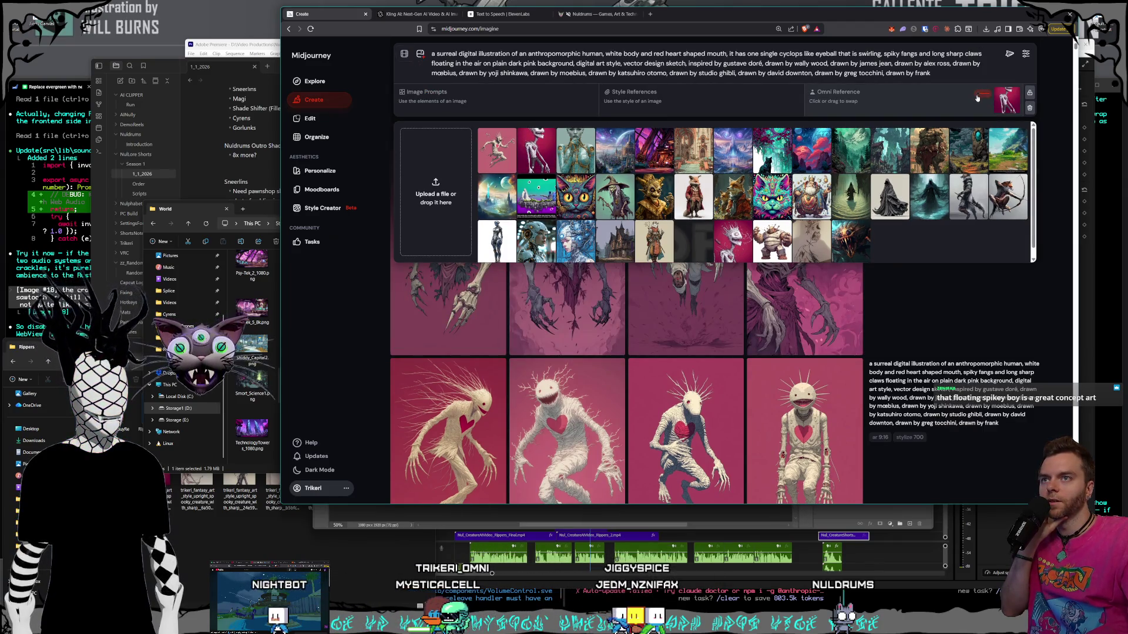
left_click(1008, 55)
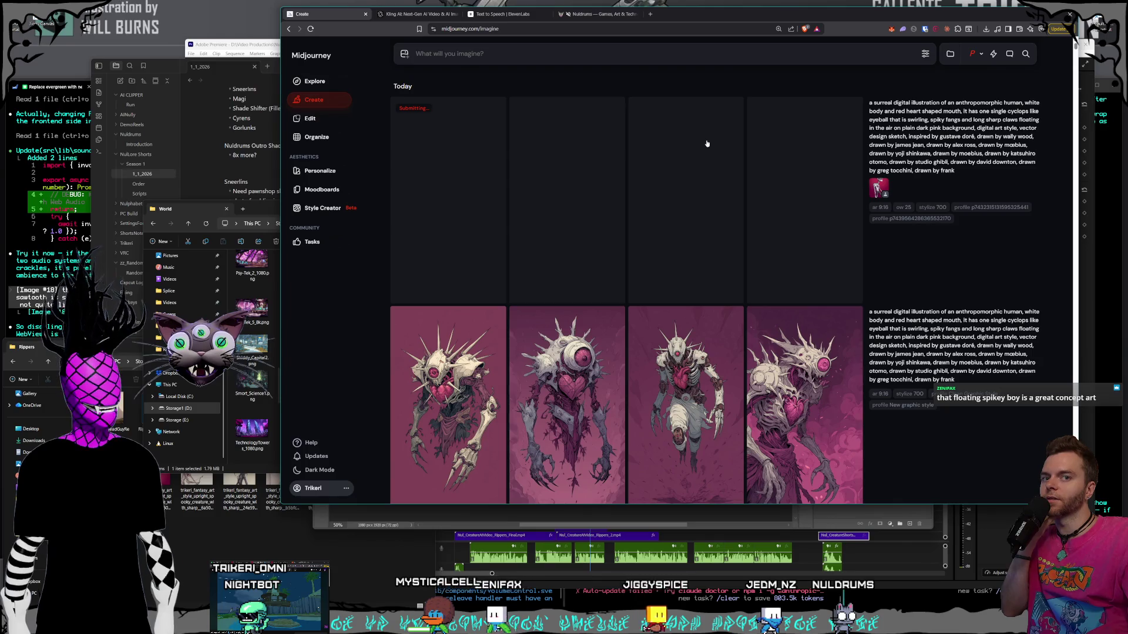
- Inspect the earlier batch's first image, then switch to the Kling AI page
left_click(428, 335)
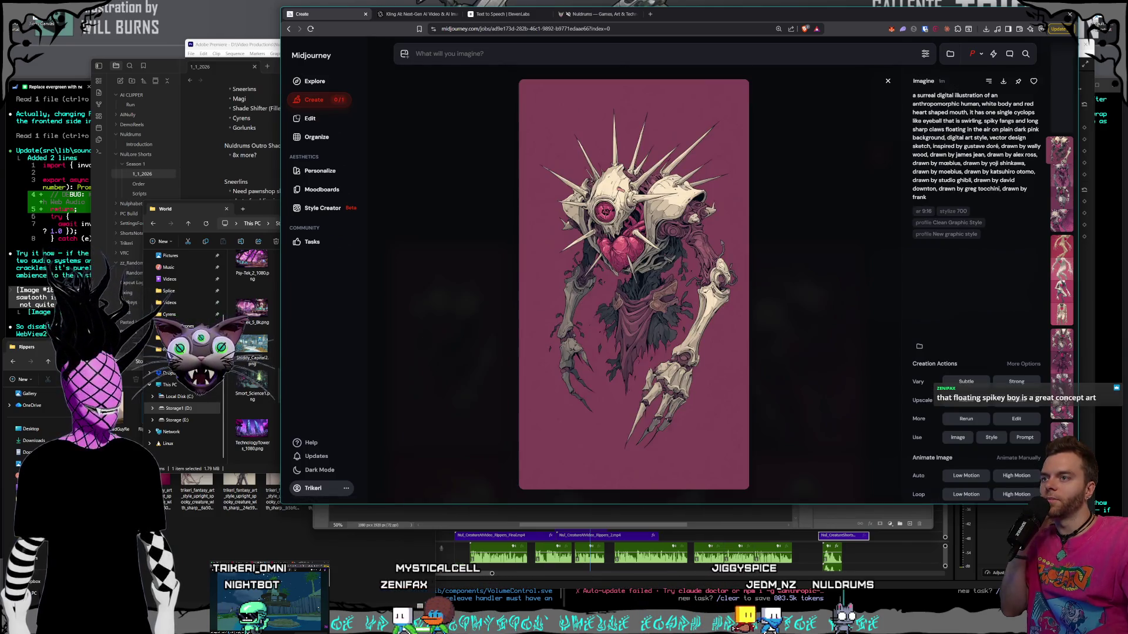
left_click(806, 262)
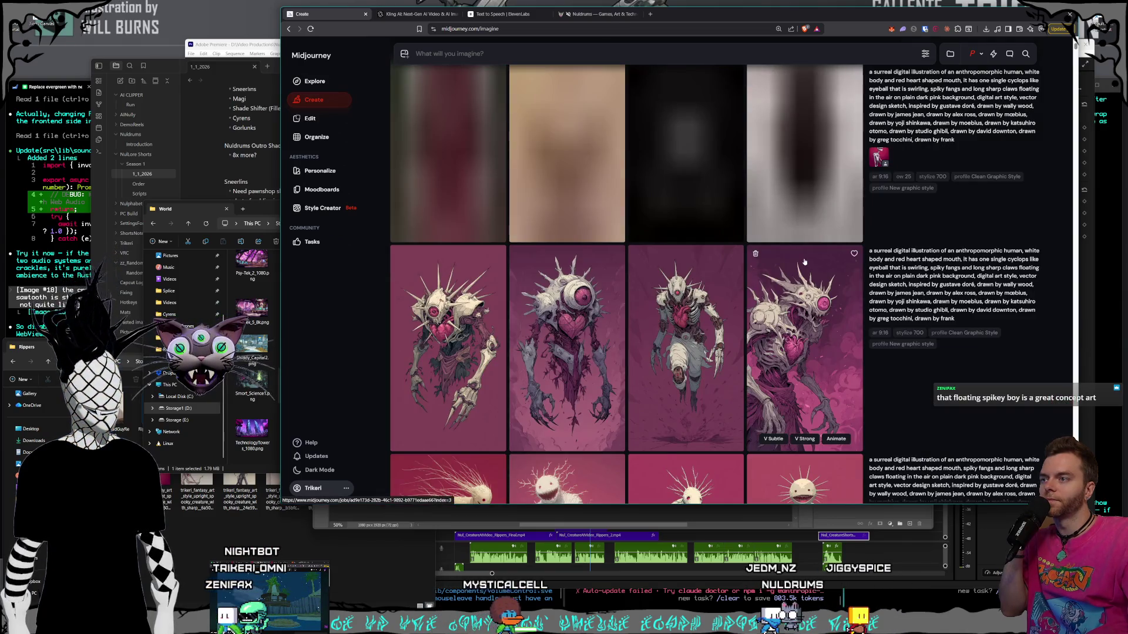
scroll(804, 261, "up", 2)
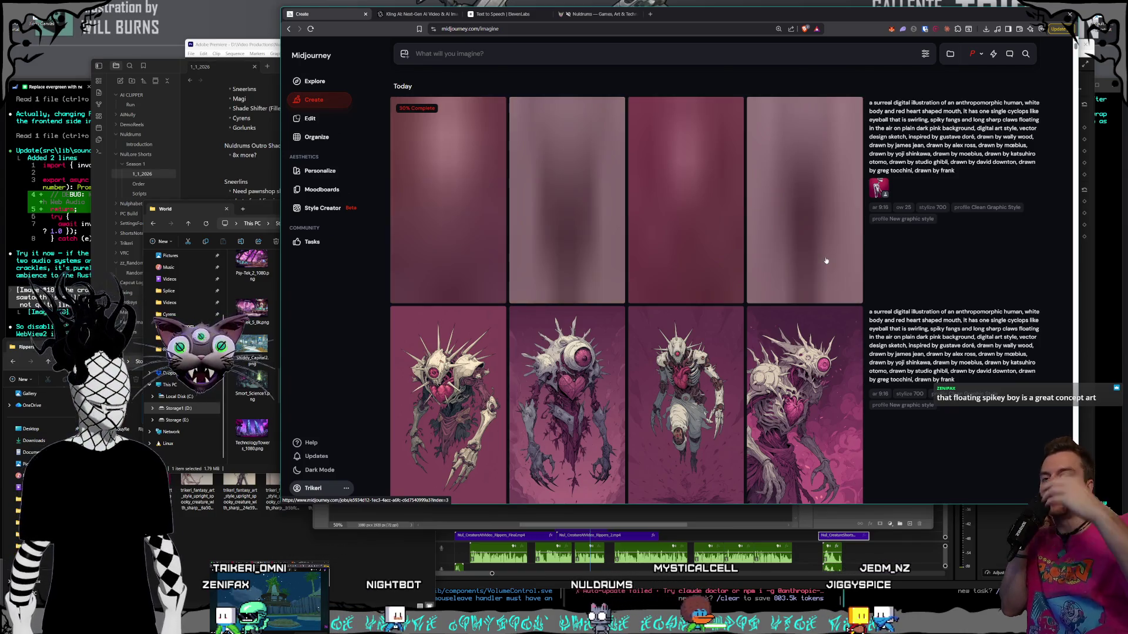
left_click(391, 12)
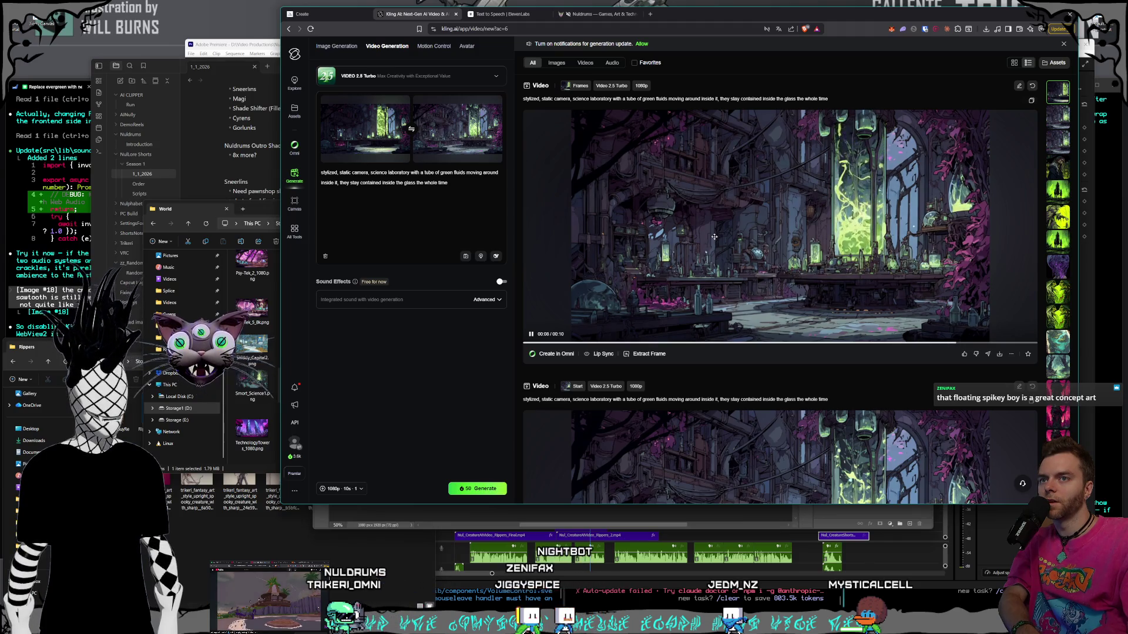
- Download the second lab video, replacing SmartScience_Loop_FirstHalf.mp4 in the Website folder
scroll(718, 233, "down", 4)
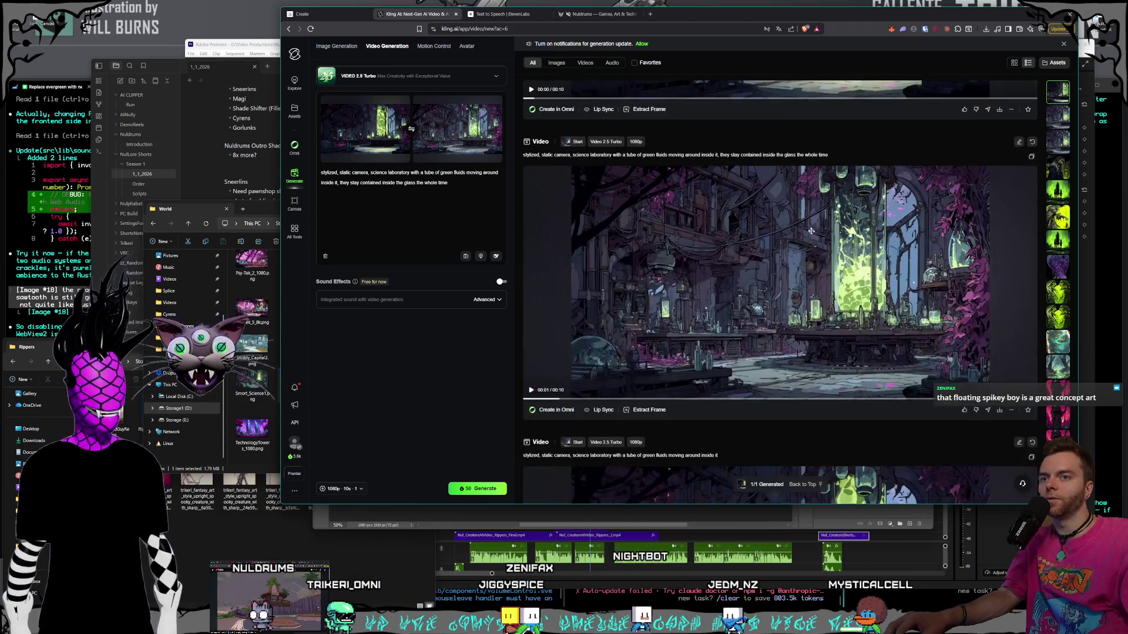
left_click(986, 376)
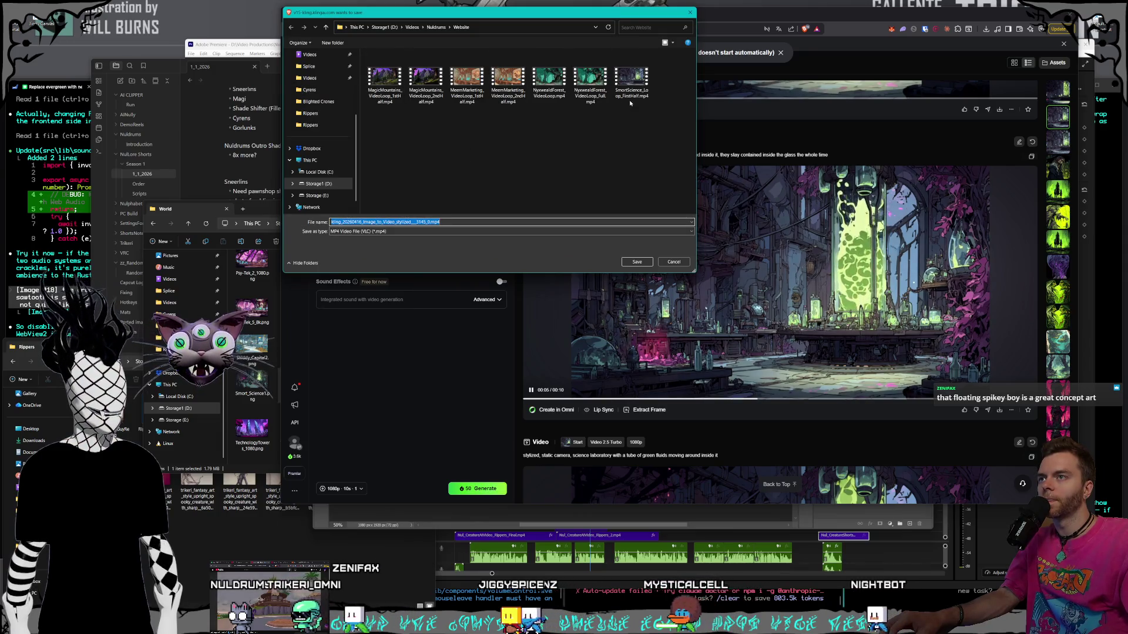
left_click(632, 77)
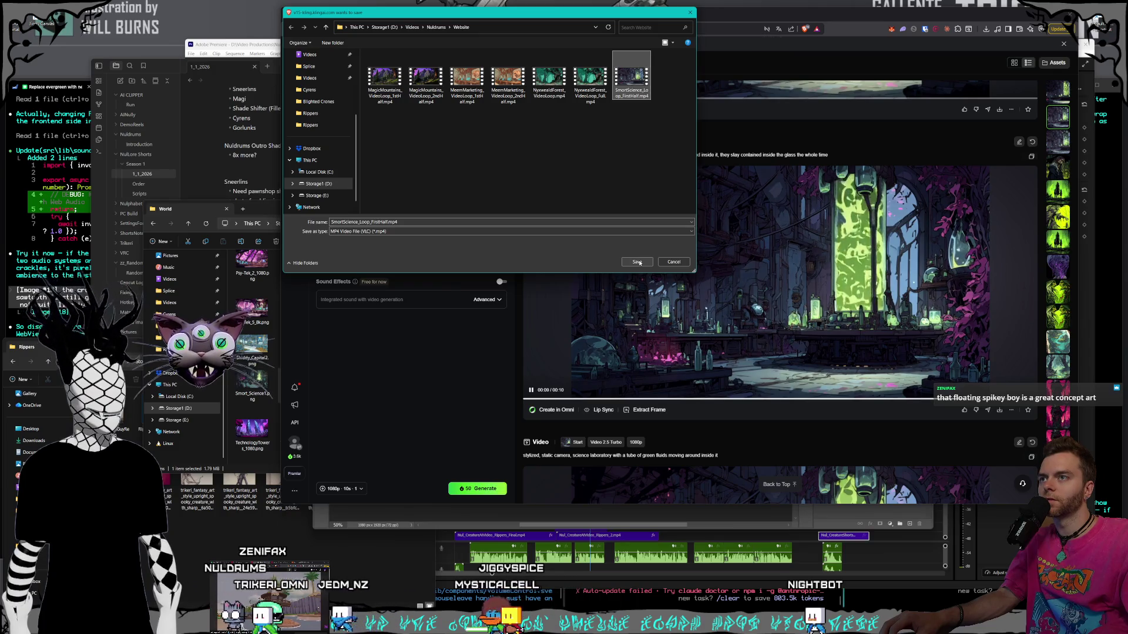
left_click(639, 262)
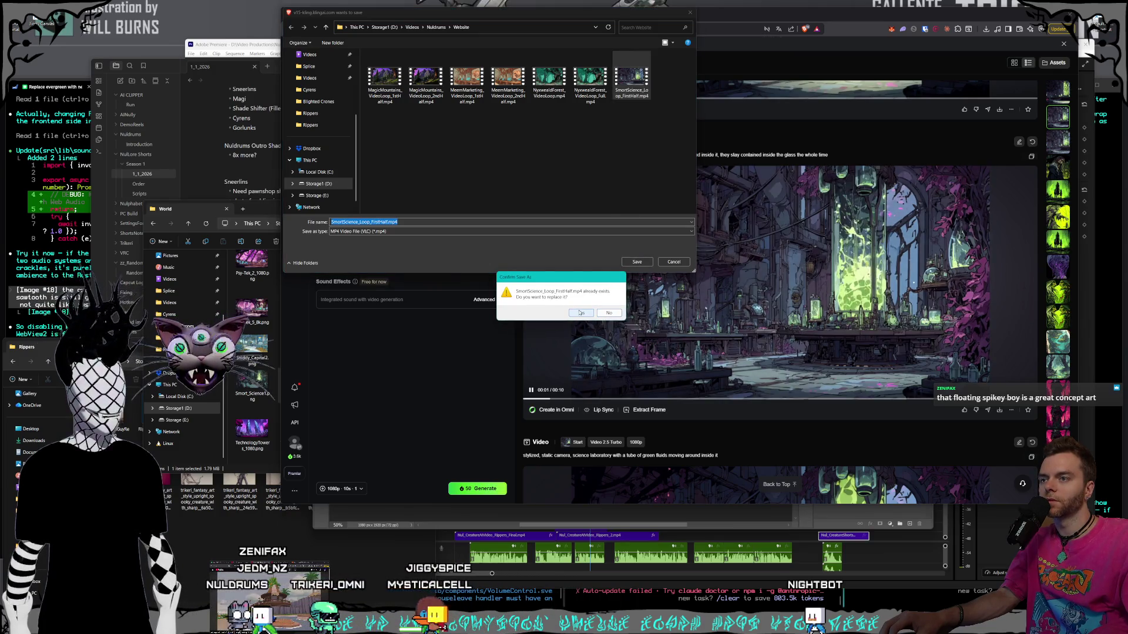
left_click(580, 312)
- Download the other lab video as SmartScience_Loop_SecondHalf.mp4
scroll(745, 259, "down", 1)
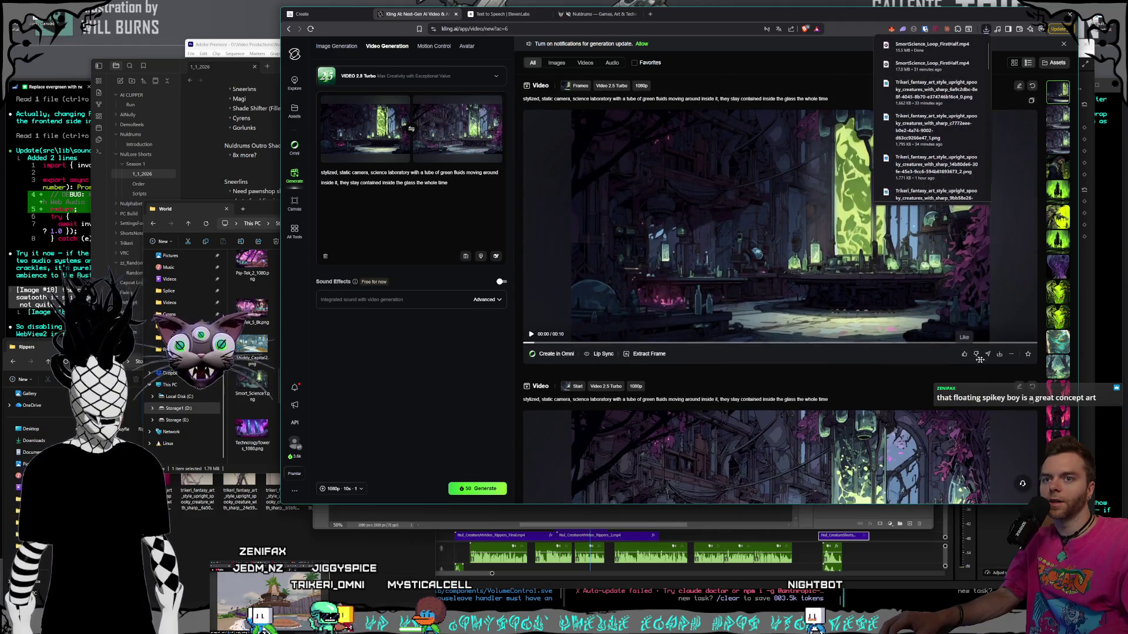
left_click(999, 354)
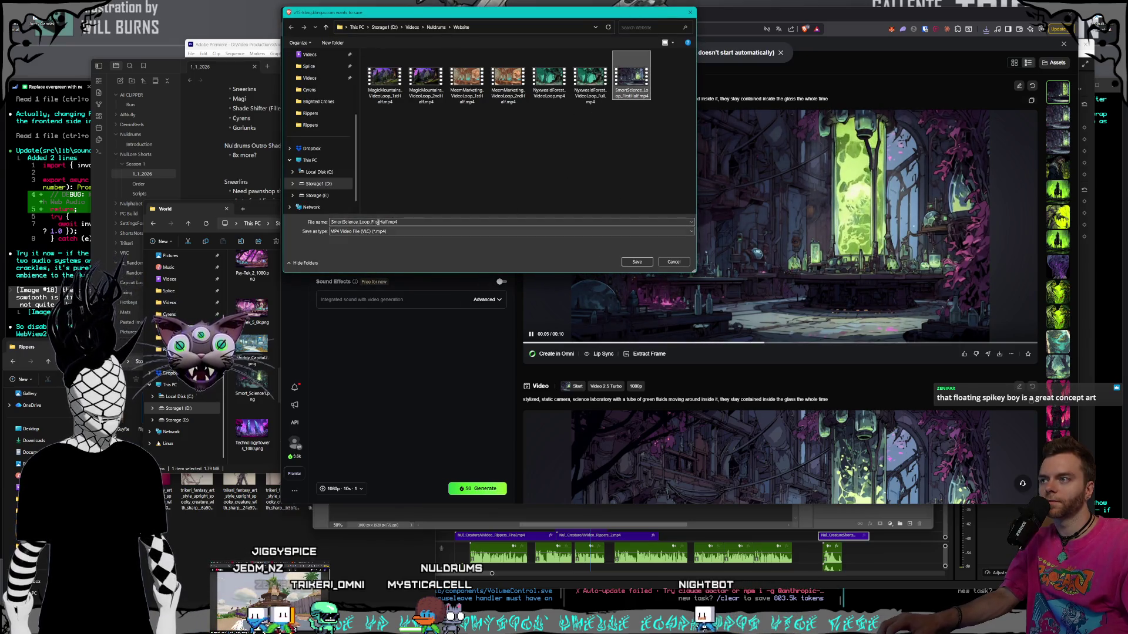
double_click(383, 222)
key("BackSpace")
key("BackSpace")
key("BackSpace")
type("Second")
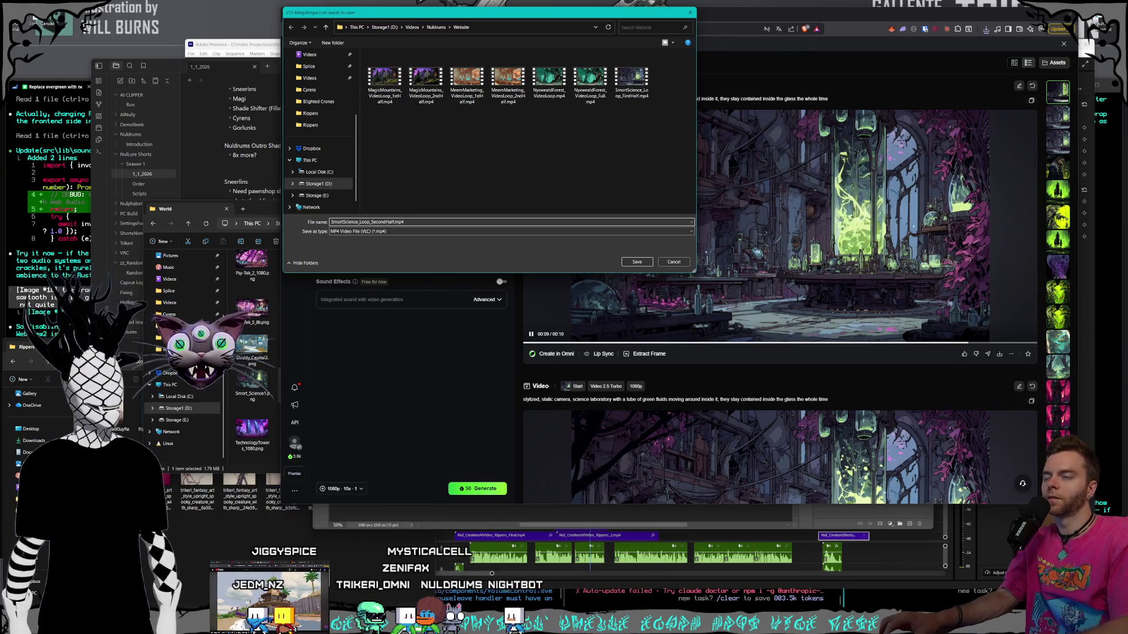
key("Return")
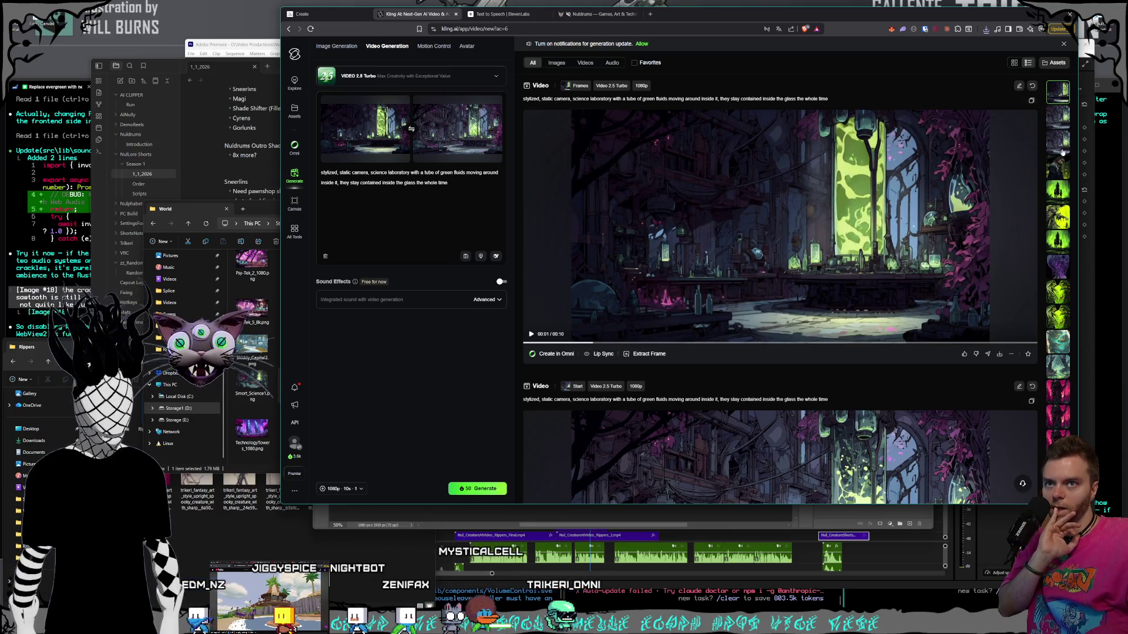
- Dismiss the notifications bar and jump to the finished mountain-forest video in Kling AI
scroll(1057, 147, "down", 10)
scroll(1051, 167, "down", 10)
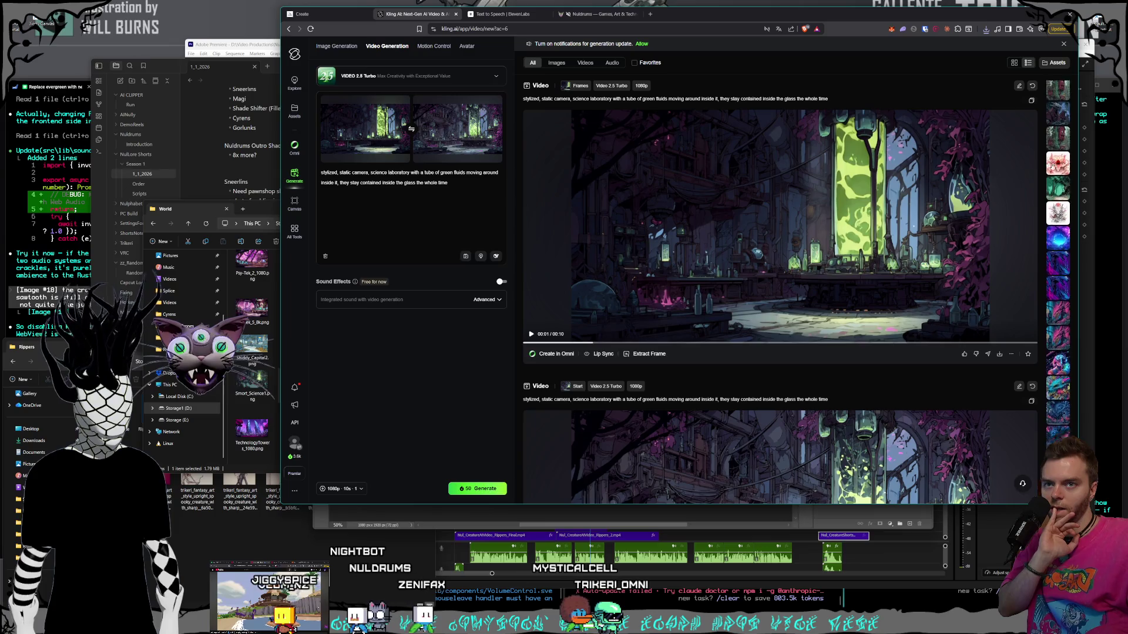
scroll(1051, 167, "down", 5)
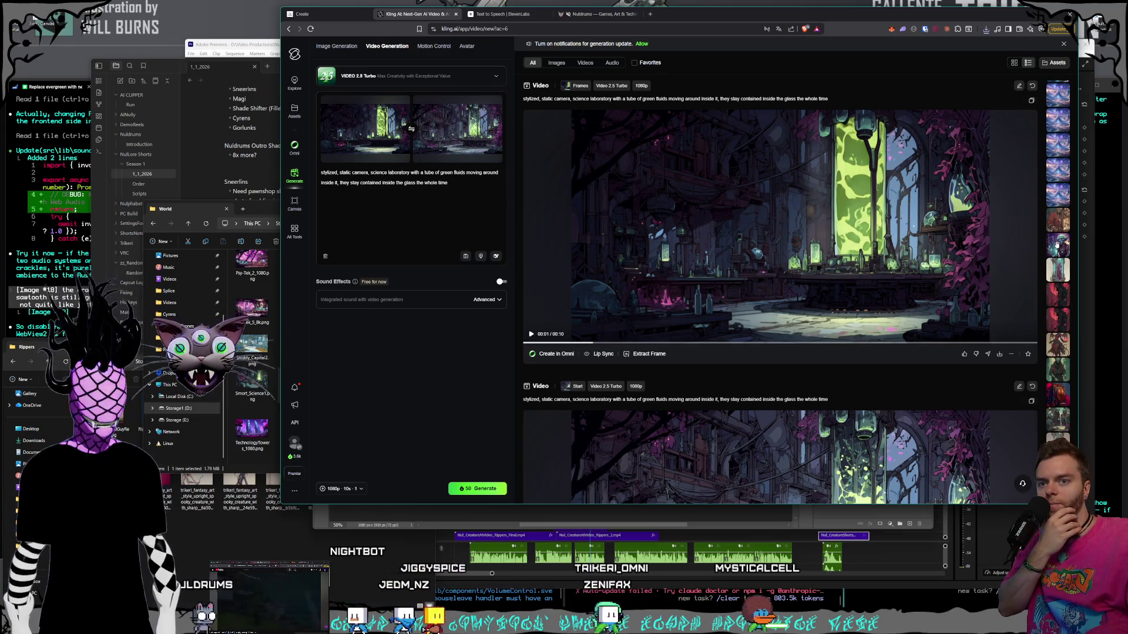
scroll(1058, 241, "down", 4)
scroll(1058, 240, "down", 5)
scroll(1057, 209, "down", 10)
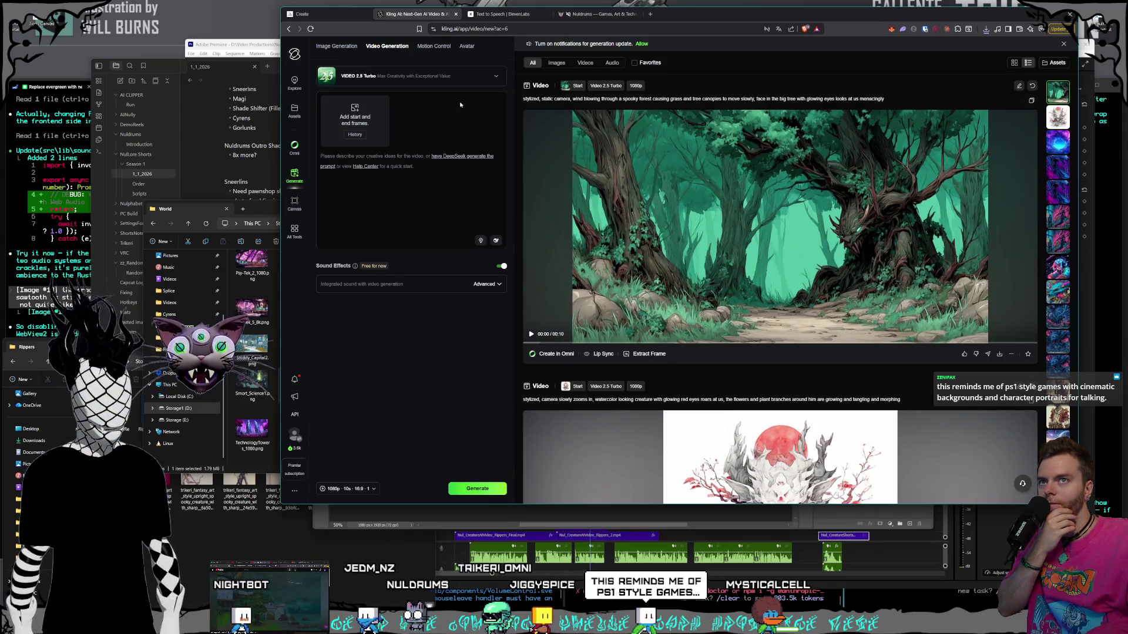
scroll(657, 115, "down", 10)
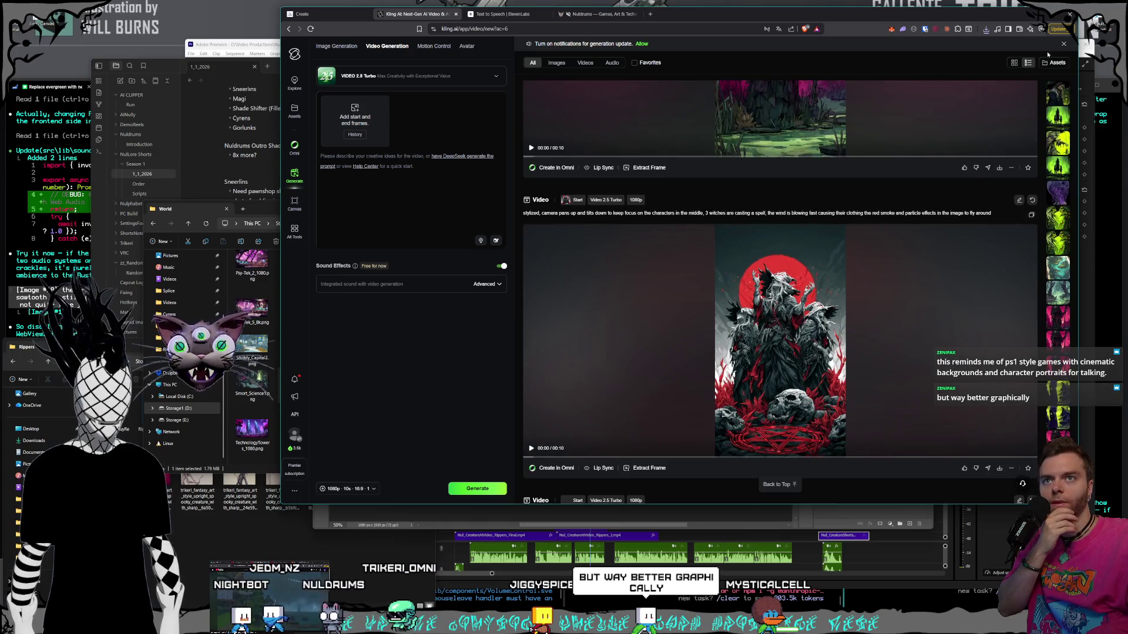
left_click(1063, 43)
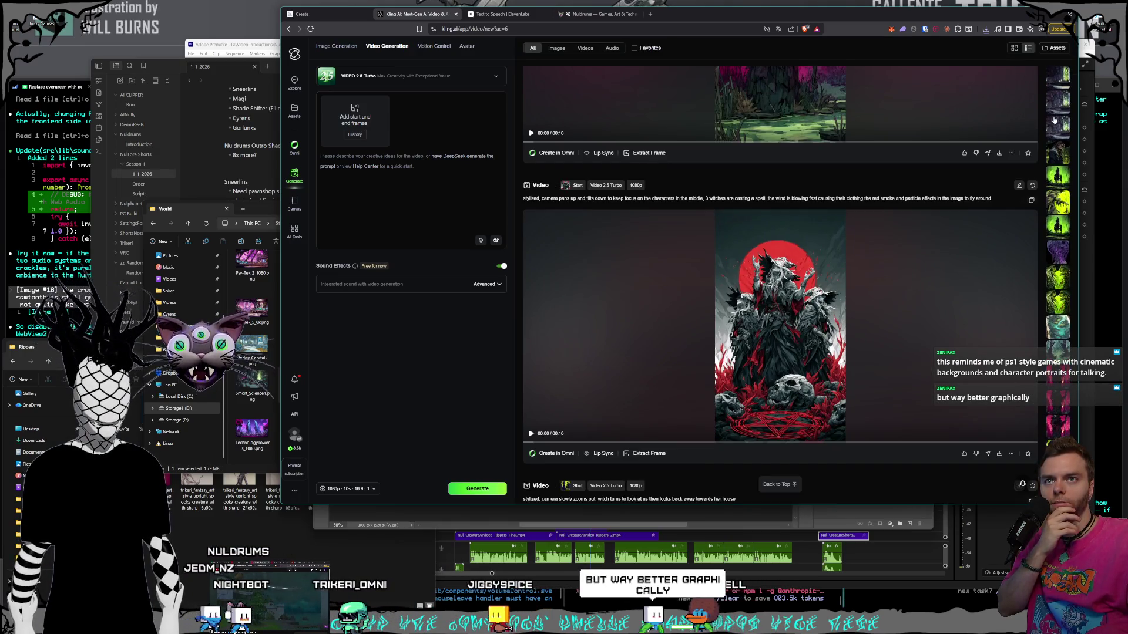
scroll(1057, 159, "up", 3)
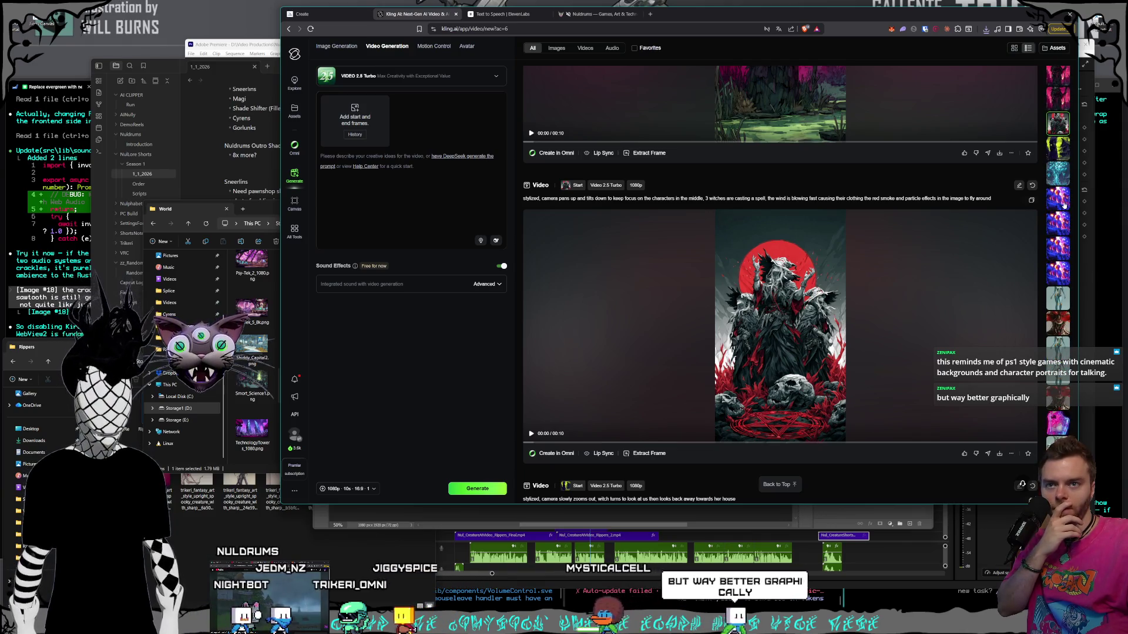
scroll(1064, 205, "down", 5)
scroll(1063, 205, "down", 5)
scroll(1063, 205, "down", 5)
scroll(1064, 206, "down", 5)
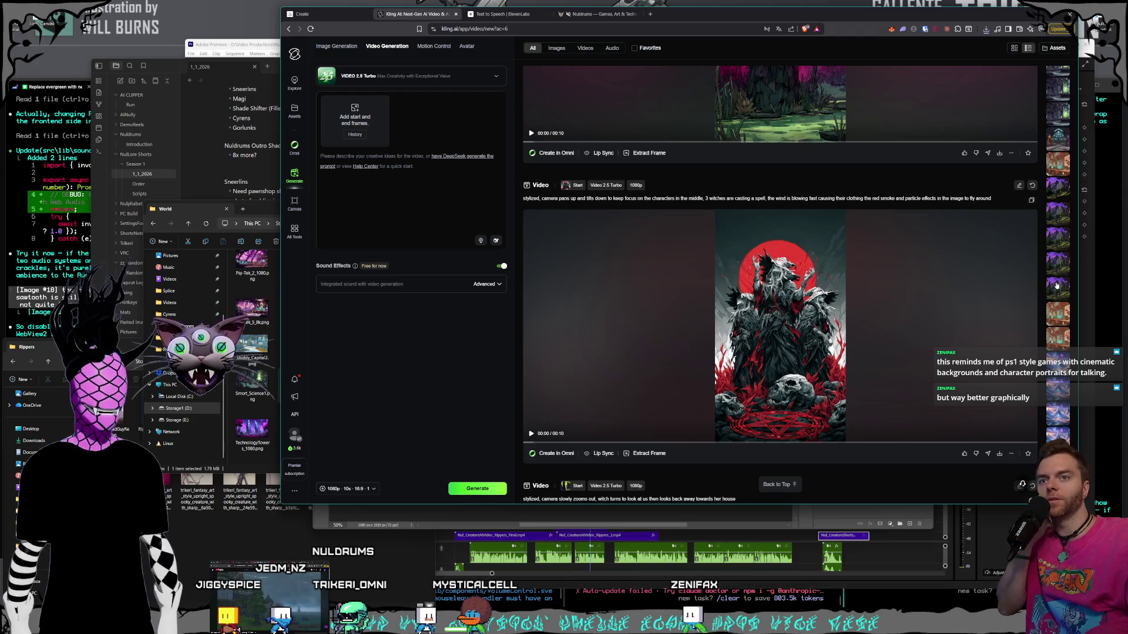
left_click(1056, 286)
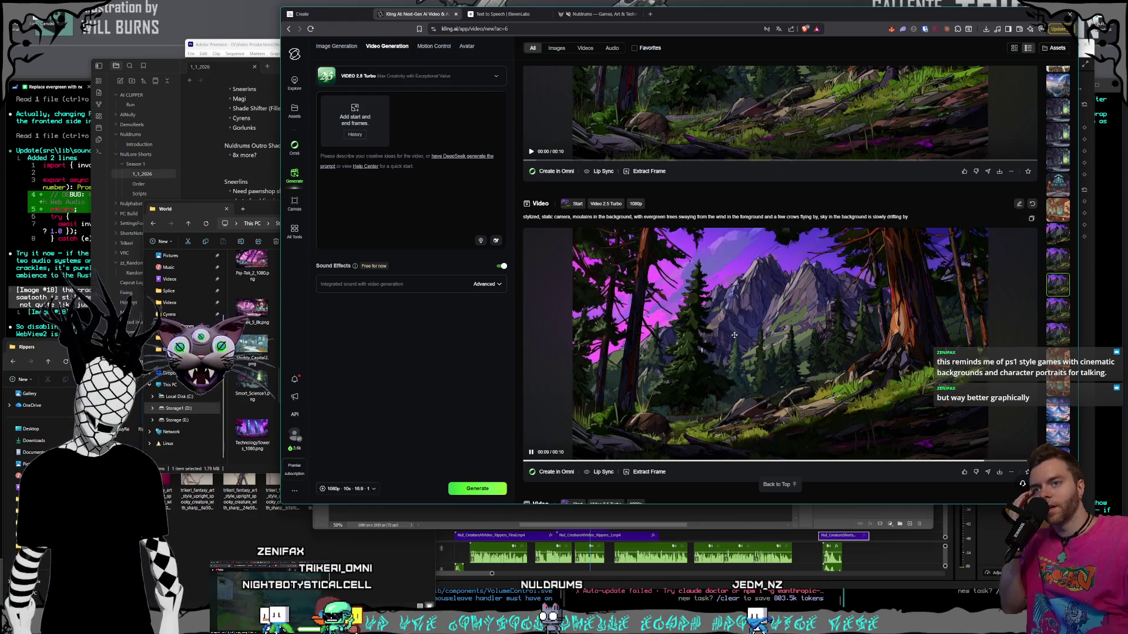
- Bring the Pictures > Nuldrums > World folder forward and select Smort_Science4.png
scroll(745, 308, "down", 1)
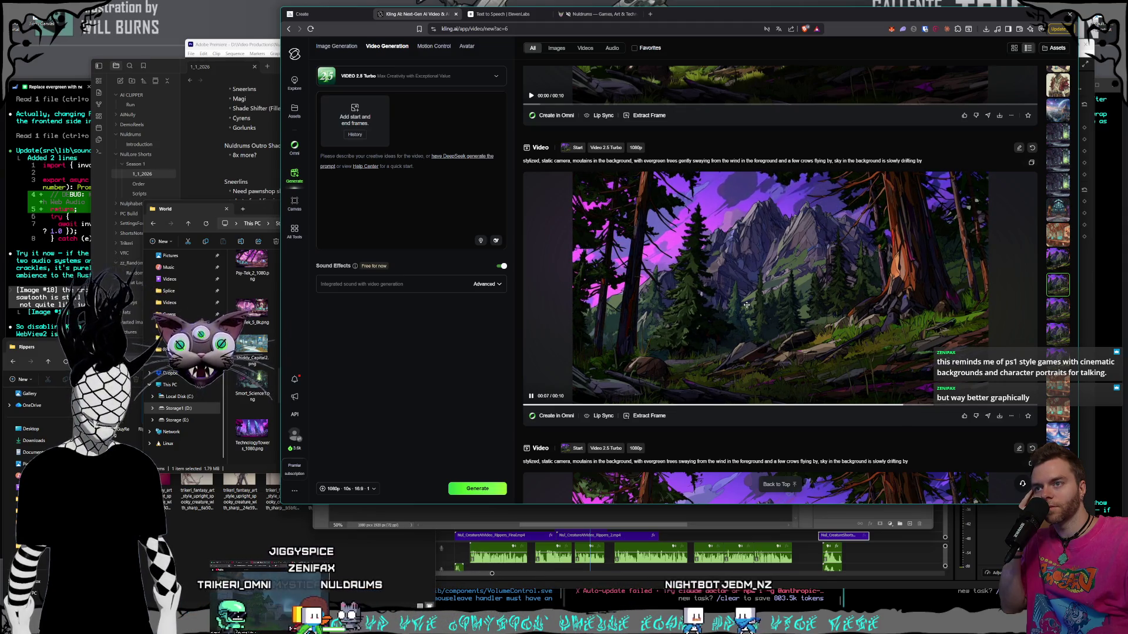
scroll(746, 305, "down", 3)
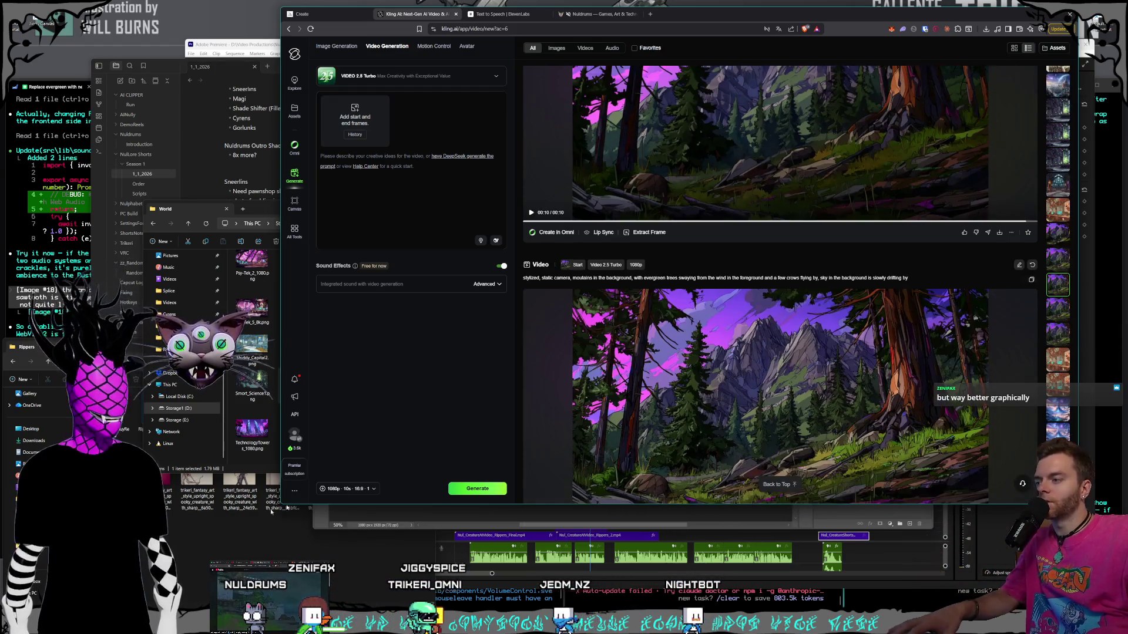
left_click(262, 215)
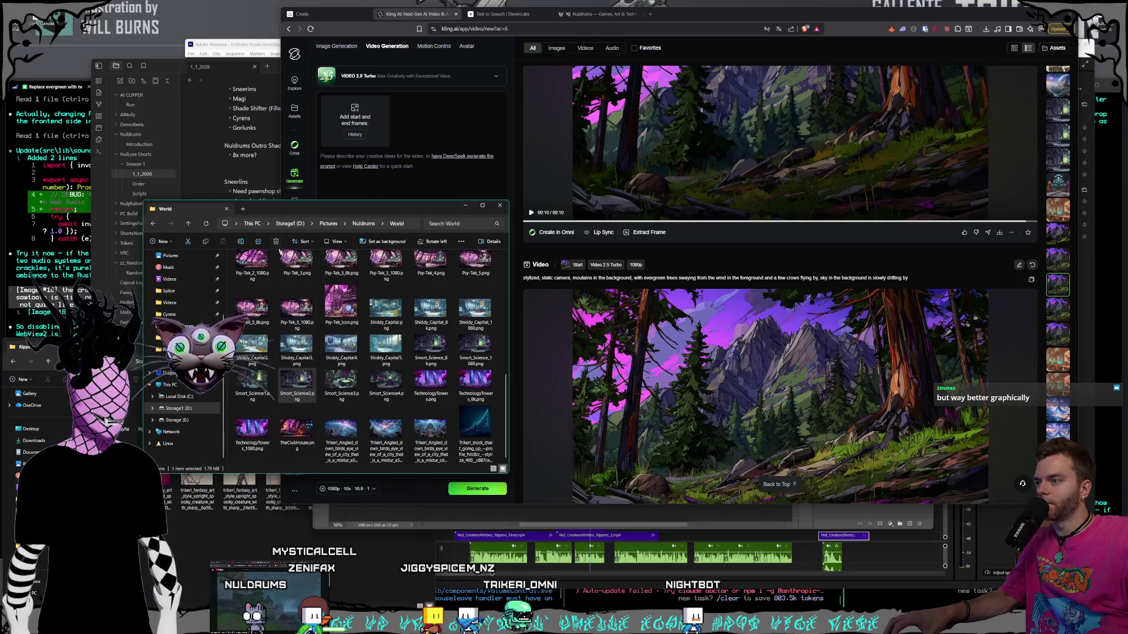
left_click(403, 391)
scroll(401, 391, "up", 5)
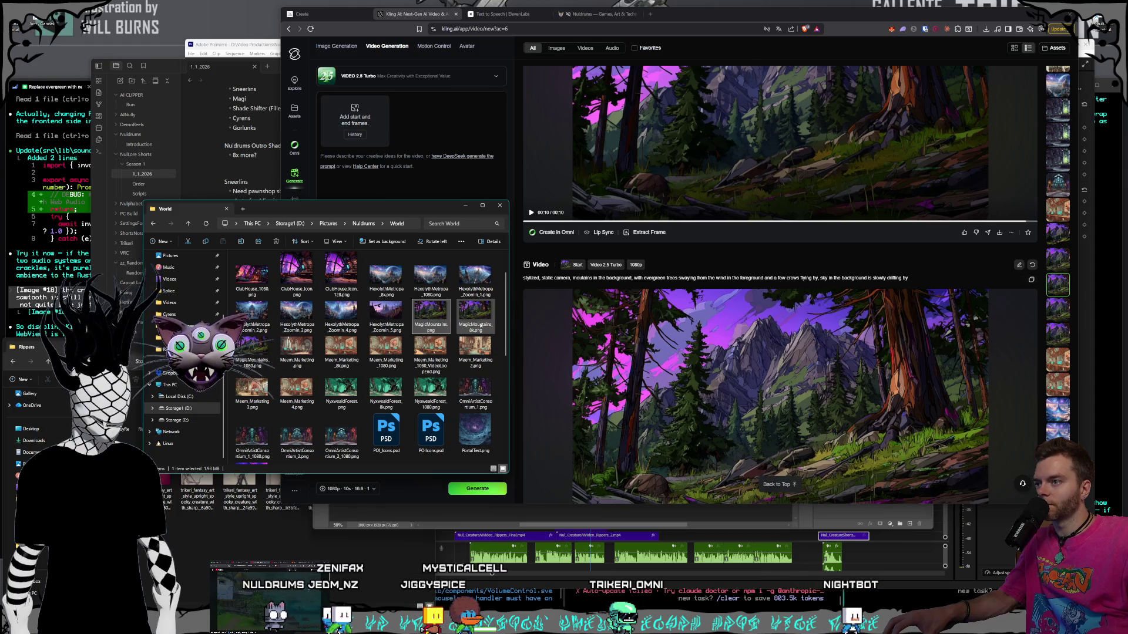
- Preview MagicMountains_1080.png and drag it in as the new video's start frame
double_click(431, 316)
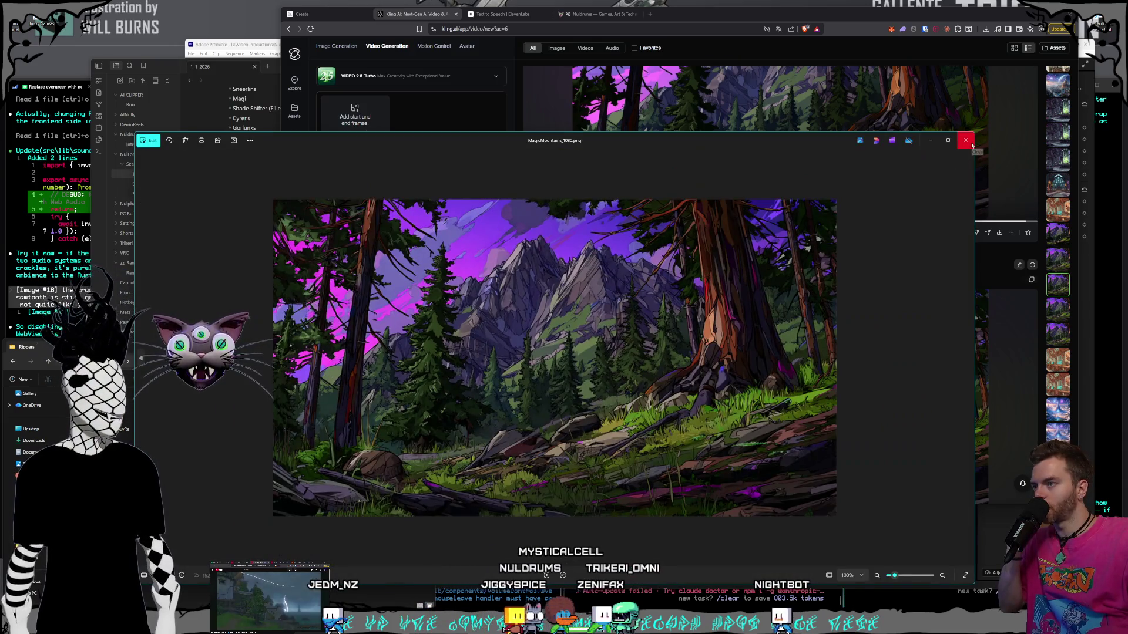
left_click(971, 145)
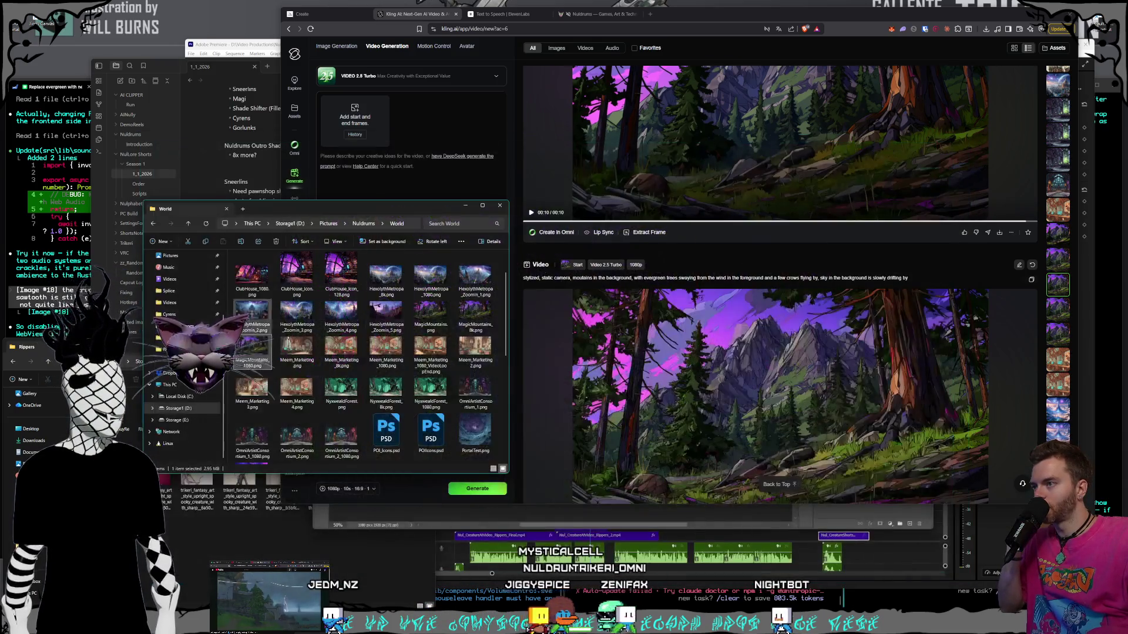
left_click_drag(251, 349, 352, 121)
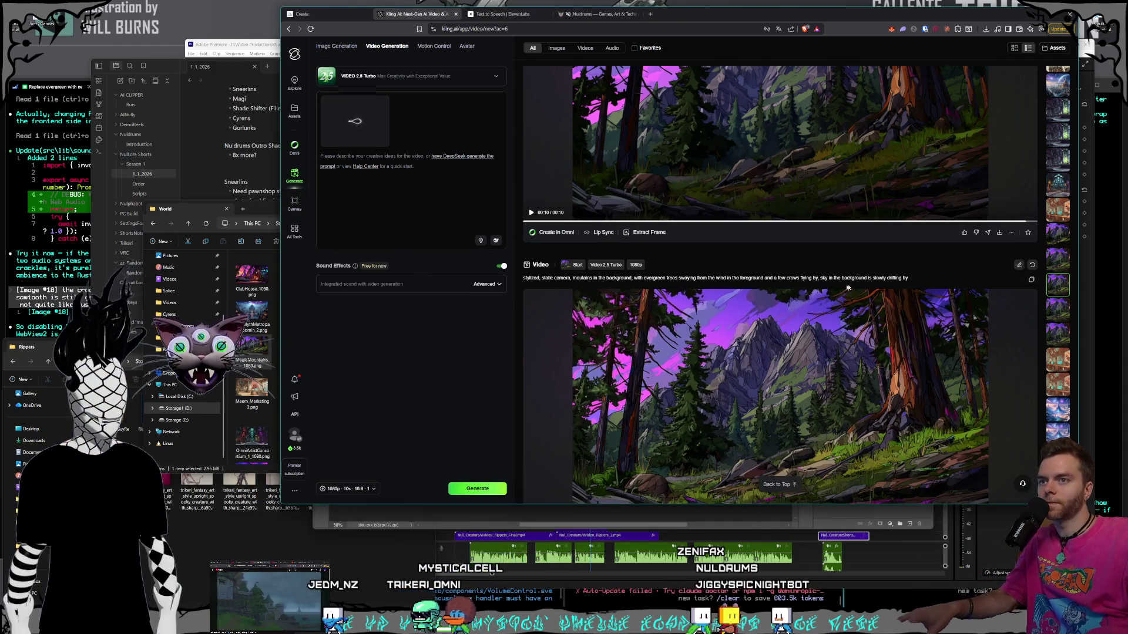
- Copy the mountain-forest video's prompt into the new prompt box
left_click_drag(908, 278, 535, 270)
key("ctrl+c")
left_click(405, 212)
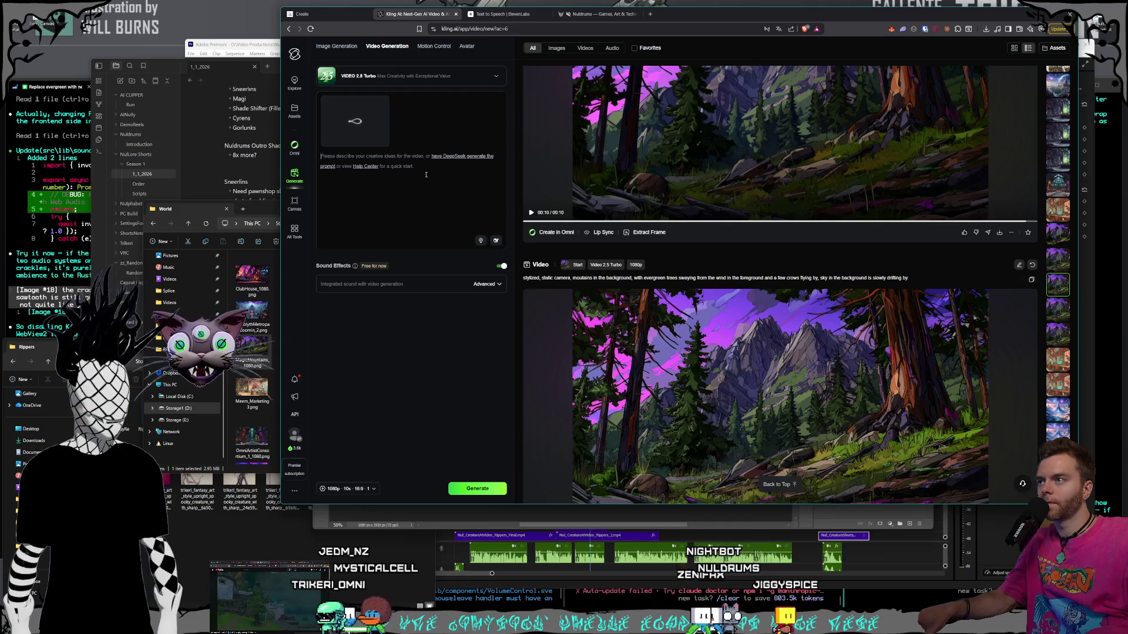
key("ctrl+v")
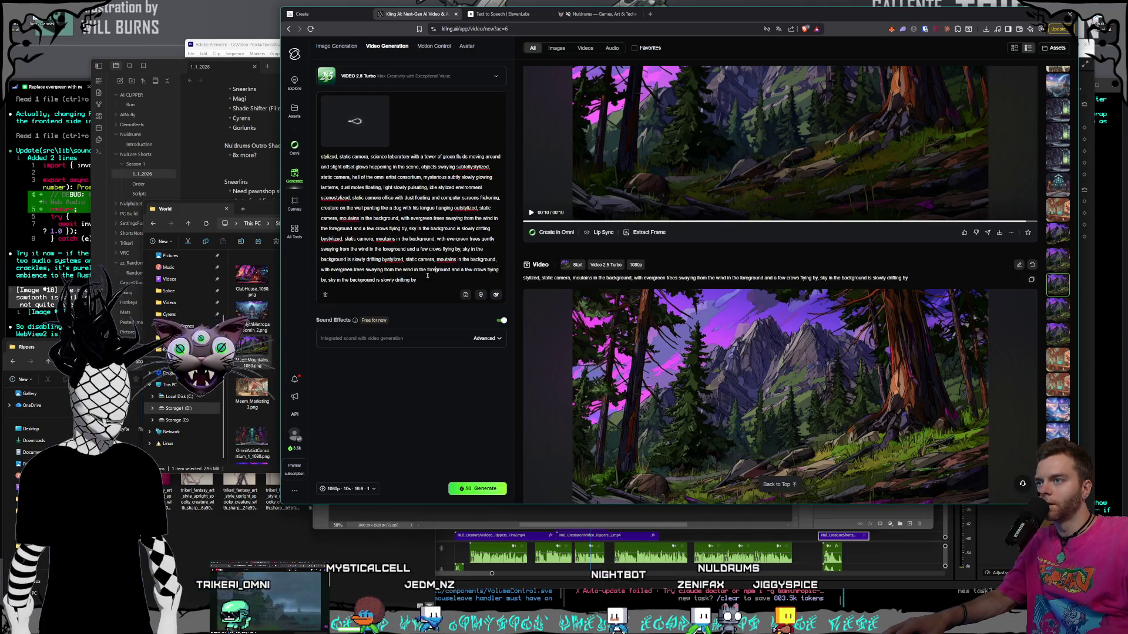
key("ctrl+a")
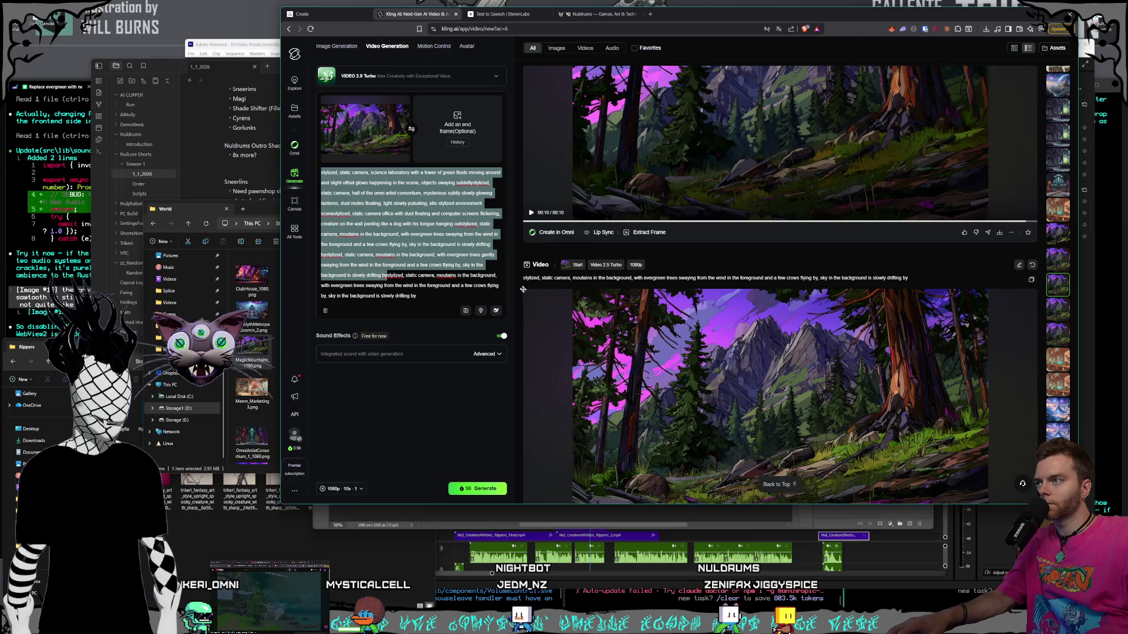
- Paste the single mountain prompt, add 'gently', and remove the crows phrase
key("ctrl+v")
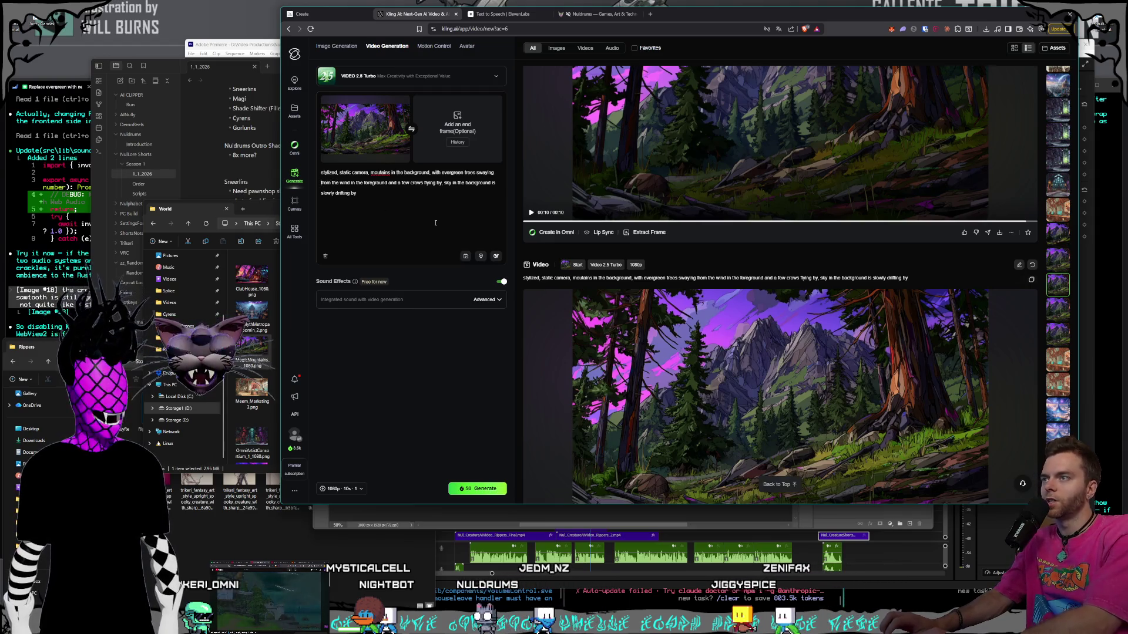
scroll(698, 268, "up", 1)
scroll(698, 268, "down", 3)
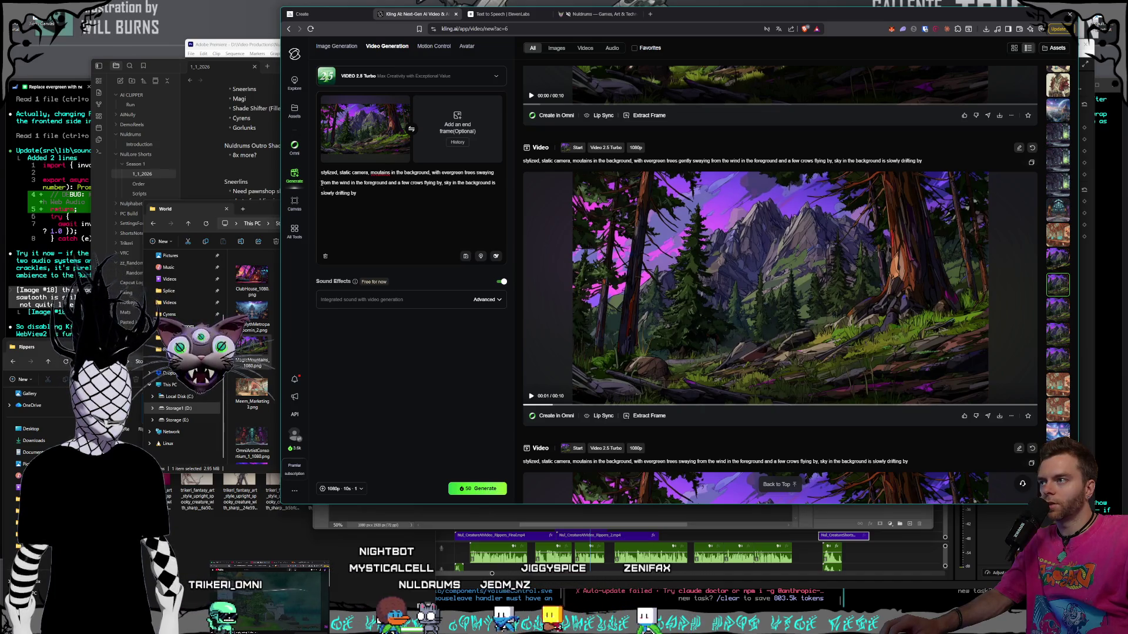
type("gently")
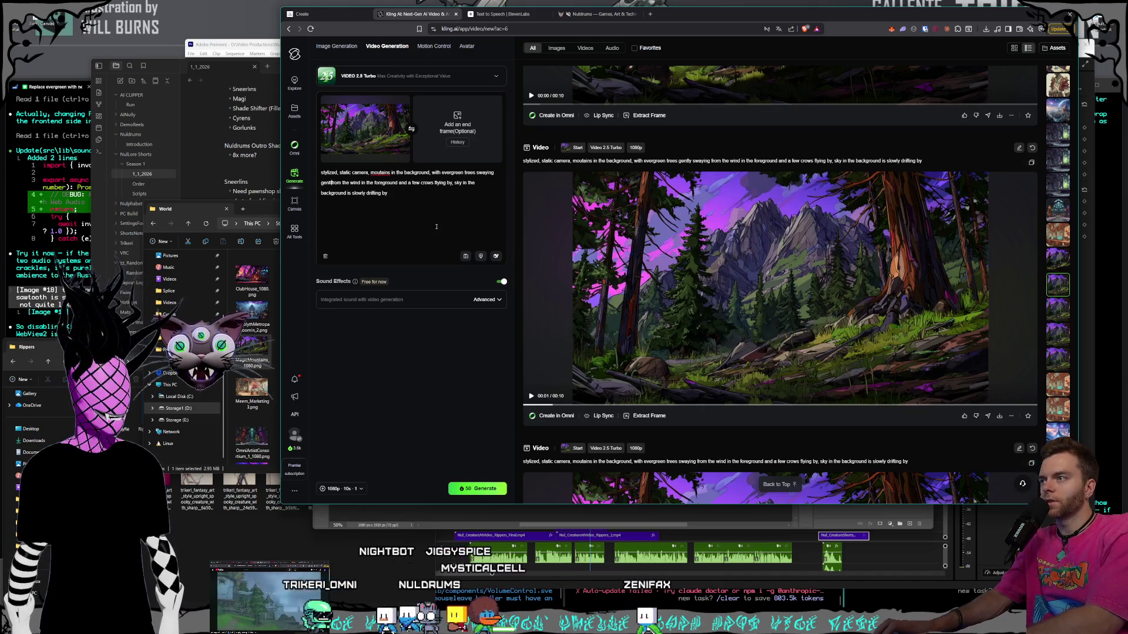
mouse_move(410, 183)
left_mouse_down()
mouse_move(455, 183)
mouse_move(402, 183)
left_mouse_up()
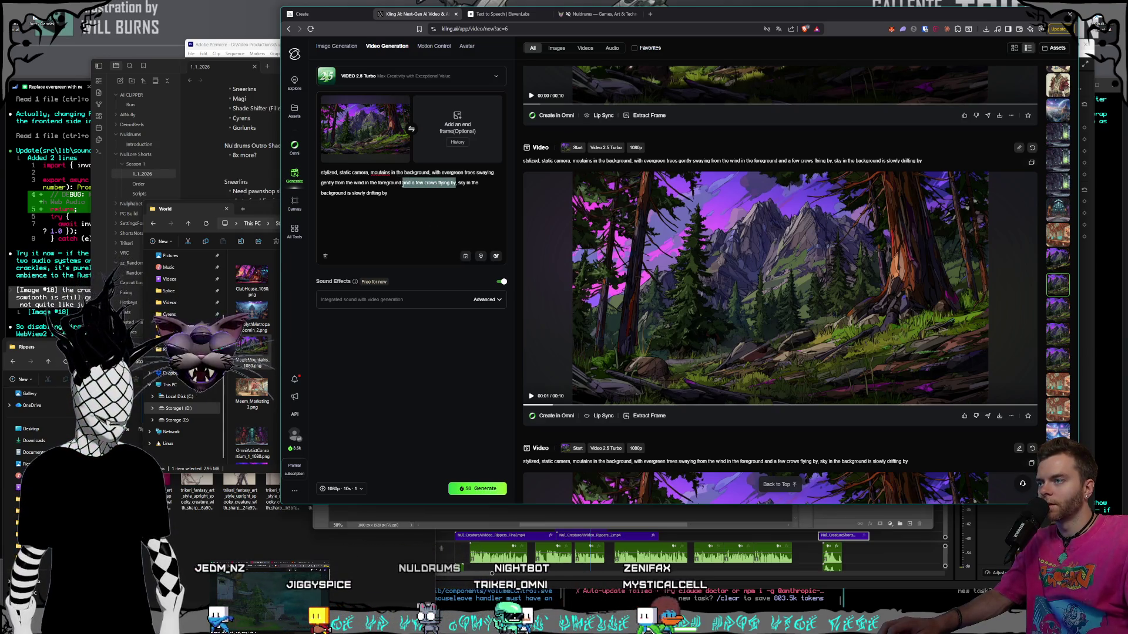
type(",")
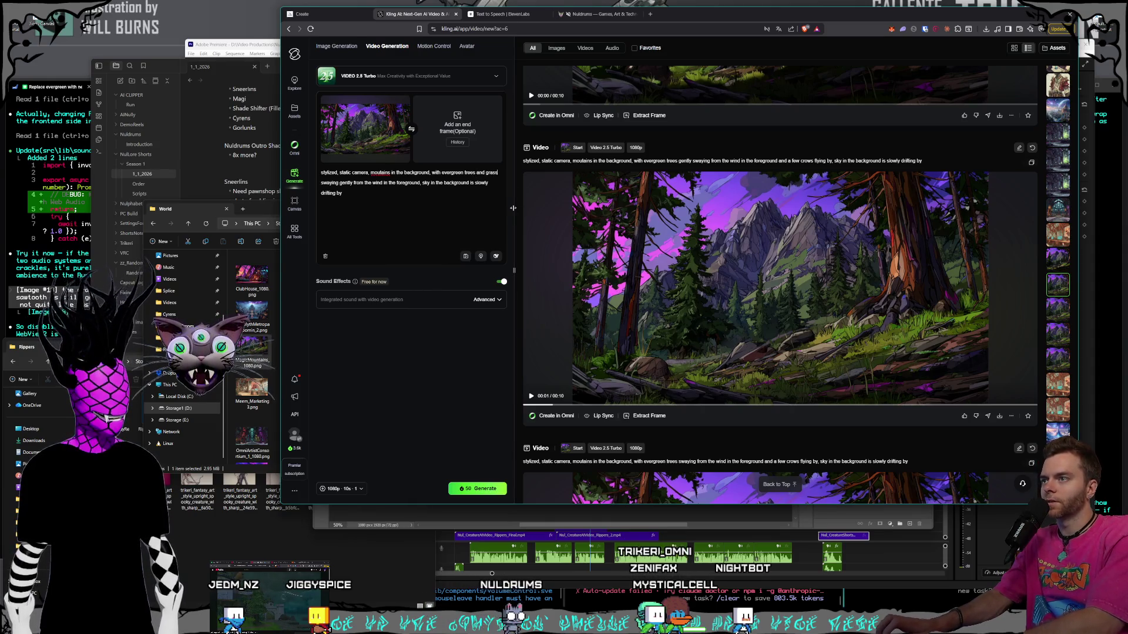
- Append 'the lighting stays the same' and correct 'moutains' to 'mountains'
key("ctrl+End")
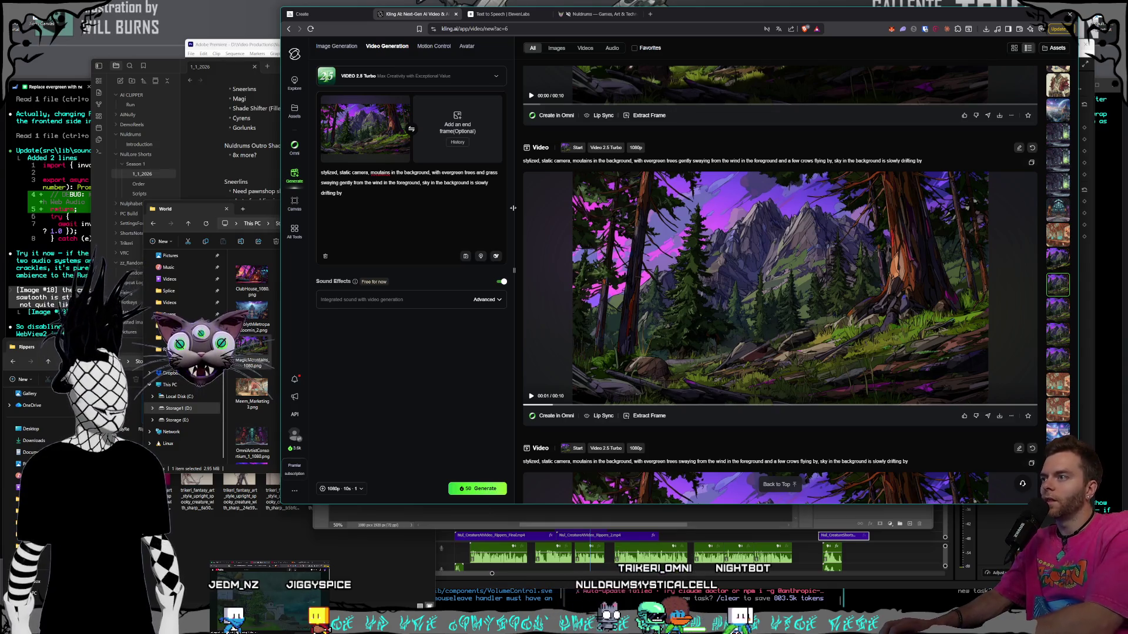
type(", the lighting st")
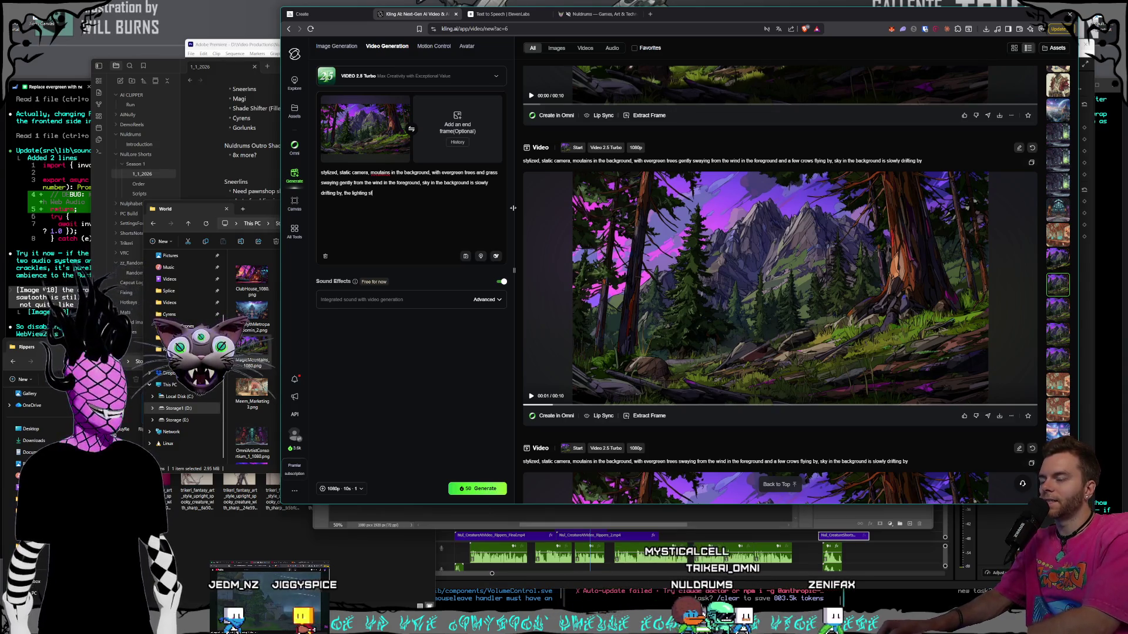
type("ays the same")
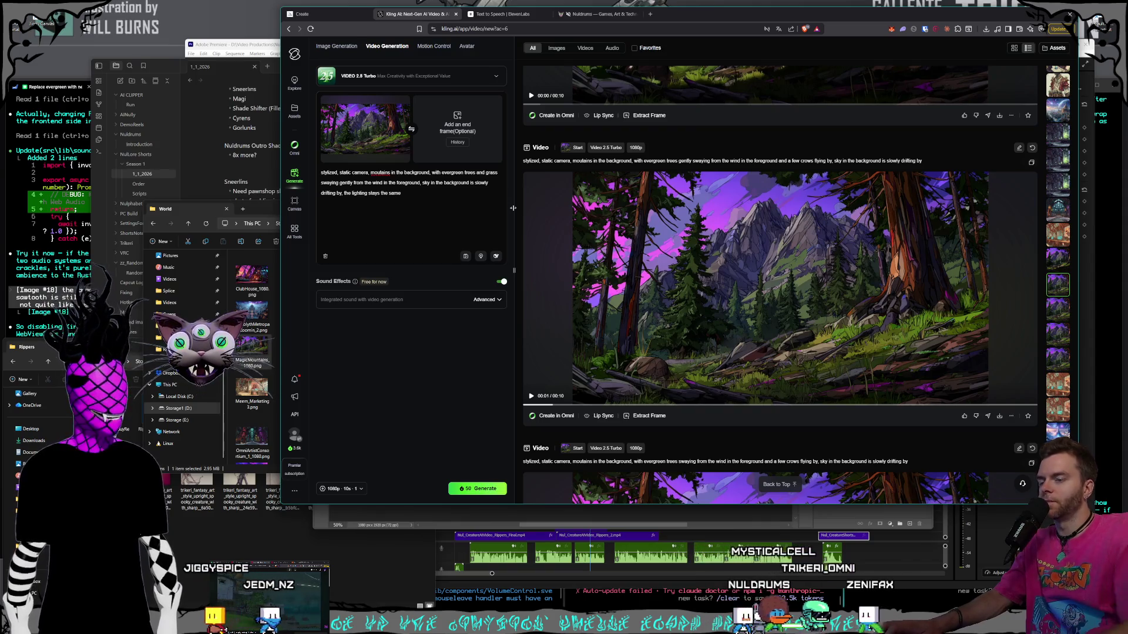
left_click(379, 173)
type("n")
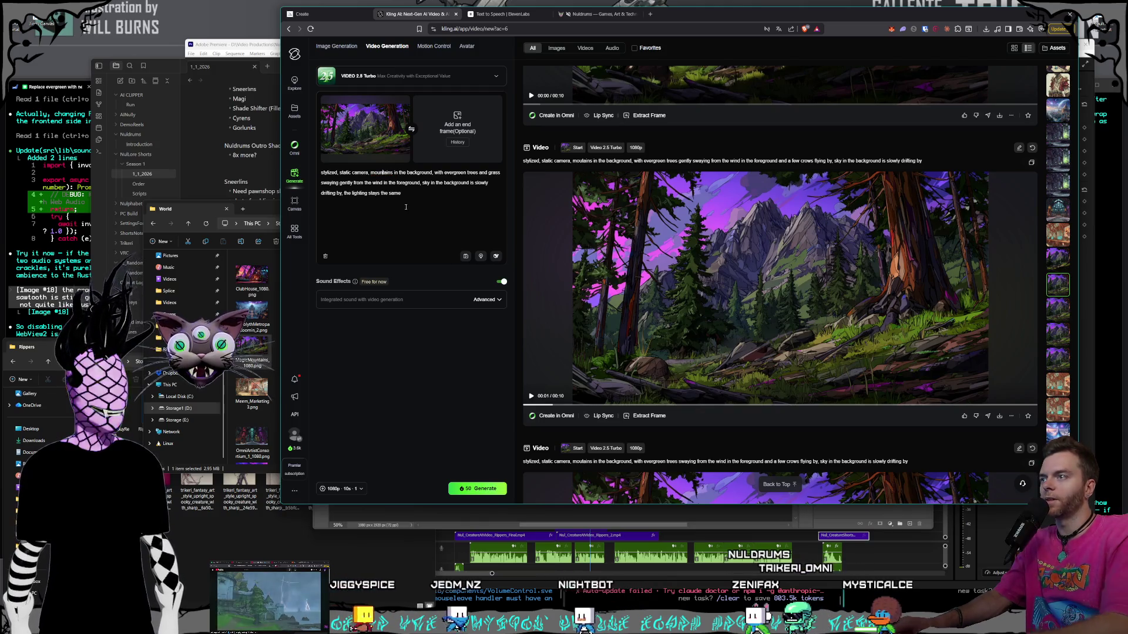
left_click(410, 196)
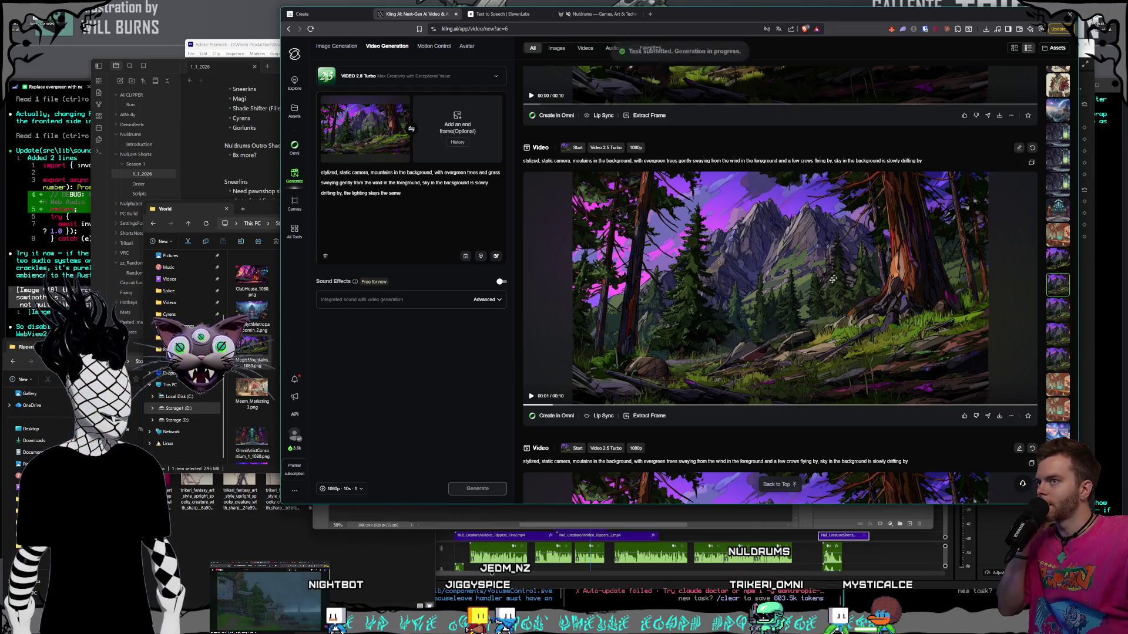
scroll(1054, 222, "down", 5)
scroll(1054, 221, "up", 5)
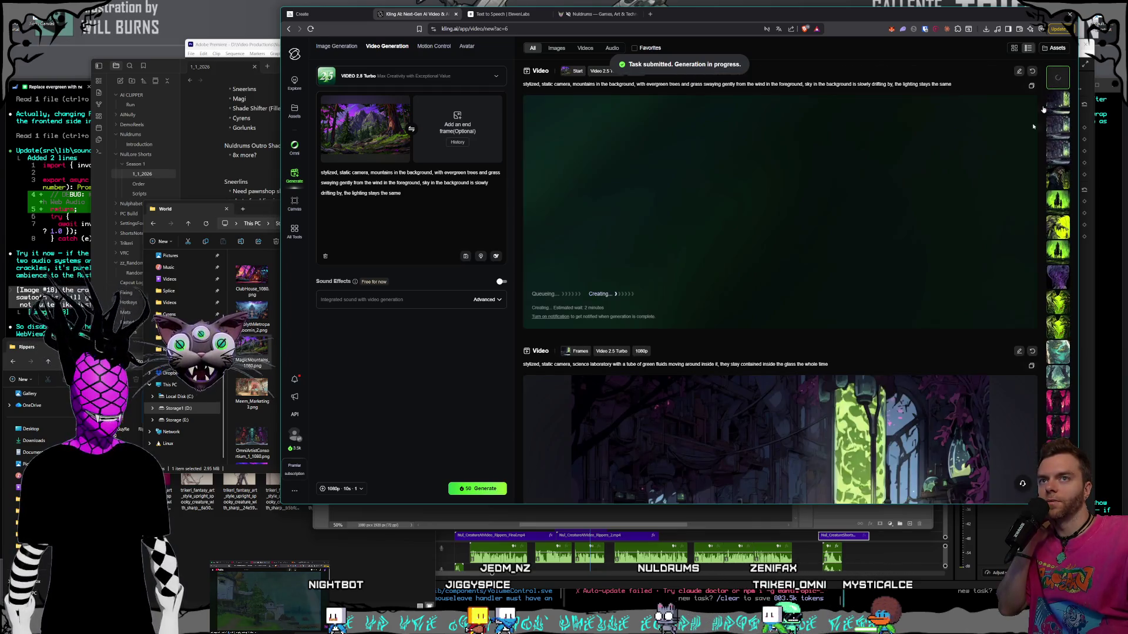
- Return to Midjourney and show the image prompt and frame options
left_click(303, 14)
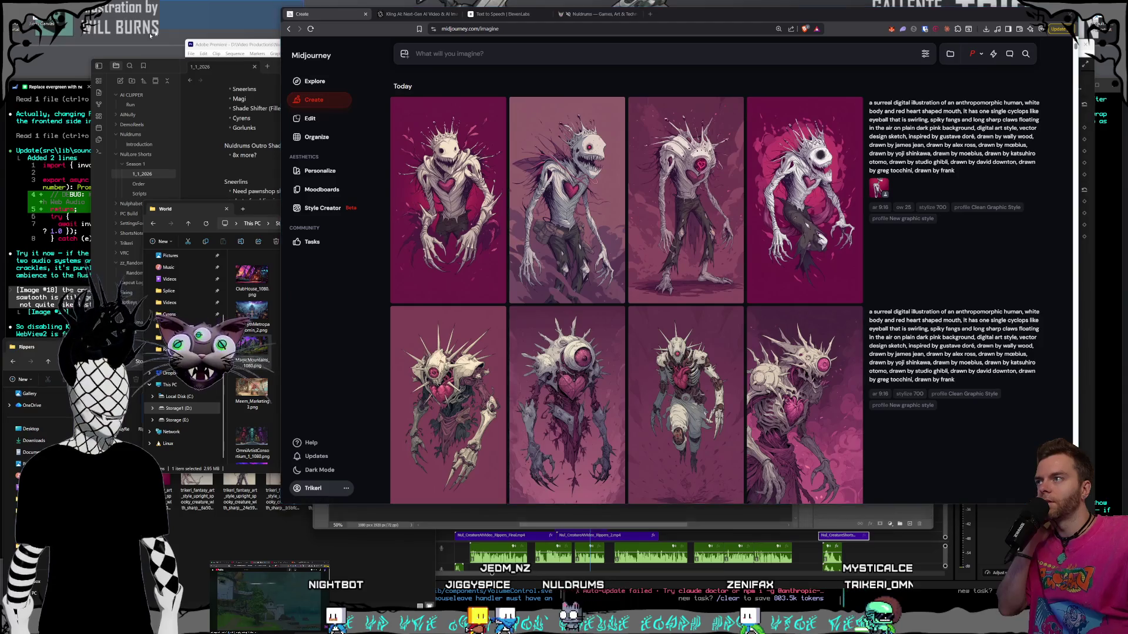
mouse_move(644, 254)
mouse_move(483, 233)
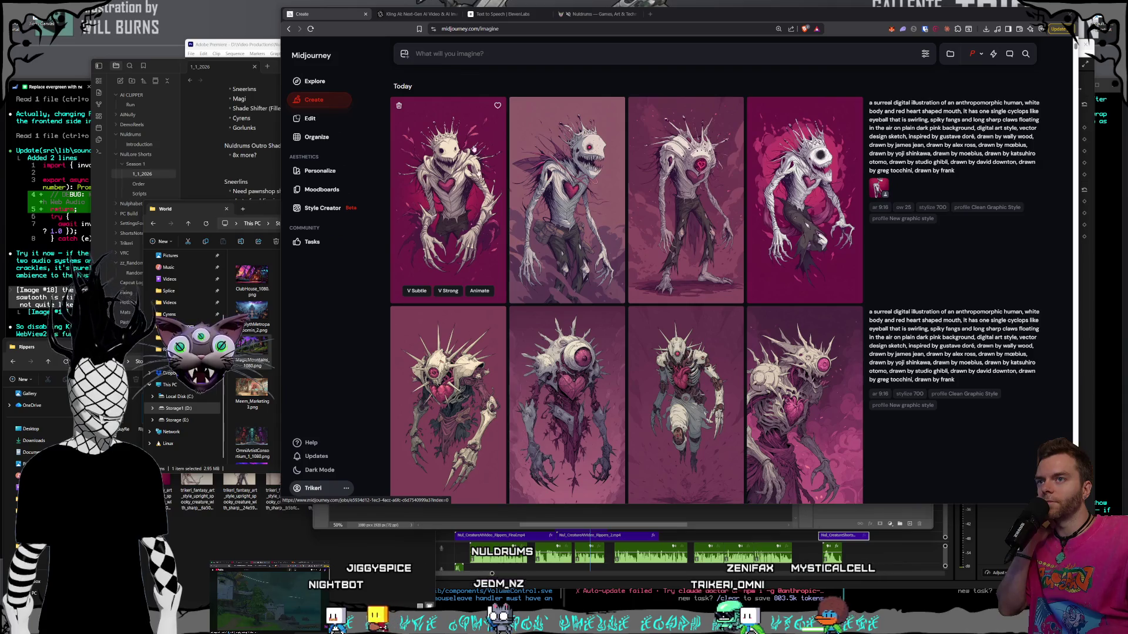
left_click(405, 54)
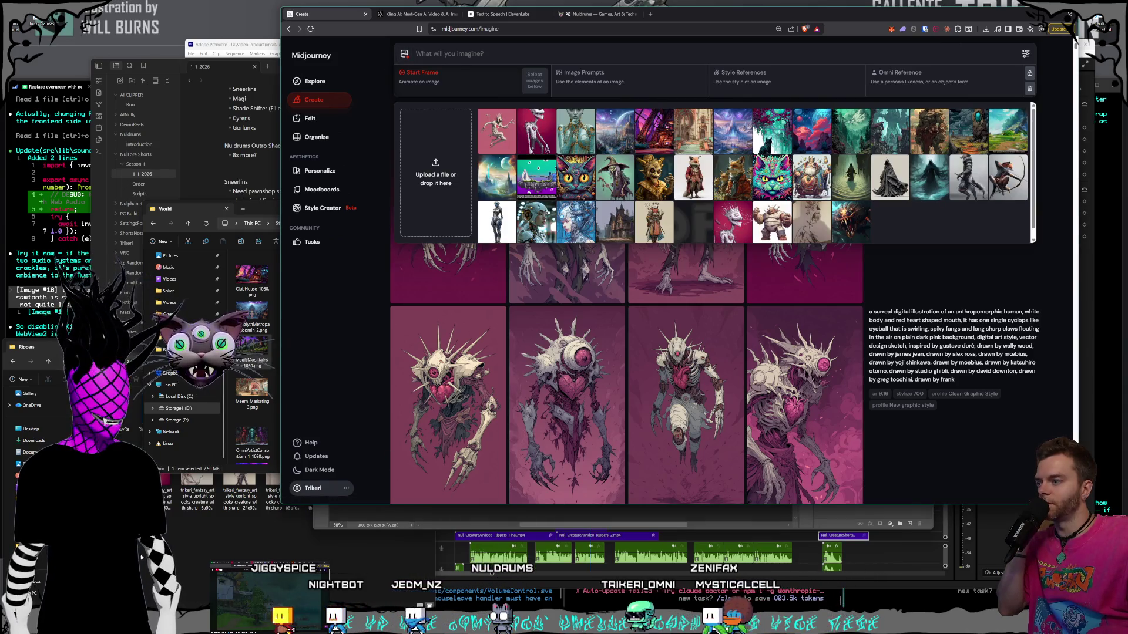
- From Characters > Shorts > Rippers, drag RipperRef_NoCrown.png into Midjourney's frame slot
left_click(35, 347)
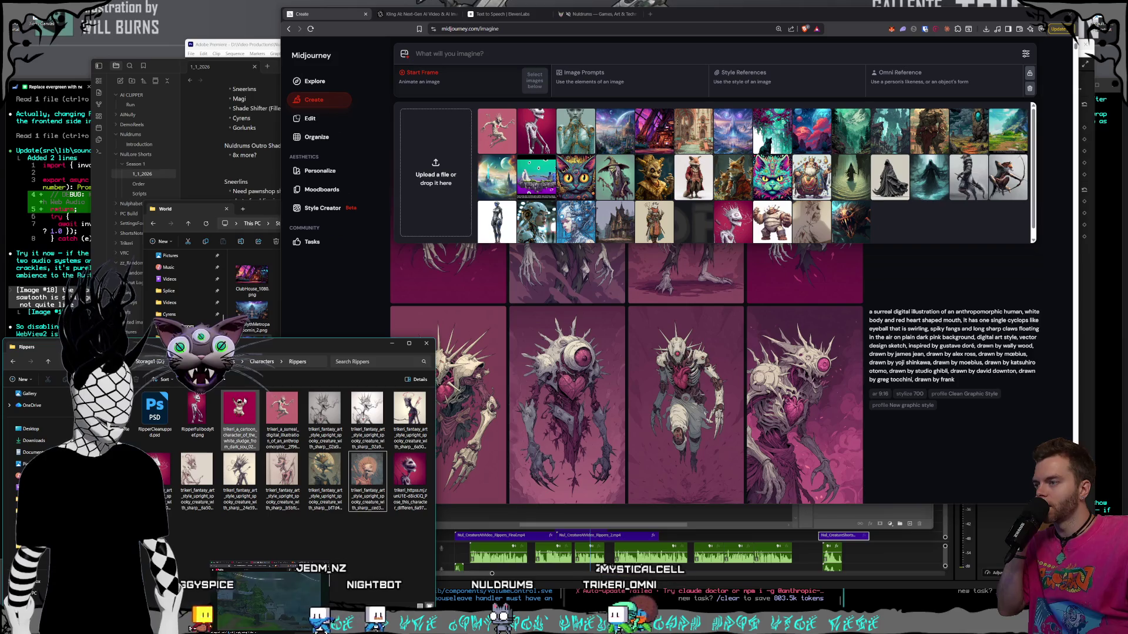
left_click(262, 362)
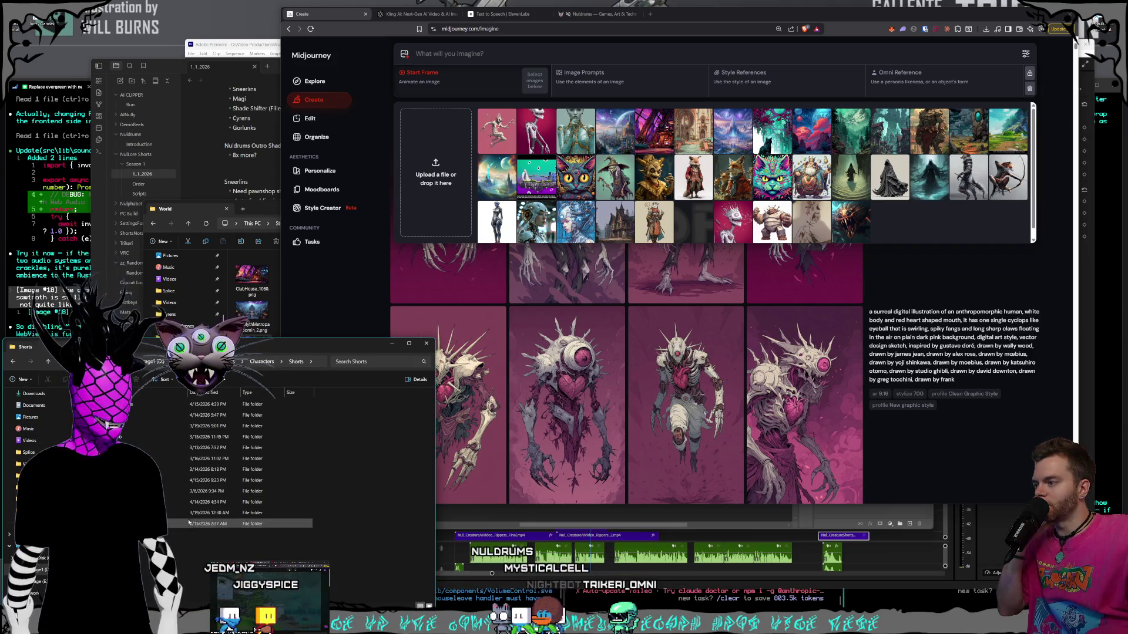
double_click(188, 491)
double_click(200, 405)
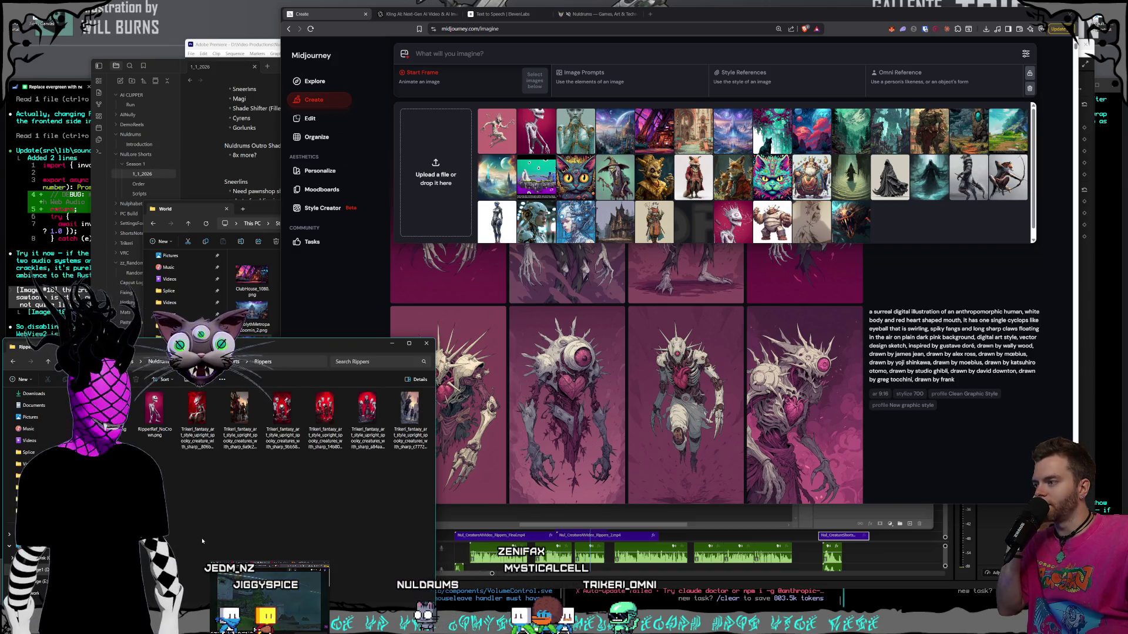
left_click_drag(154, 412, 441, 199)
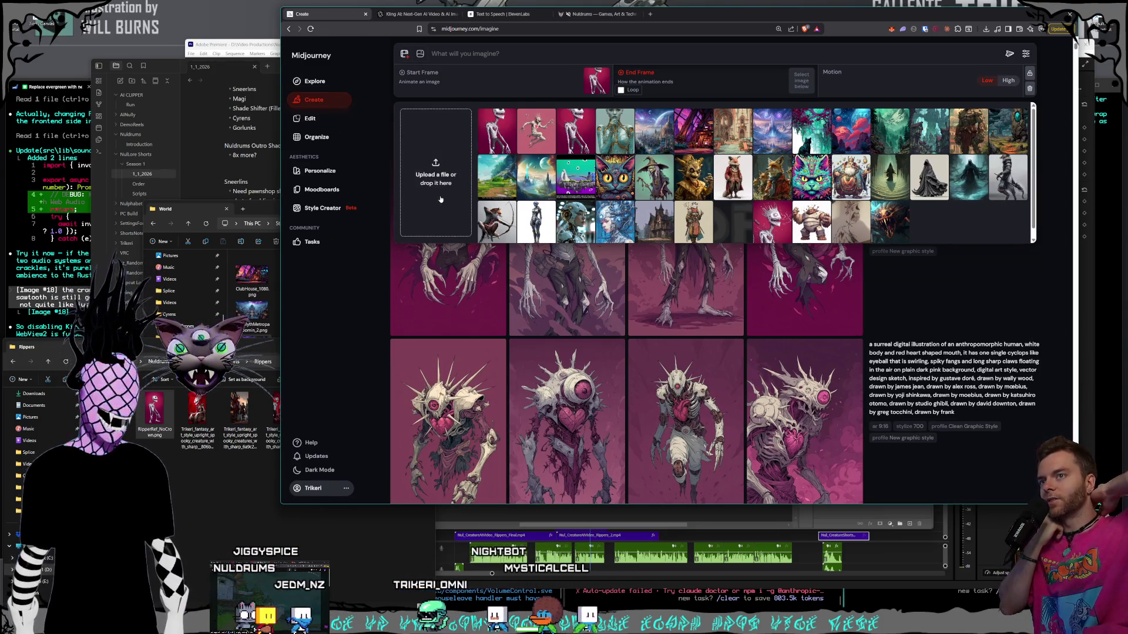
- Reposition the World folder window and bring the Rippers folder forward
mouse_move(194, 209)
left_mouse_down()
mouse_move(194, 181)
mouse_move(260, 175)
left_mouse_up()
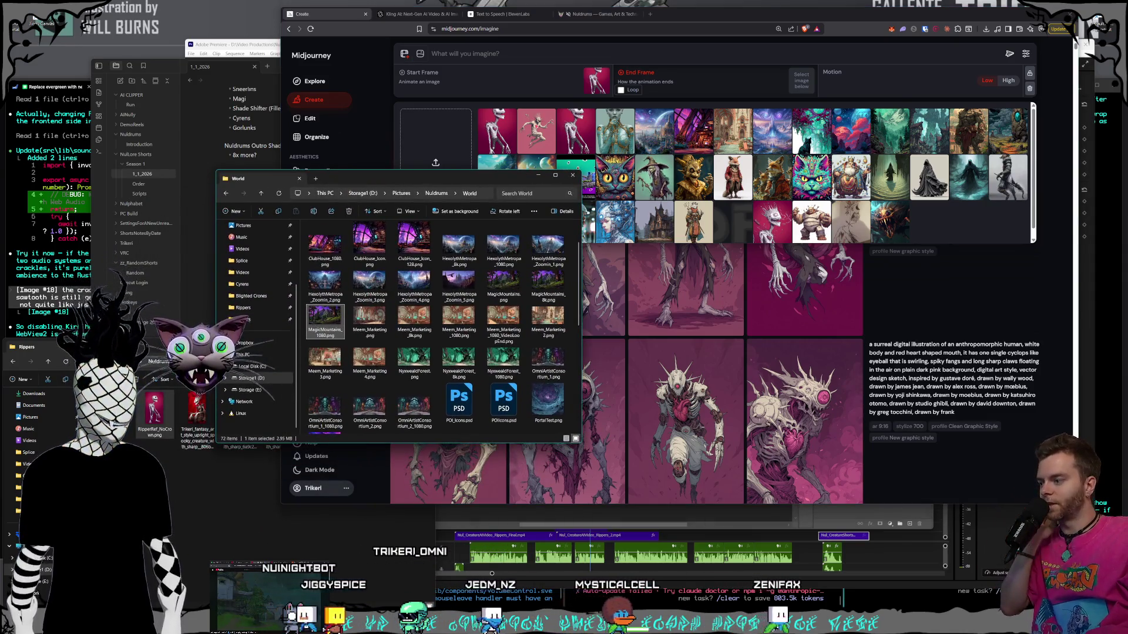
key("ctrl+super+Right")
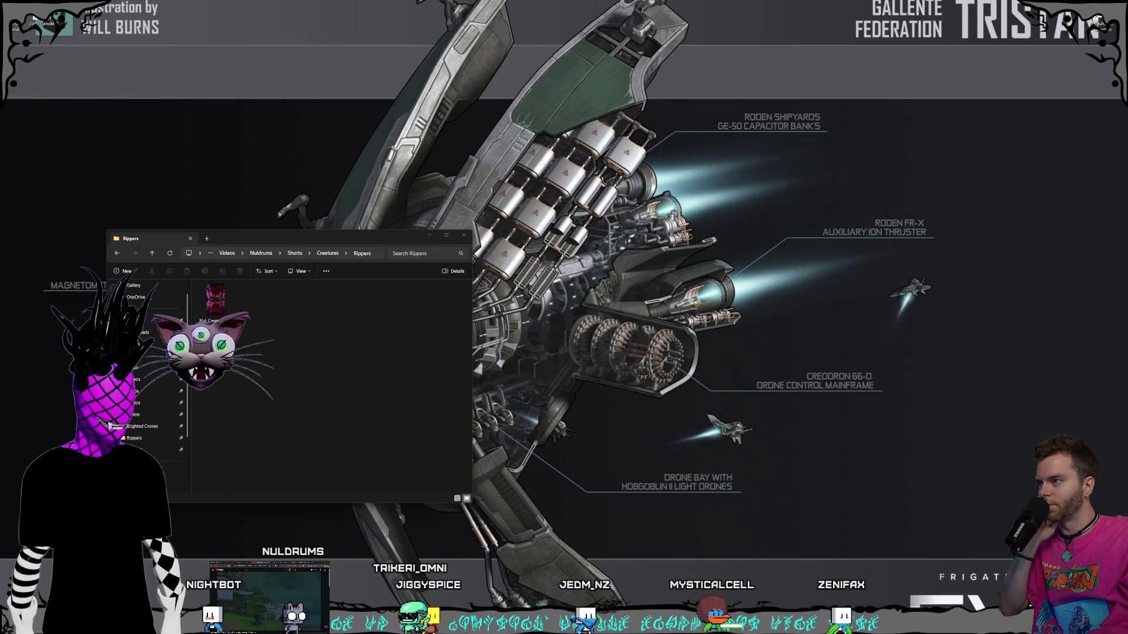
key("ctrl+super+Left")
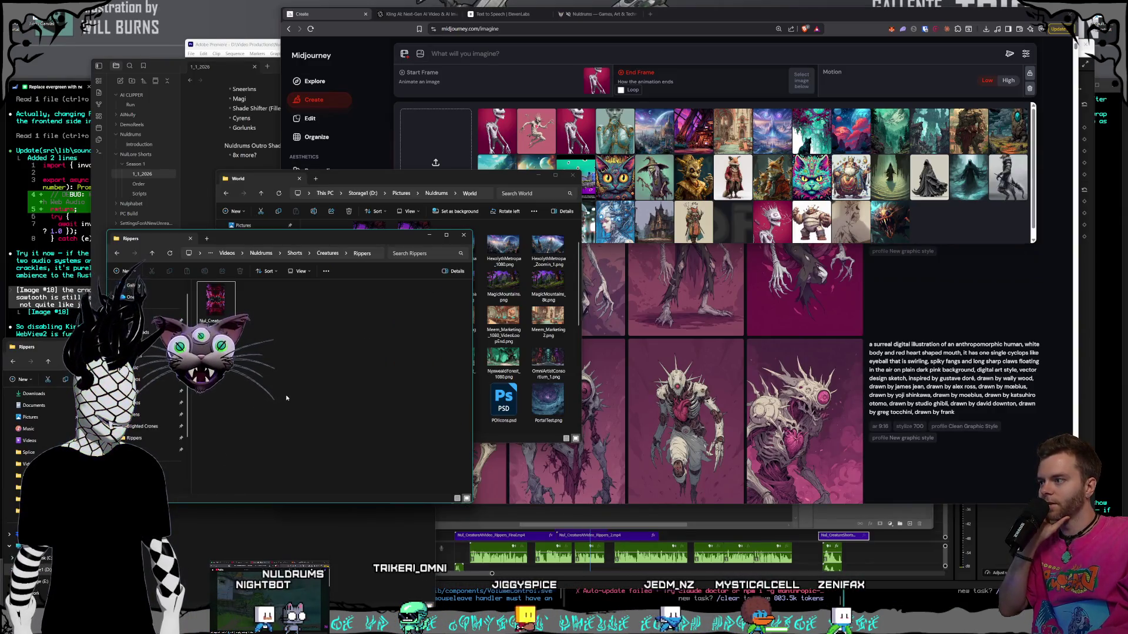
key("alt+Tab")
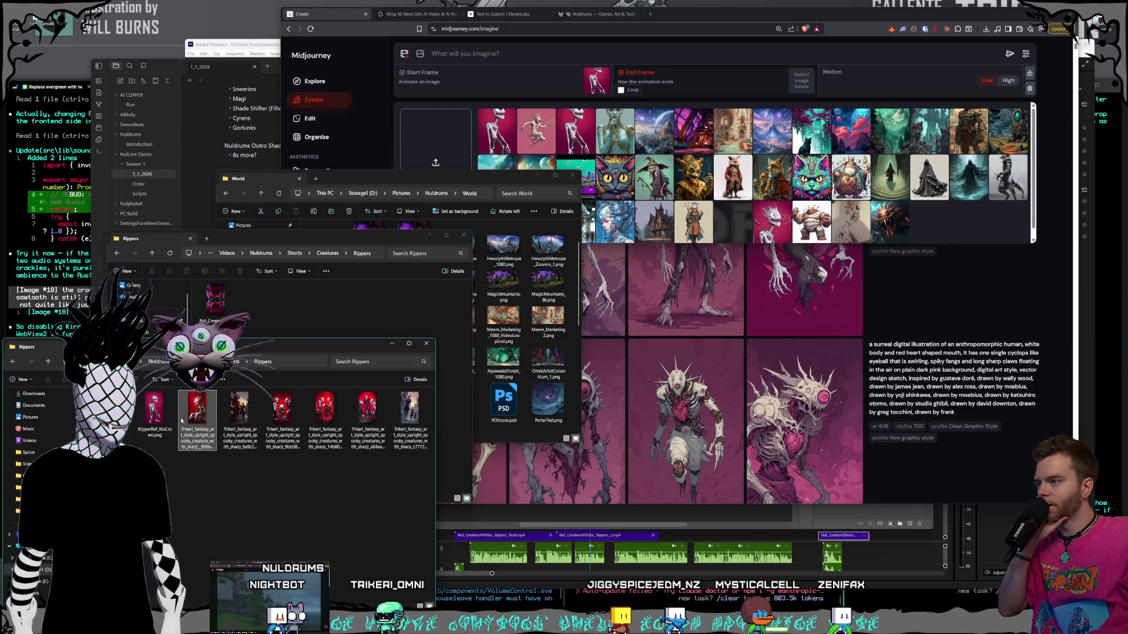
- Flip through the Trikeri creature images full size, then close the viewer
double_click(190, 423)
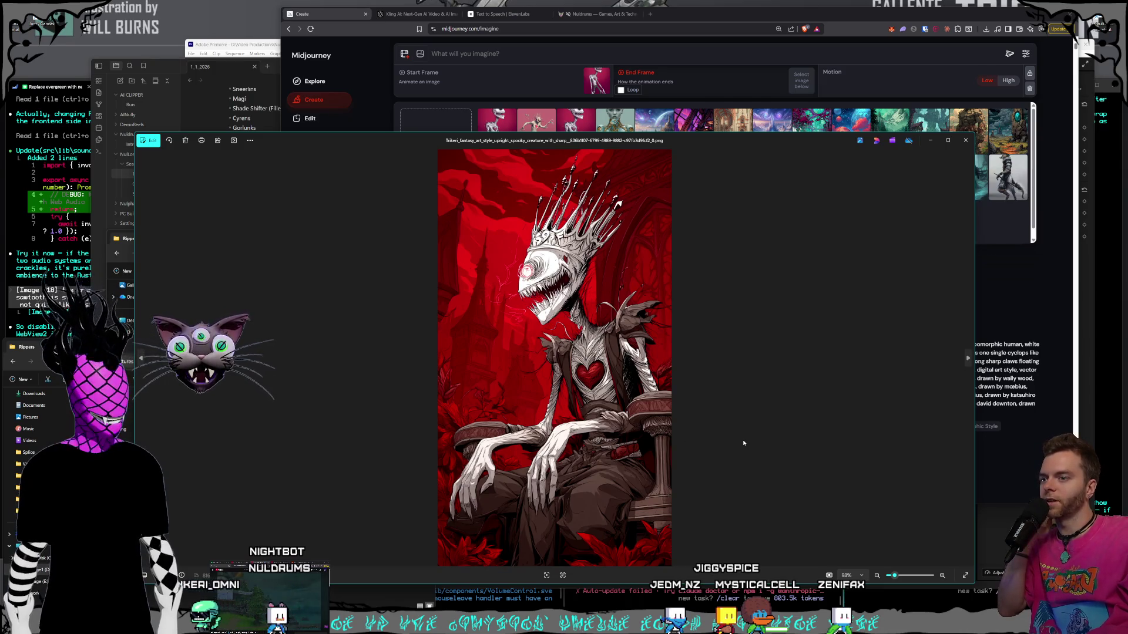
key("Right")
key("Left")
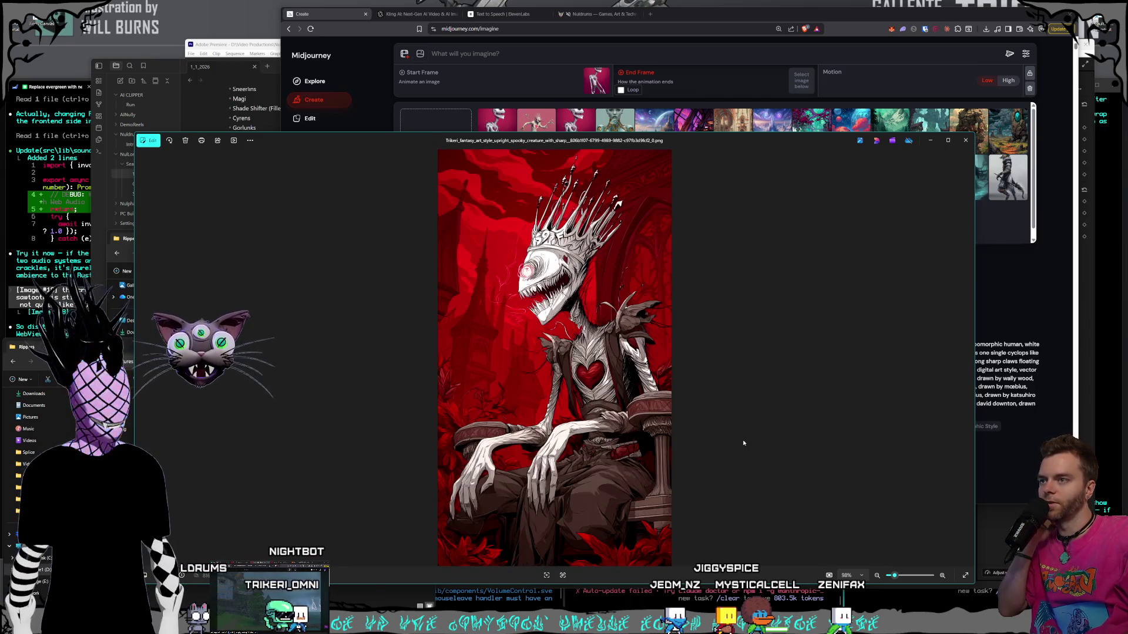
key("Right")
key("Right")
key("Right")
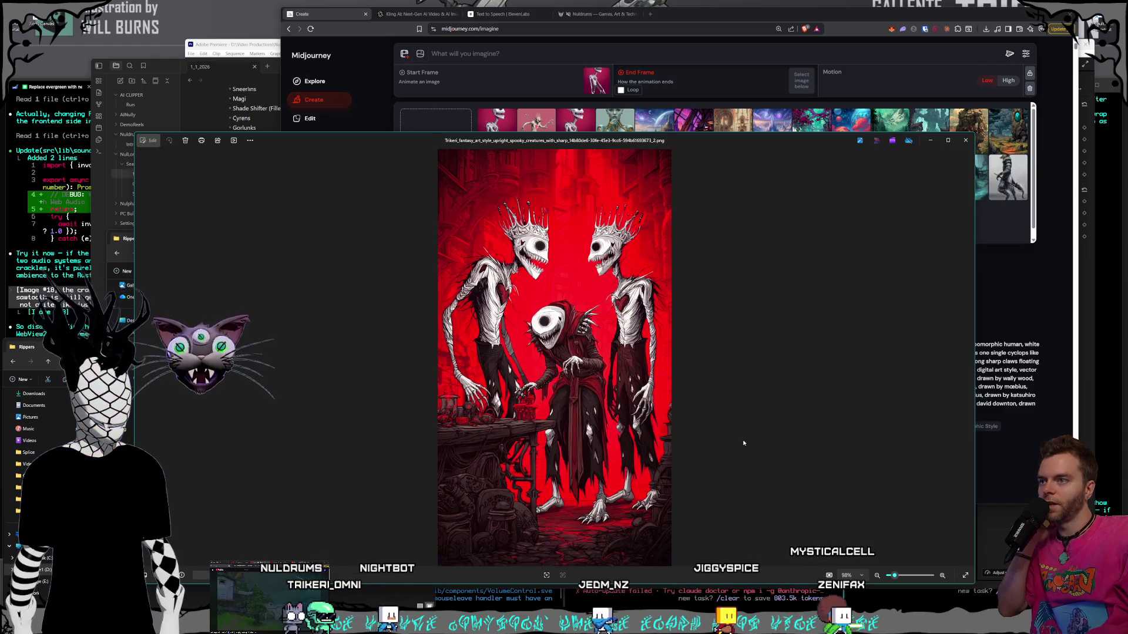
key("Right")
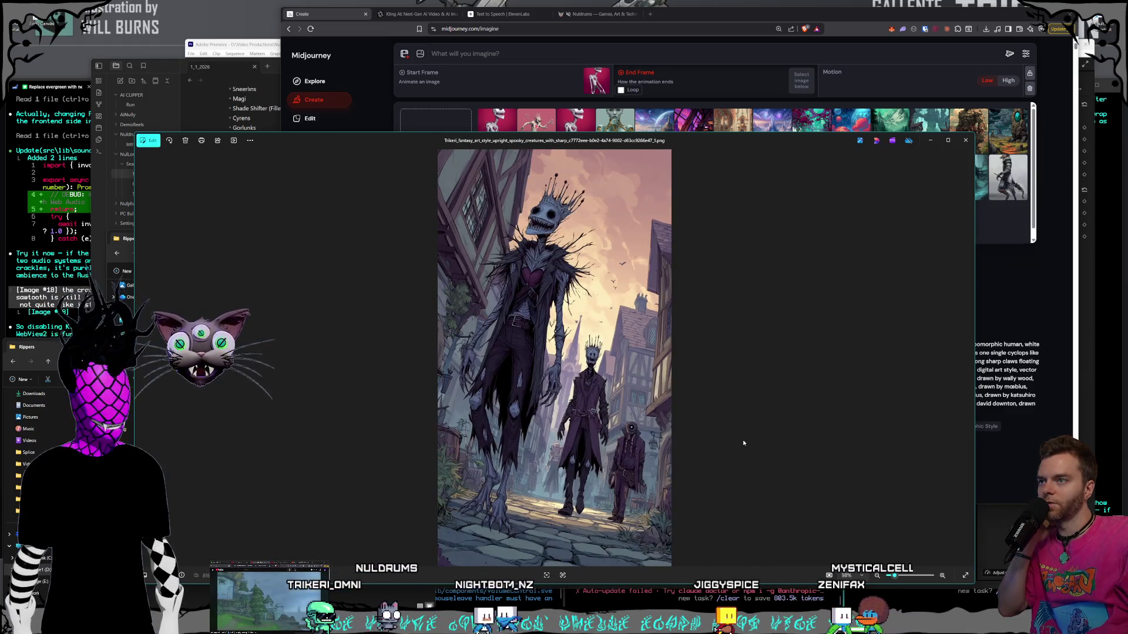
key("Right")
key("Right")
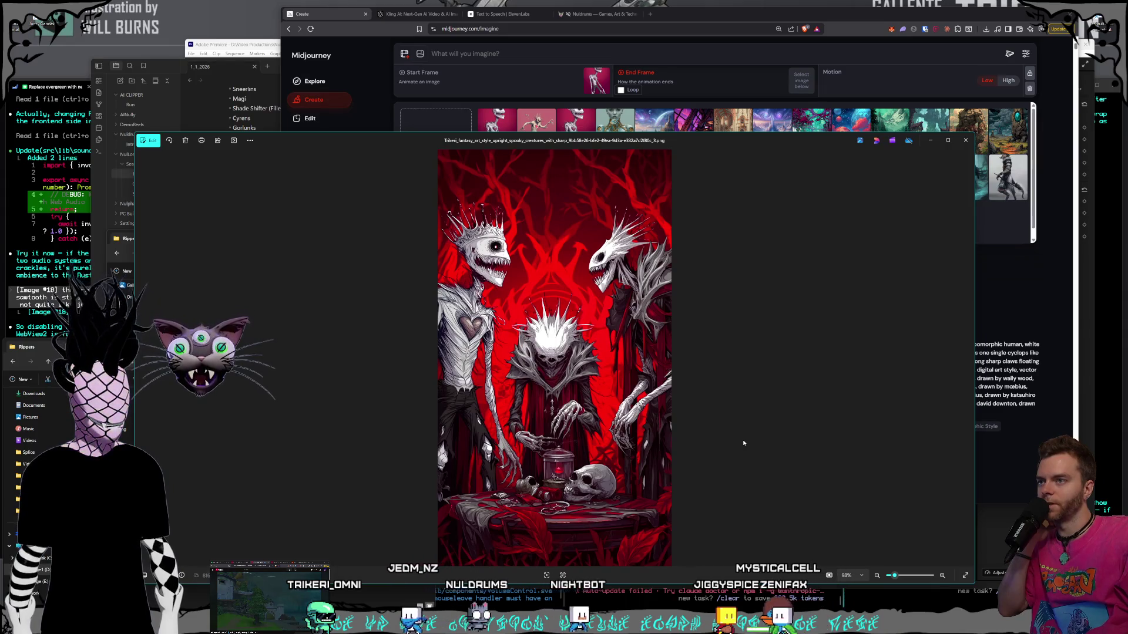
key("Right")
key("Right")
key("Right")
key("Right")
key("Right")
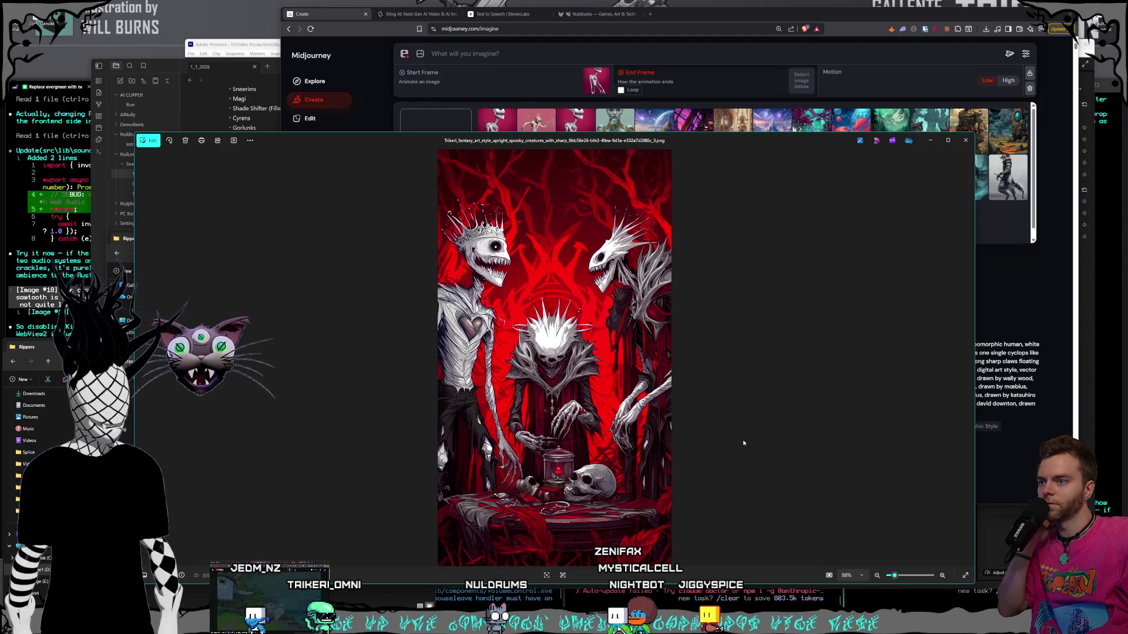
key("Right")
key("Right")
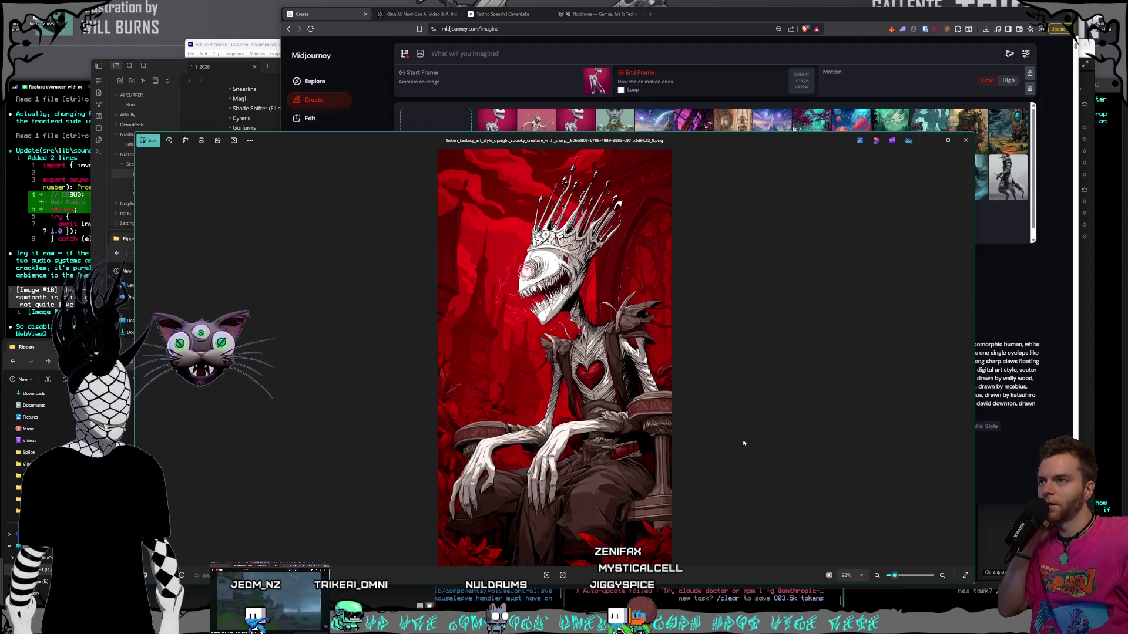
left_click(965, 140)
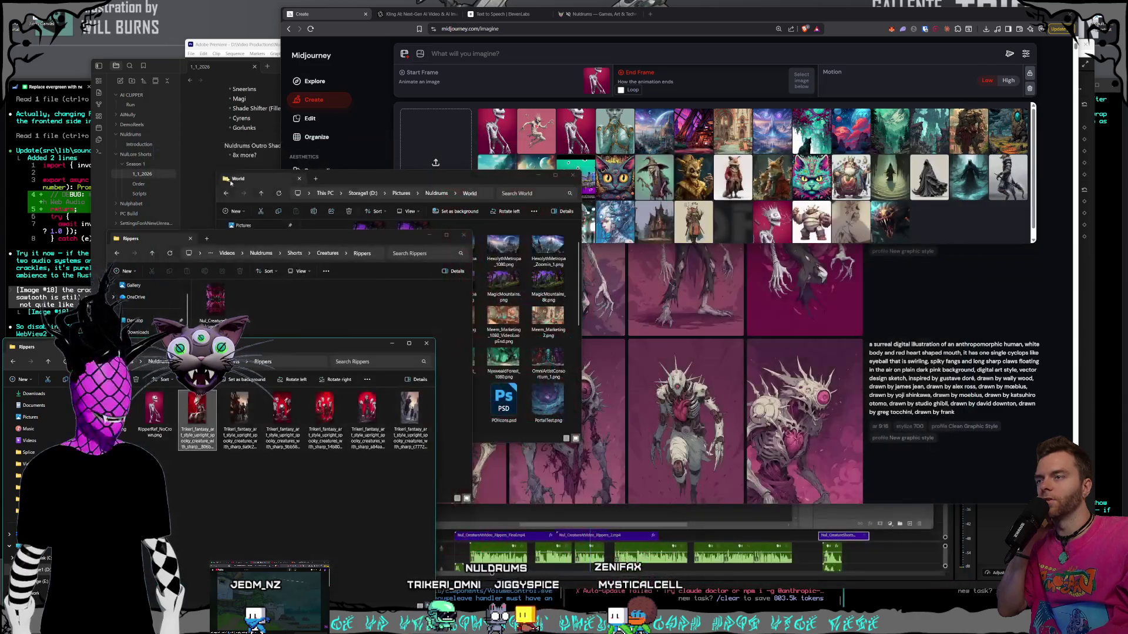
- Rerun the cyclops prompt with the pink creature image as omni reference, not start frame
left_click(334, 20)
left_click(953, 298)
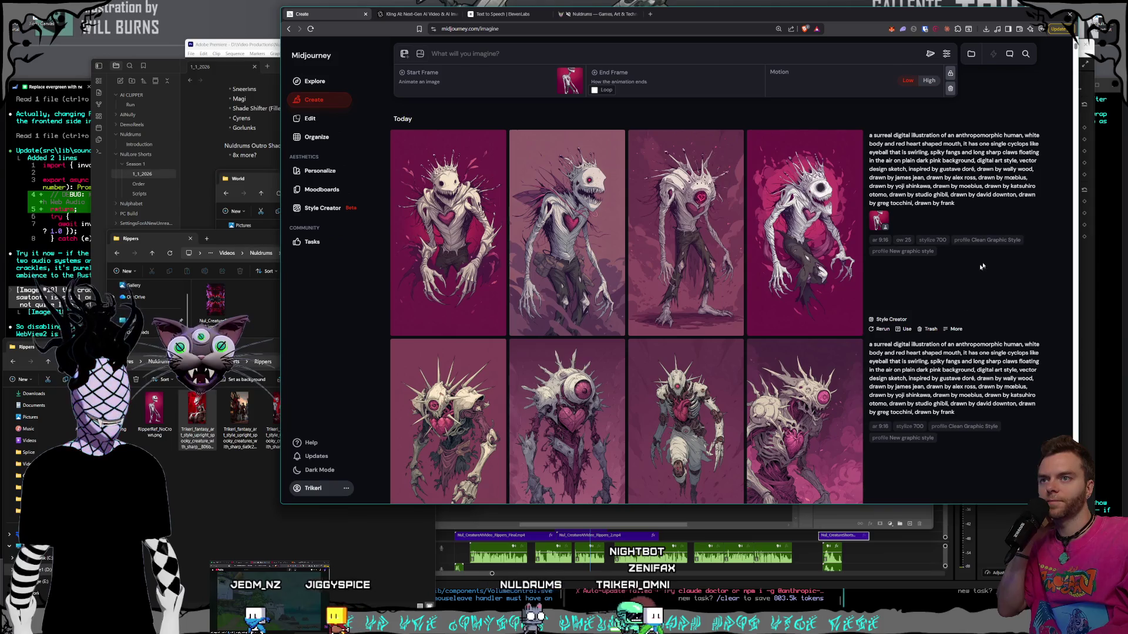
mouse_move(1027, 205)
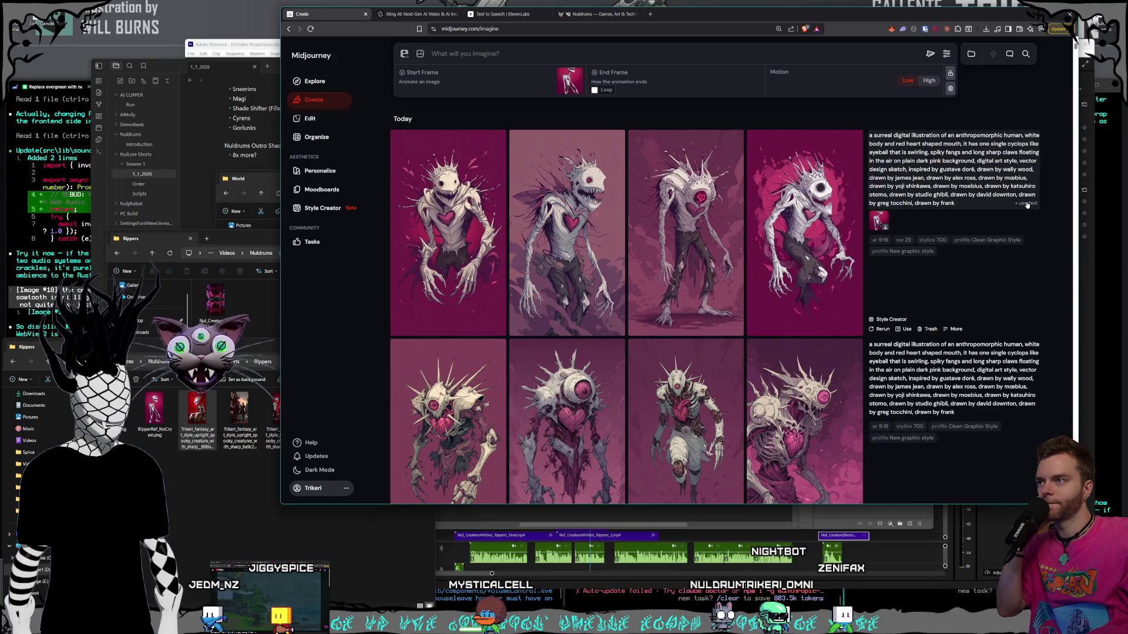
left_click(1027, 203)
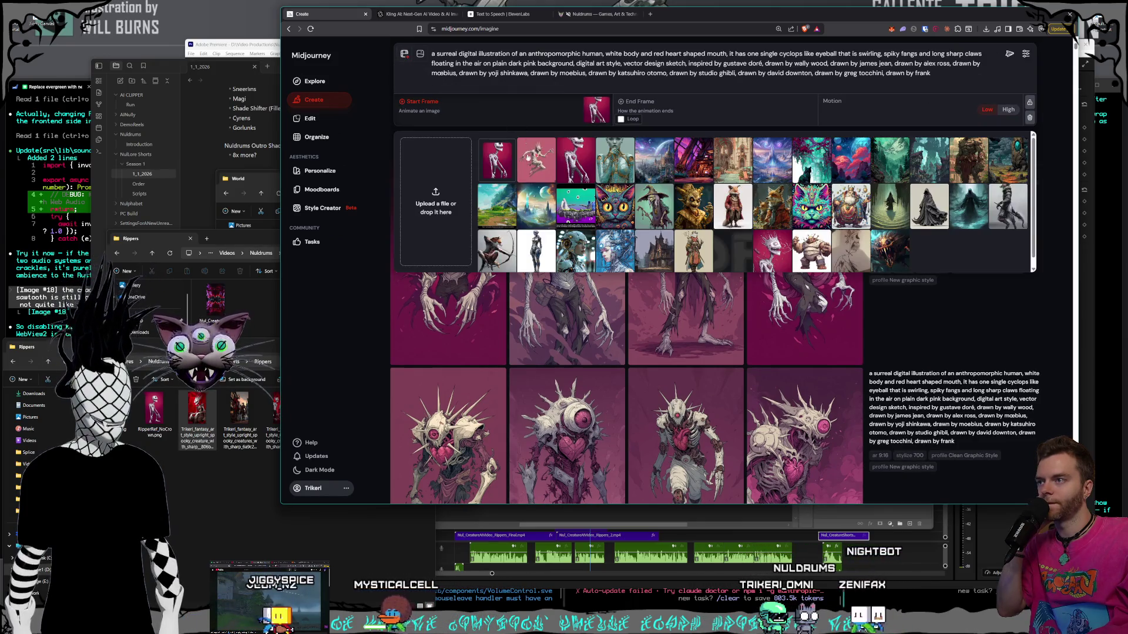
left_click(605, 104)
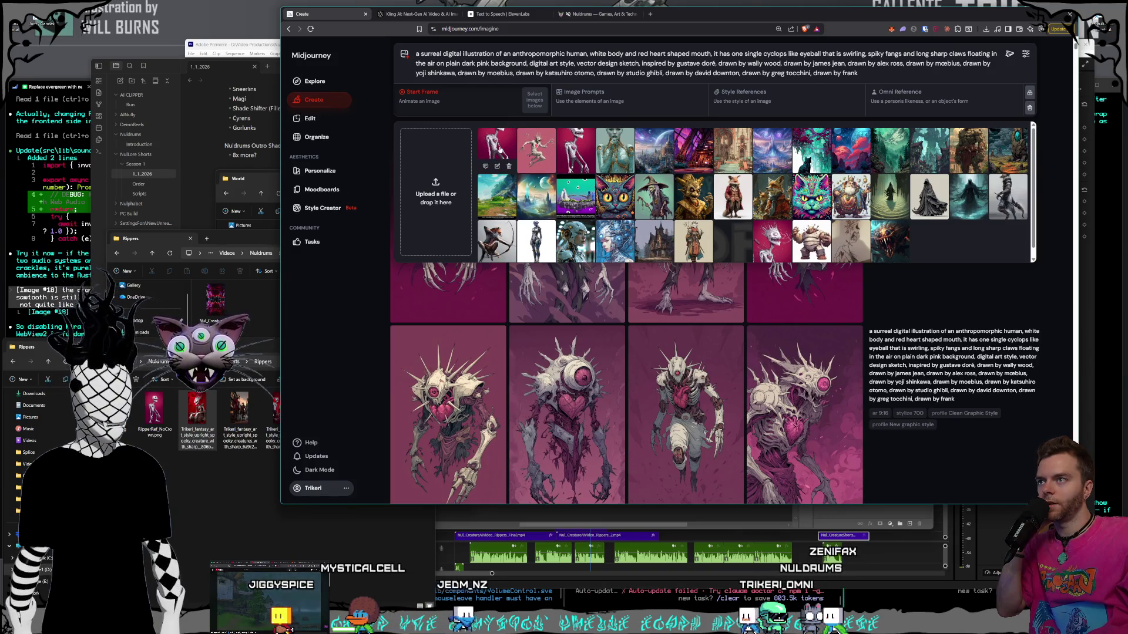
left_click_drag(500, 150, 969, 102)
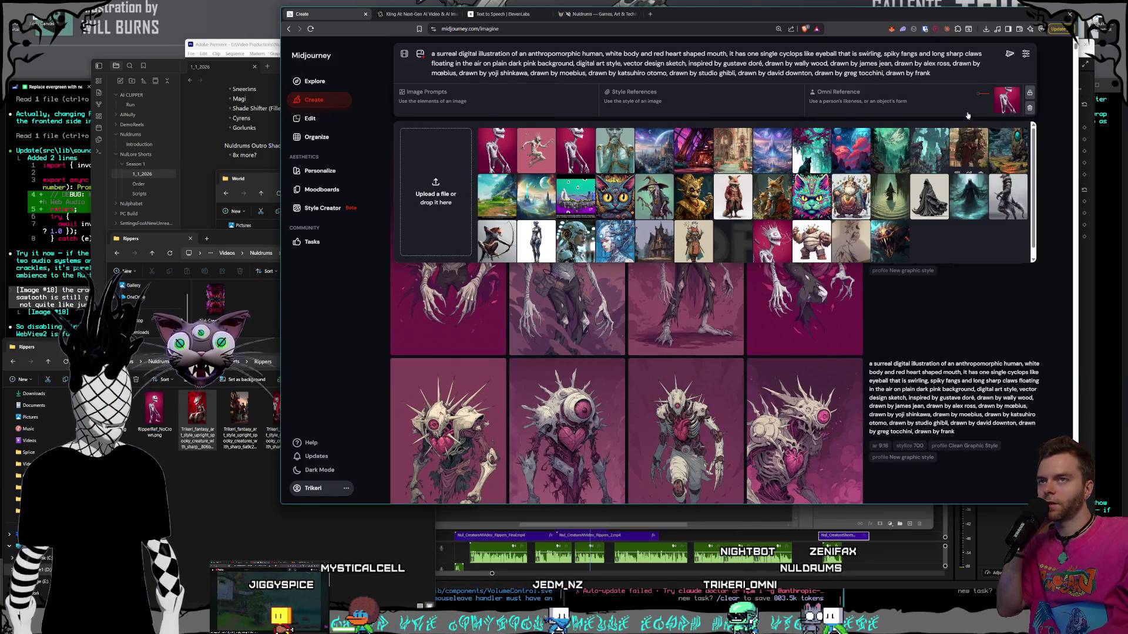
key("Return")
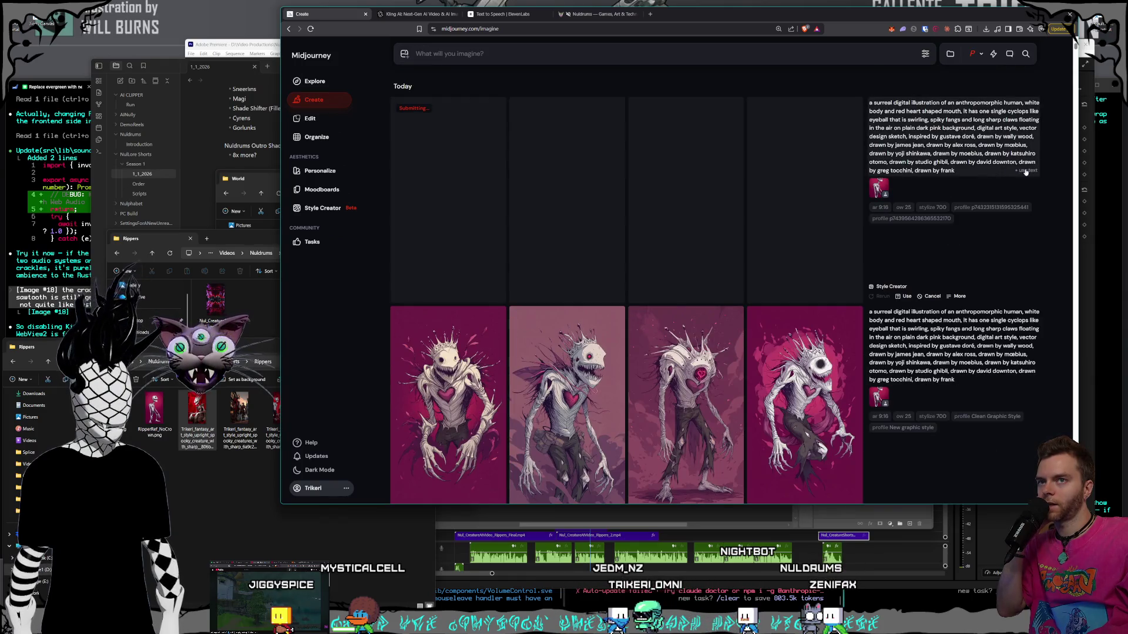
left_click(1025, 171)
- Submit another cyclops creature generation, review the finished grids, then switch to Kling AI
left_click(405, 55)
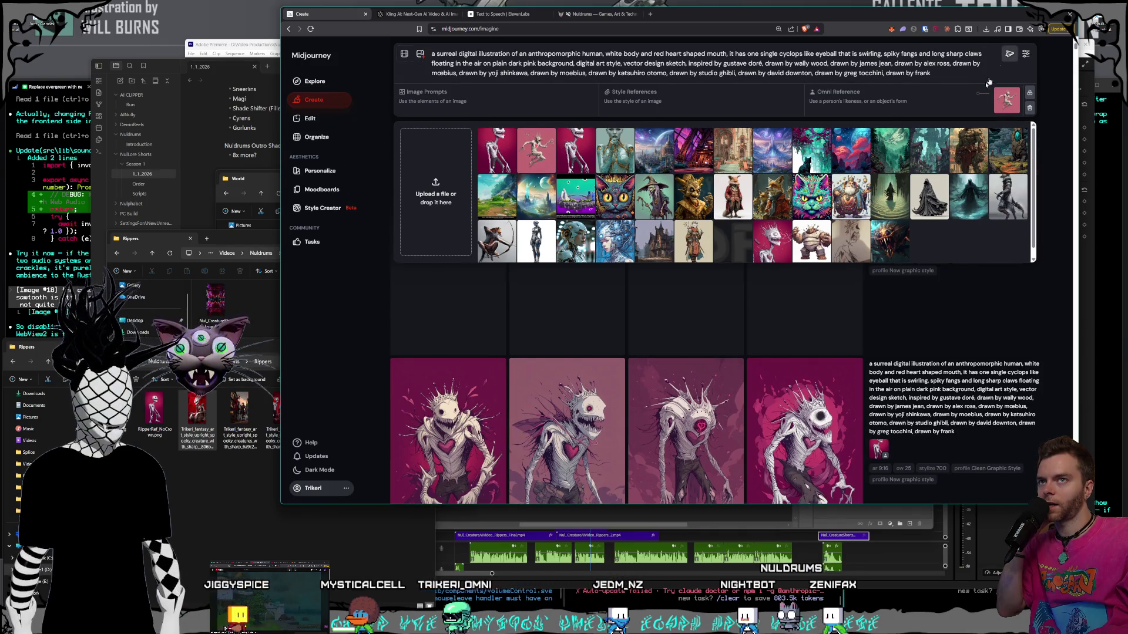
key("Return")
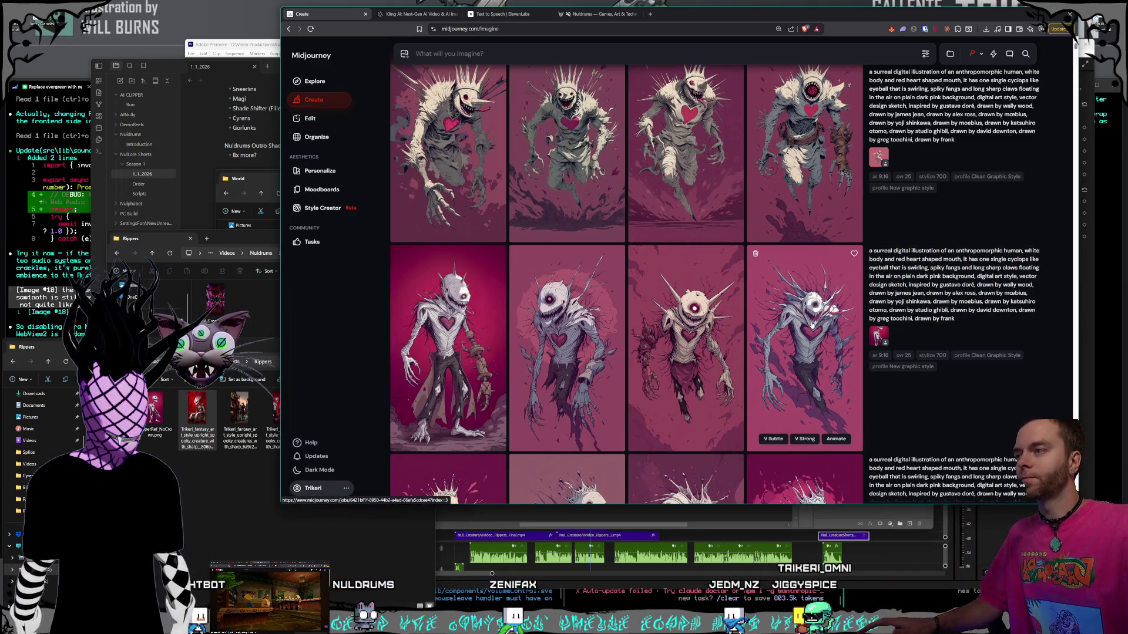
scroll(811, 322, "up", 1)
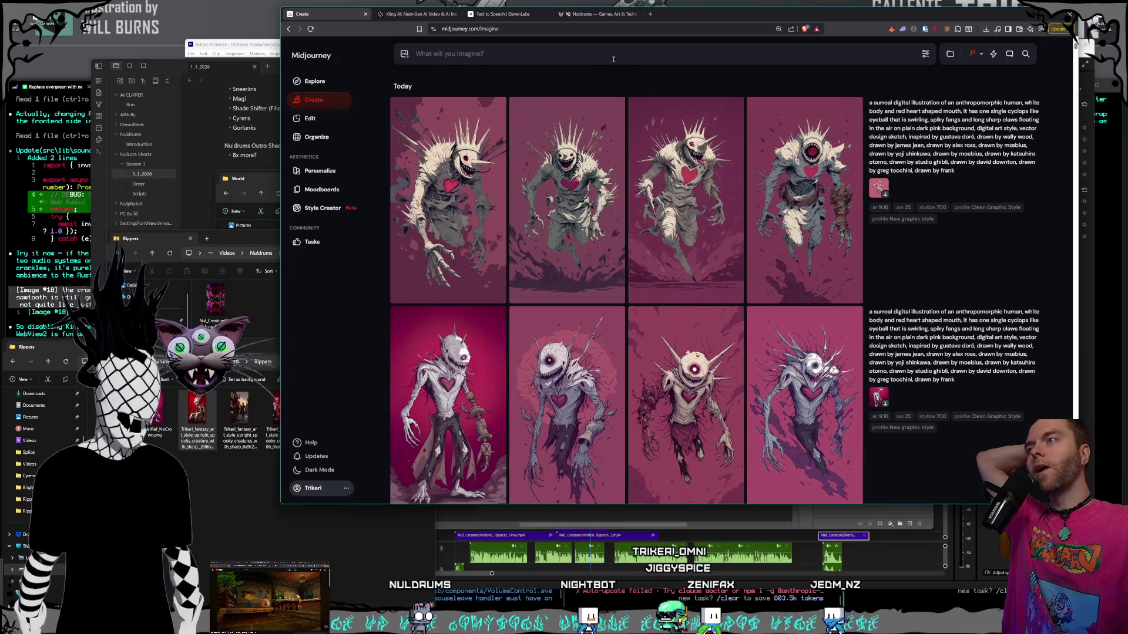
scroll(705, 135, "down", 1)
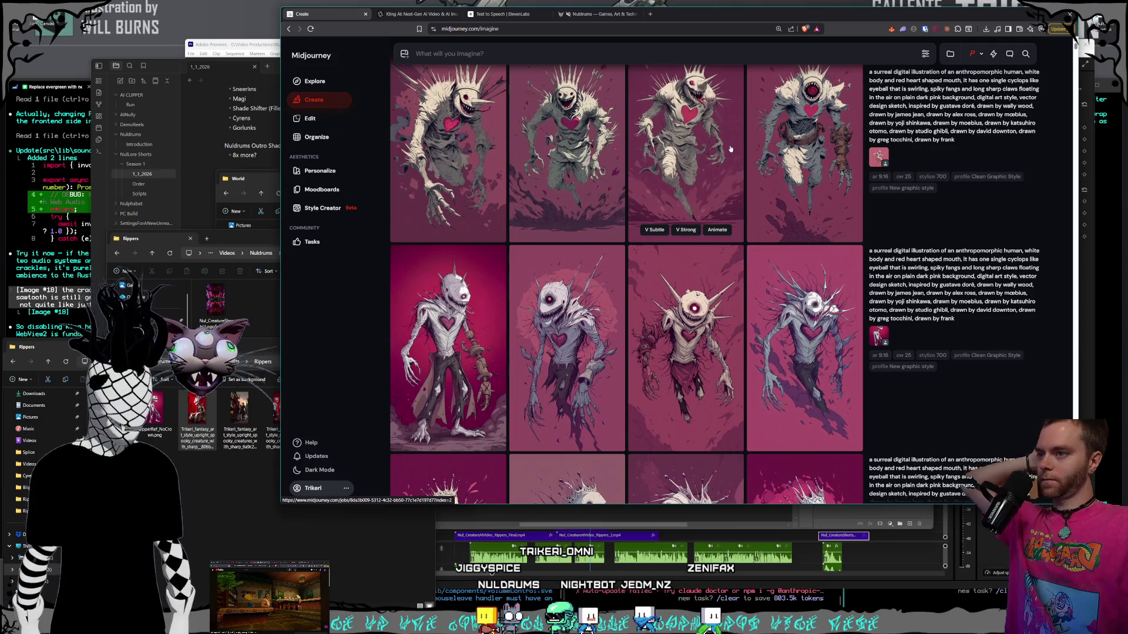
scroll(676, 112, "up", 1)
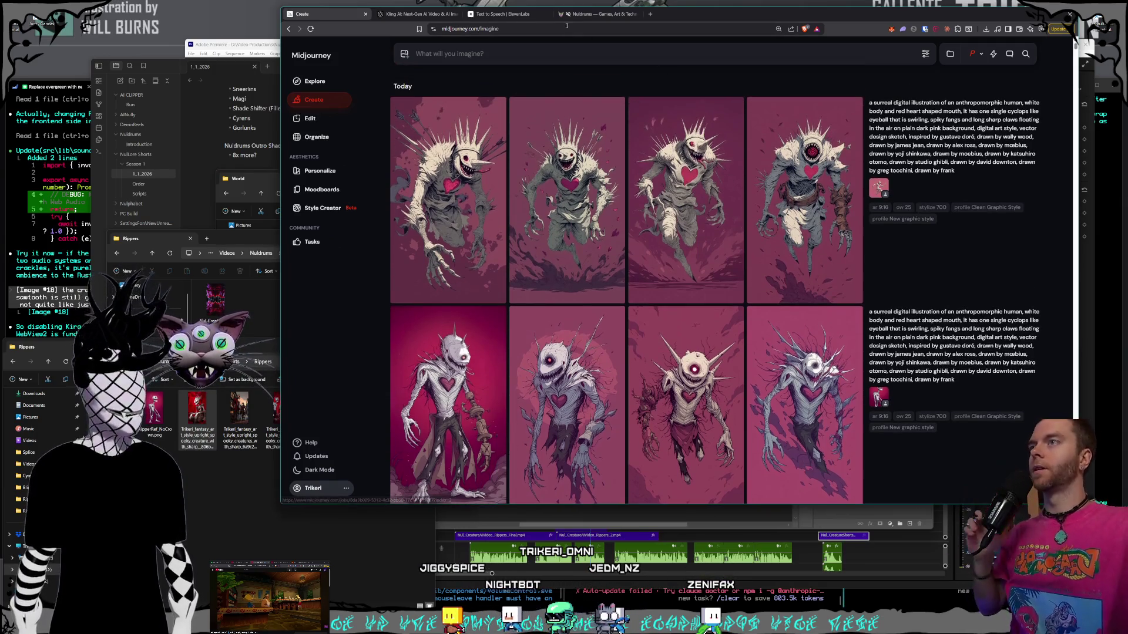
left_click(503, 13)
left_click(417, 14)
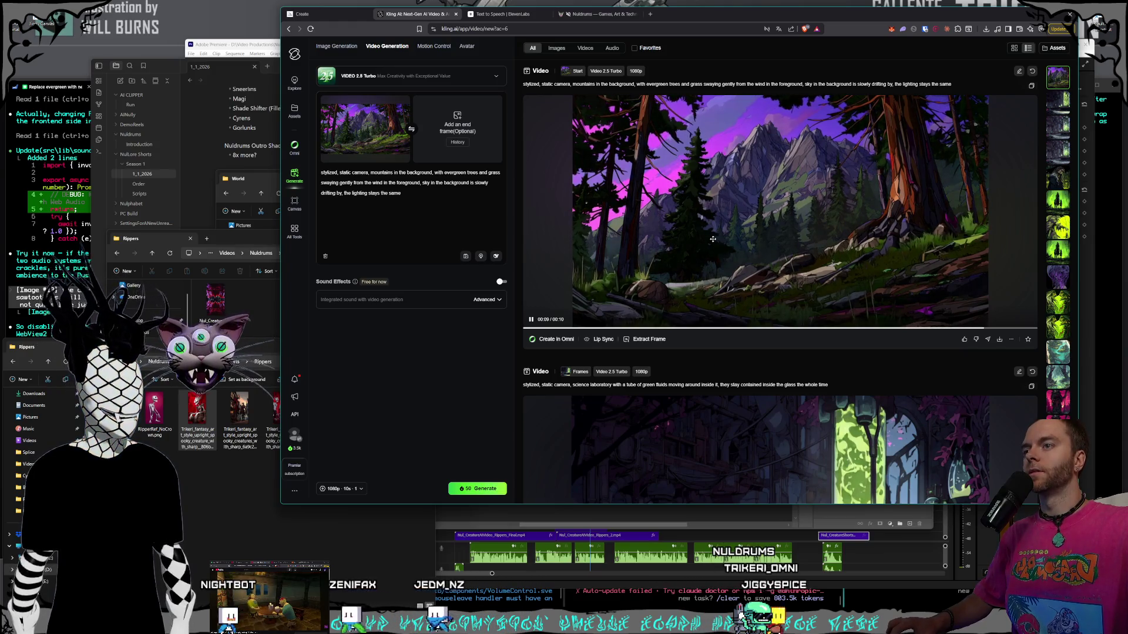
- Append 'NO SHADOWS moving in', drop 'in the foreground', and change 'with' to 'all the'
left_click(408, 196)
type(", NO SHADO")
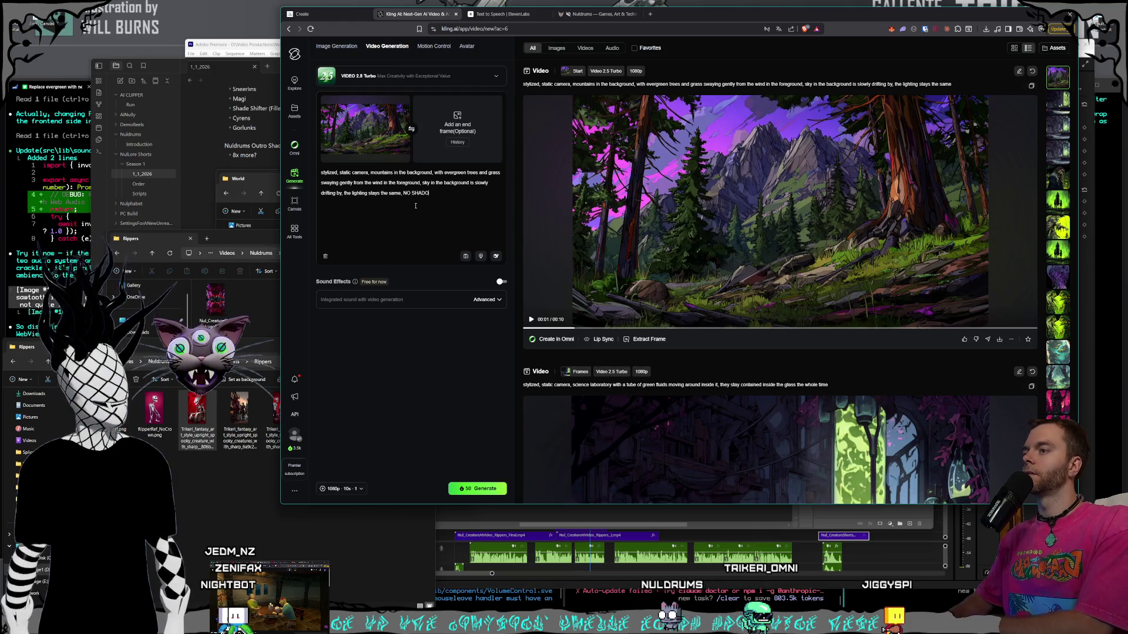
type("WS")
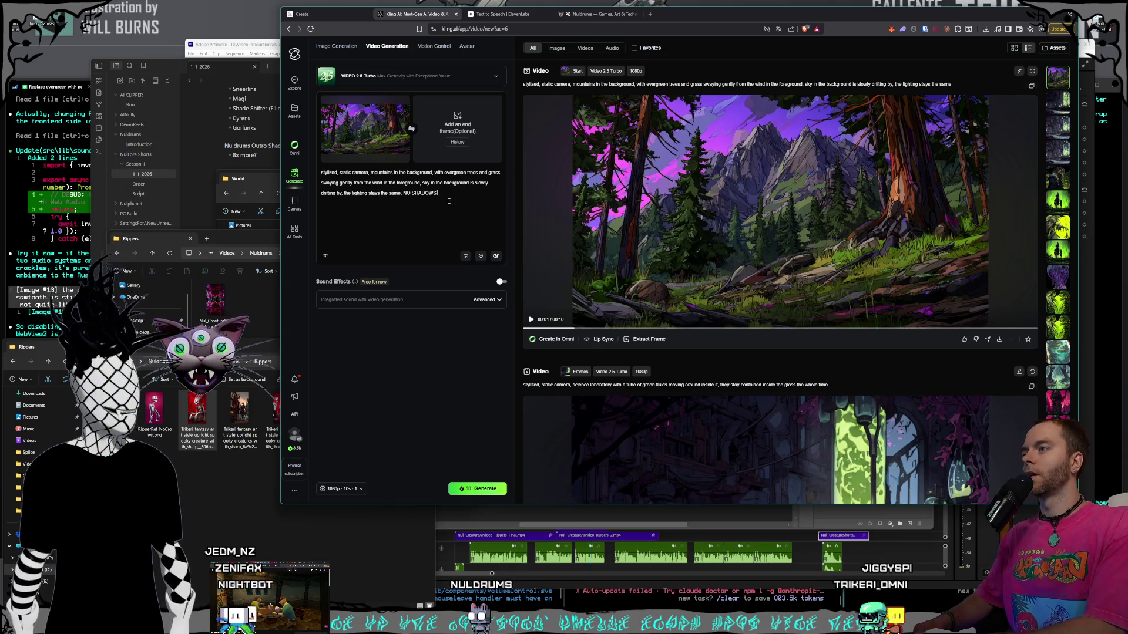
type(" moving in")
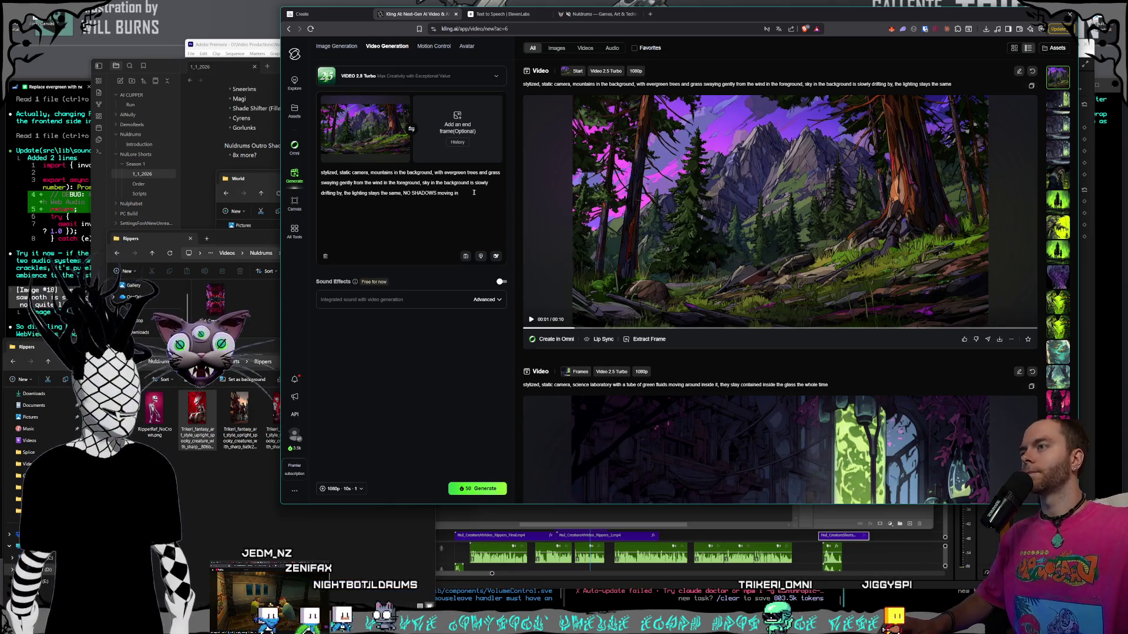
left_click_drag(421, 182, 373, 183)
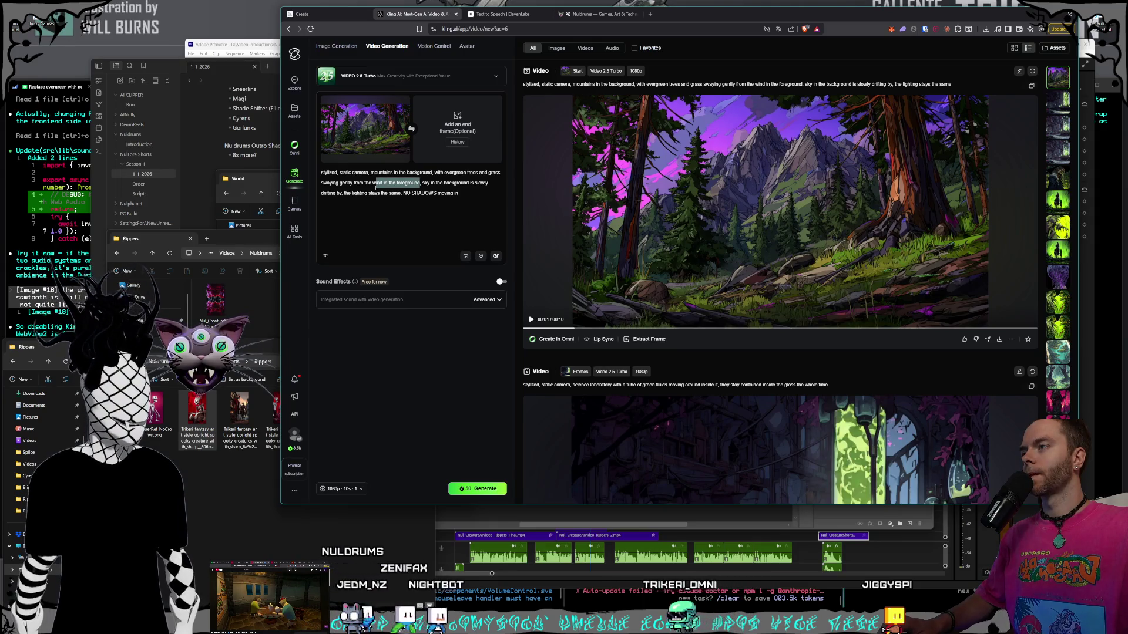
key("BackSpace")
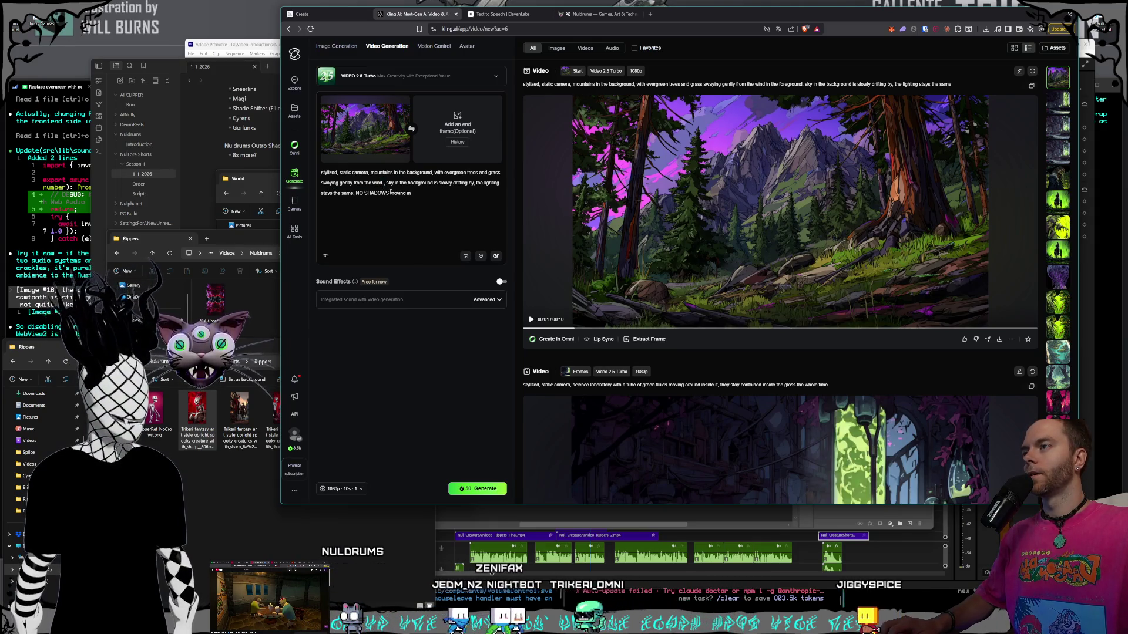
key("BackSpace")
double_click(438, 172)
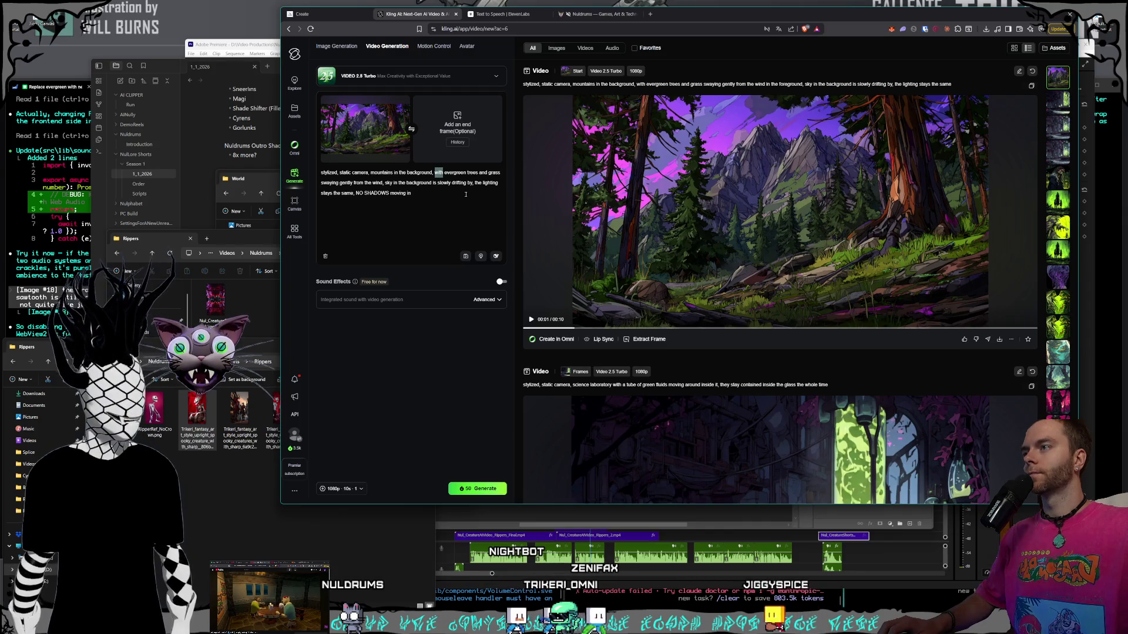
type("all the")
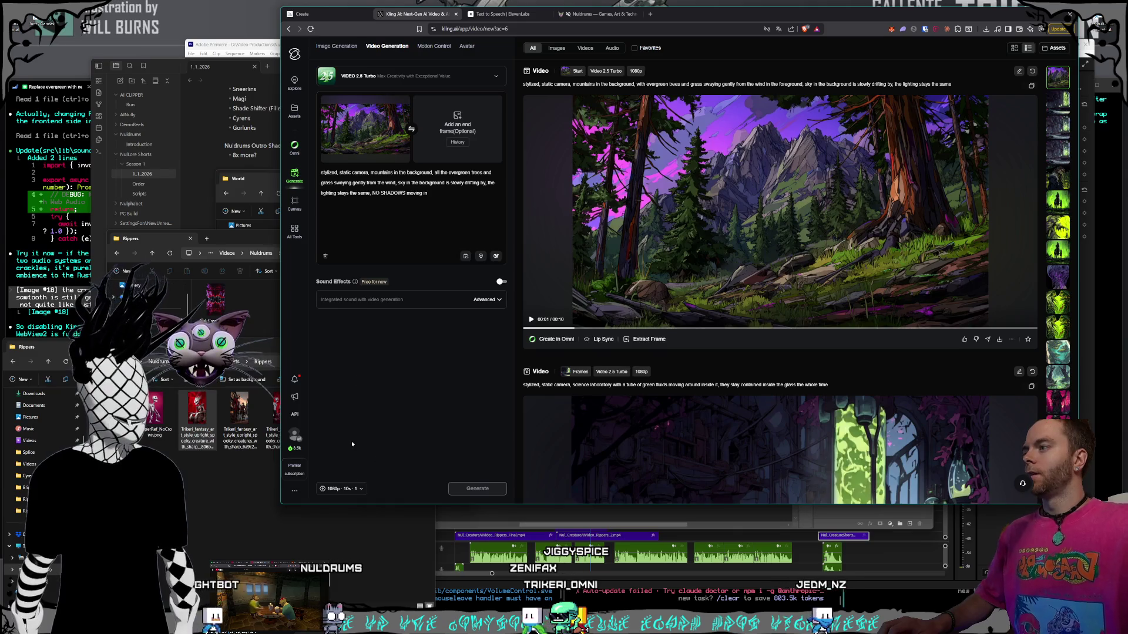
left_click(198, 110)
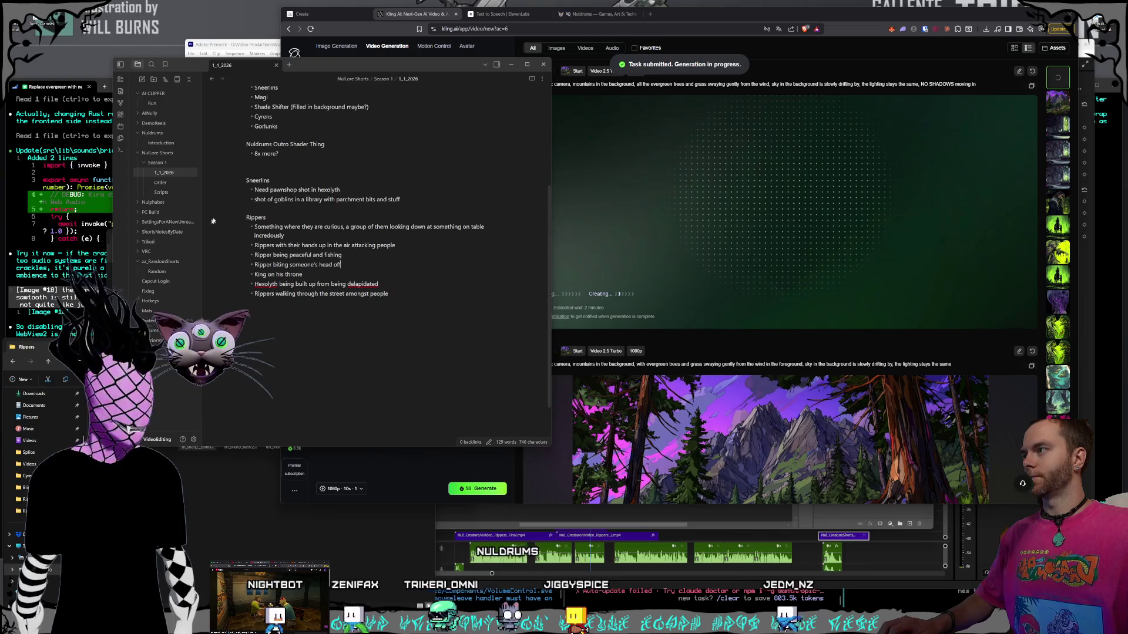
- In the Scripts note, describe The Nuldrums as a world the Synths created accidentally, lost just outside their perception
left_click(161, 192)
left_click(275, 127)
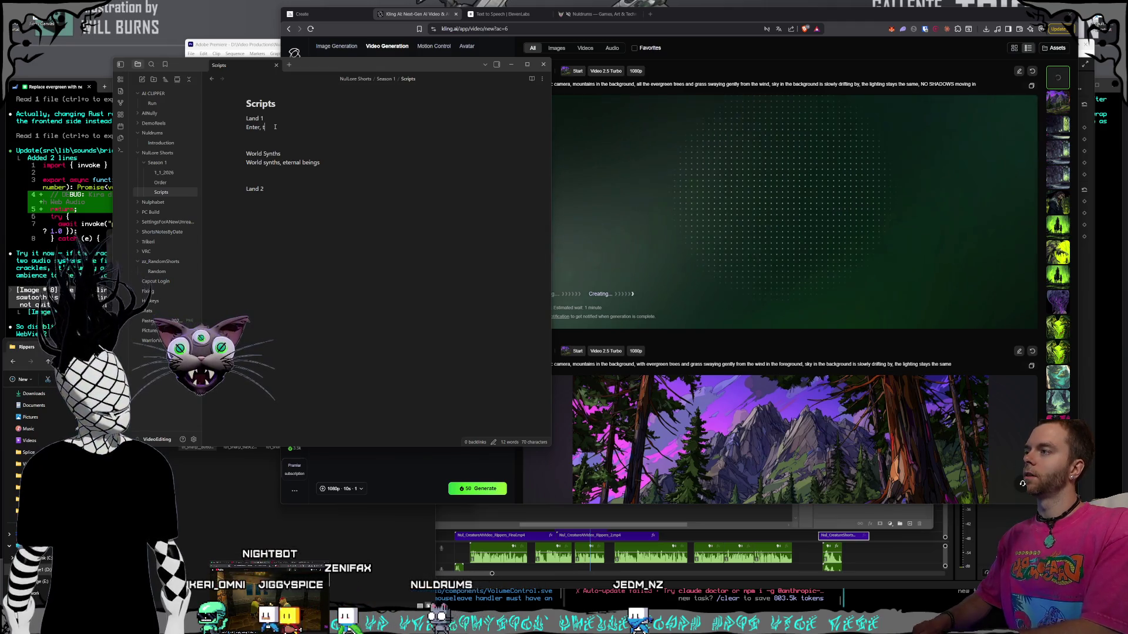
type("The Nuldru")
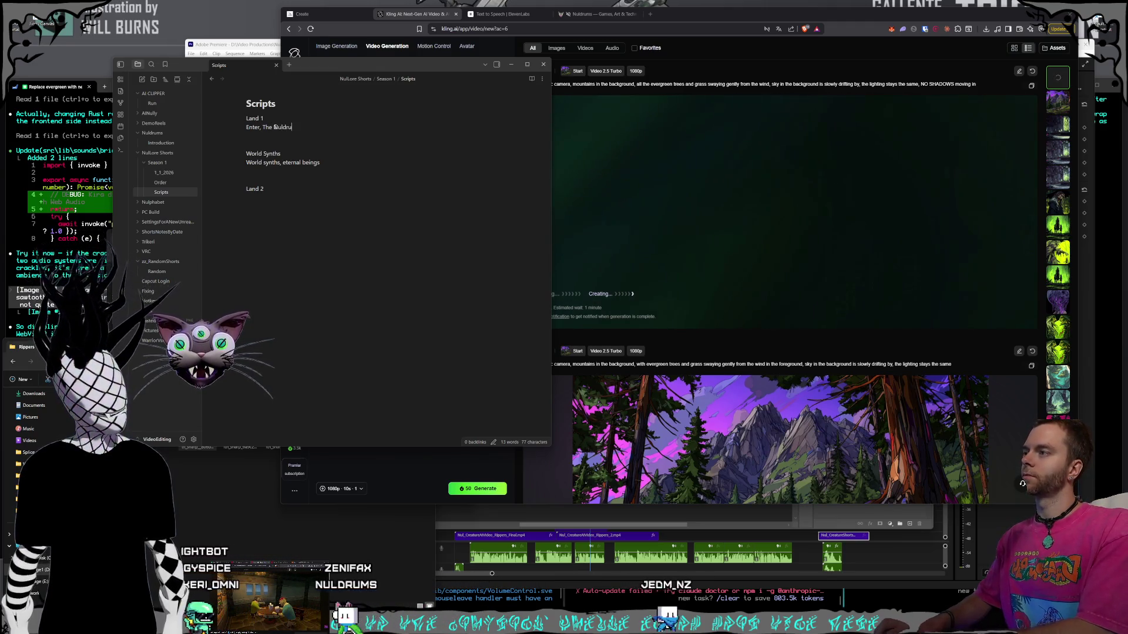
type("ms, ")
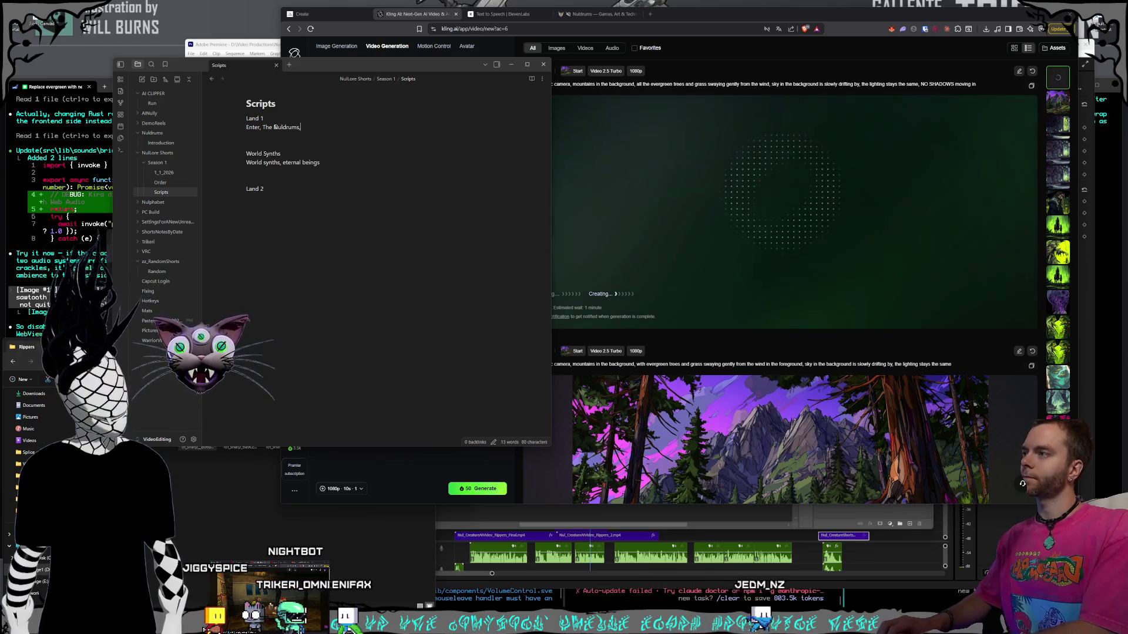
type(" a curious world where n")
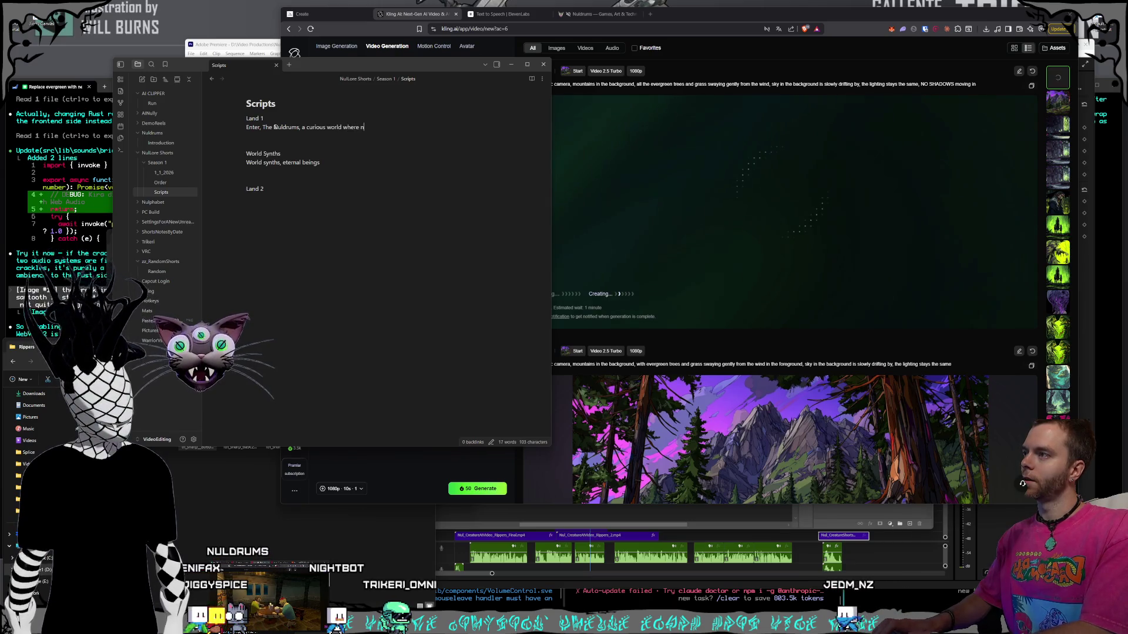
type("othing is ever")
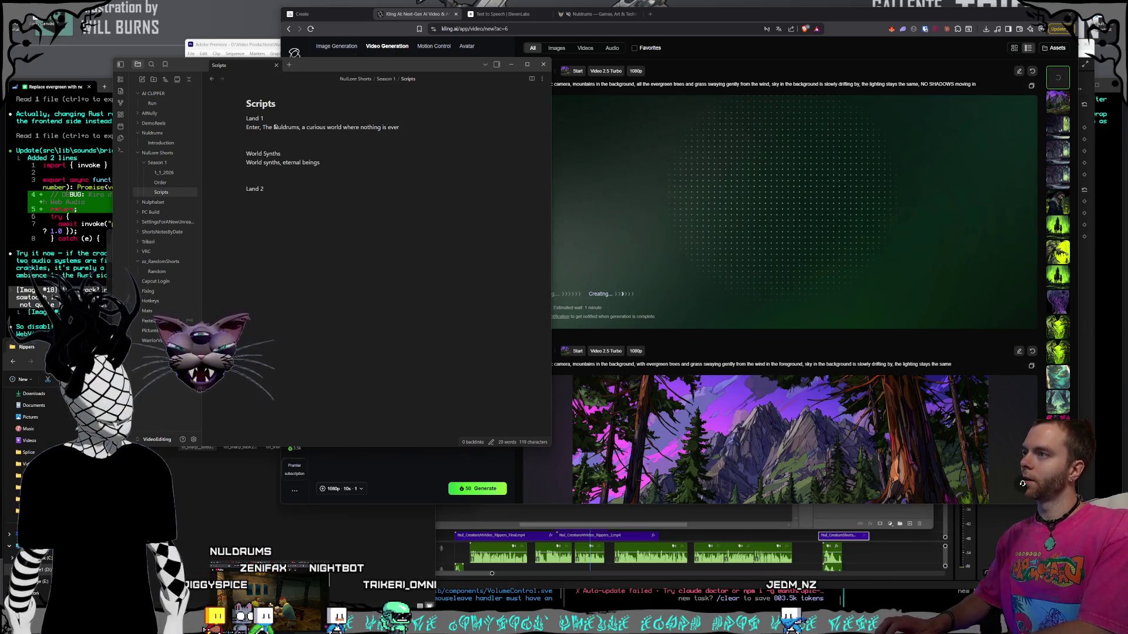
type(" dull.")
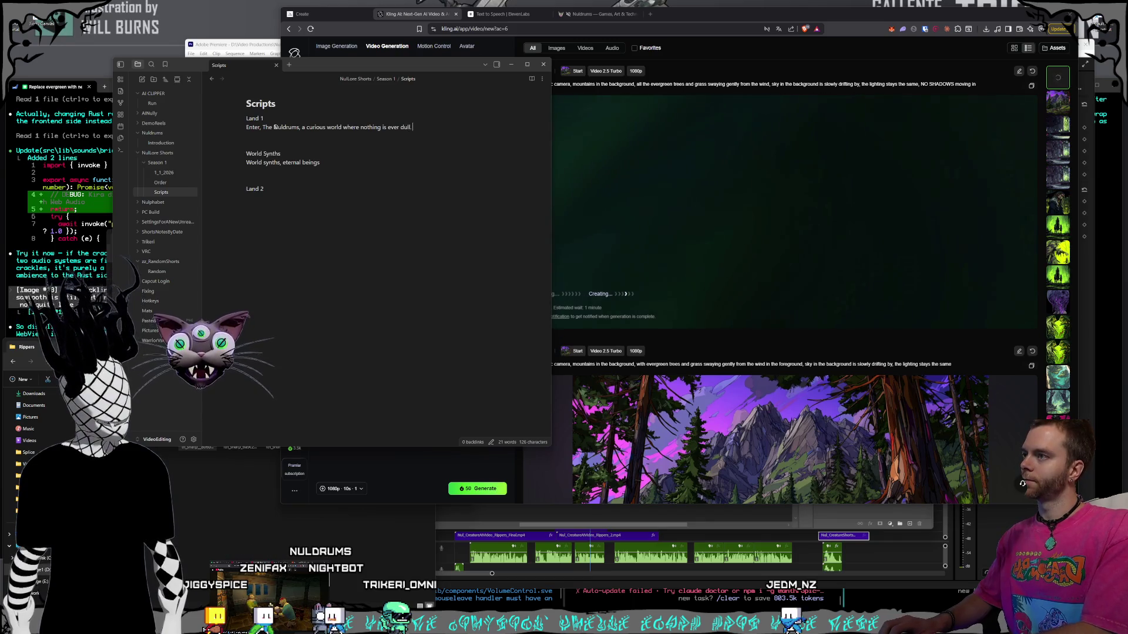
type("lors")
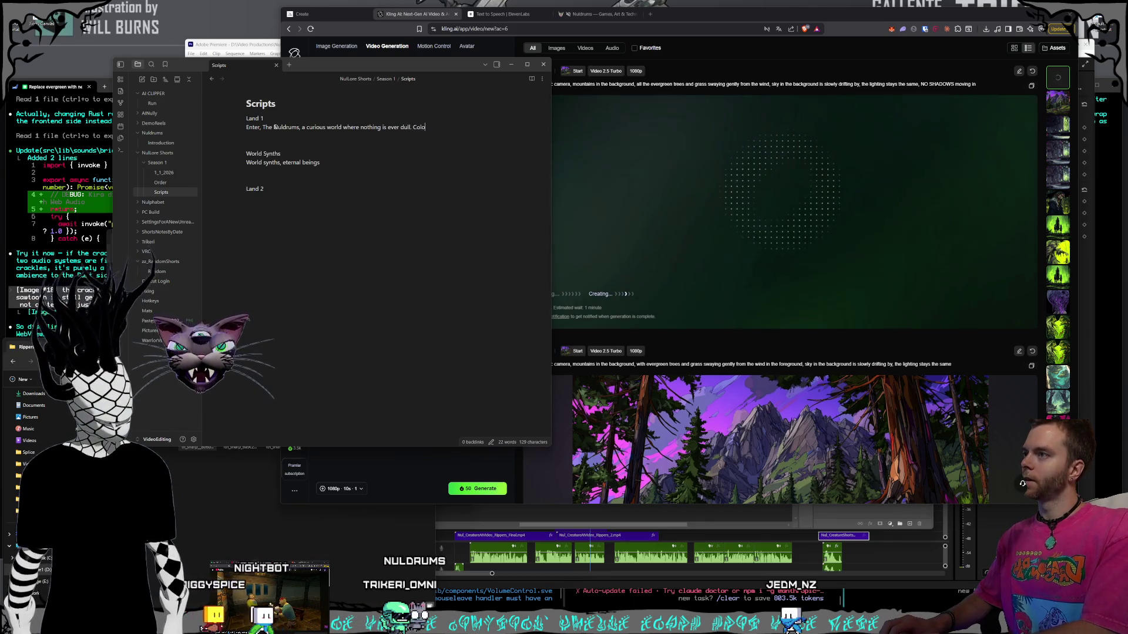
key("BackSpace")
key("BackSpace")
key("BackSpace")
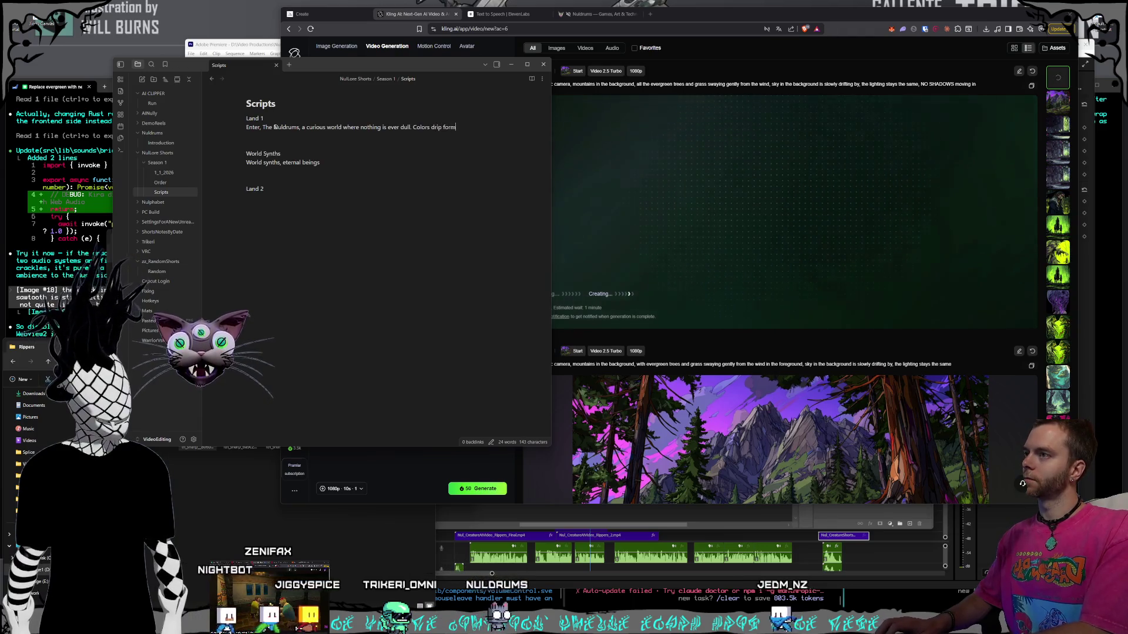
type("rom t")
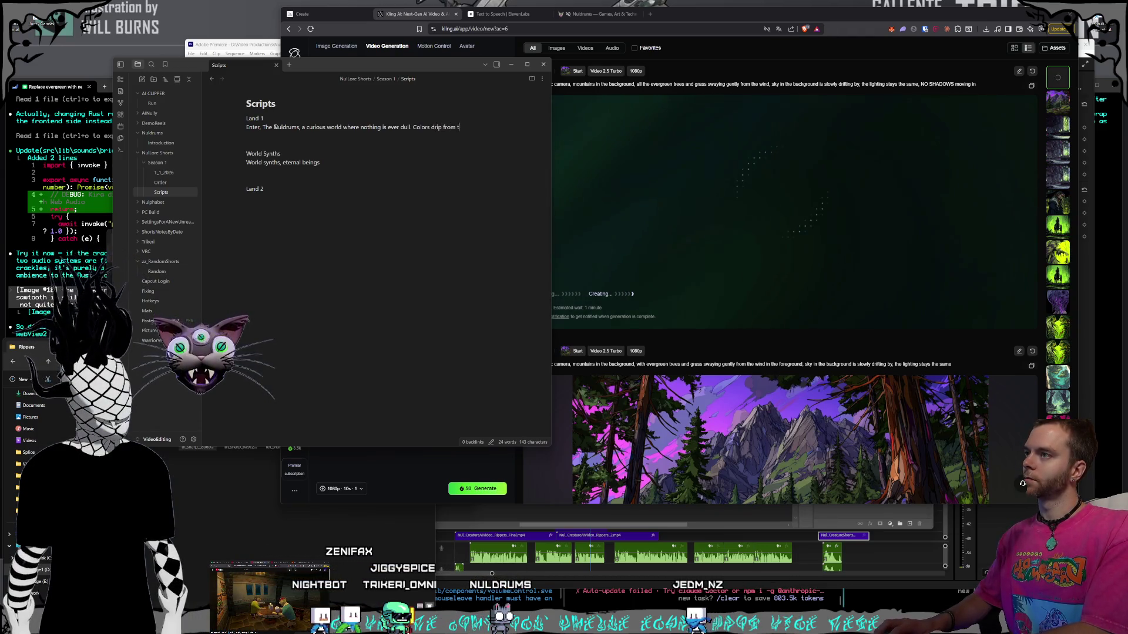
type("rees, and sound")
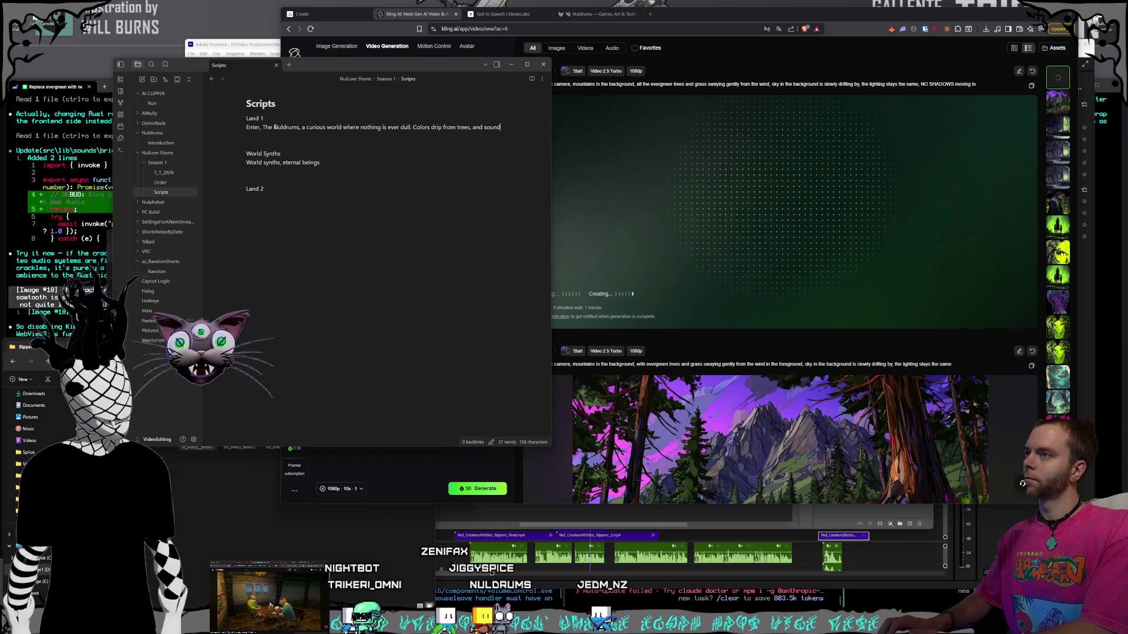
type("s are carrie")
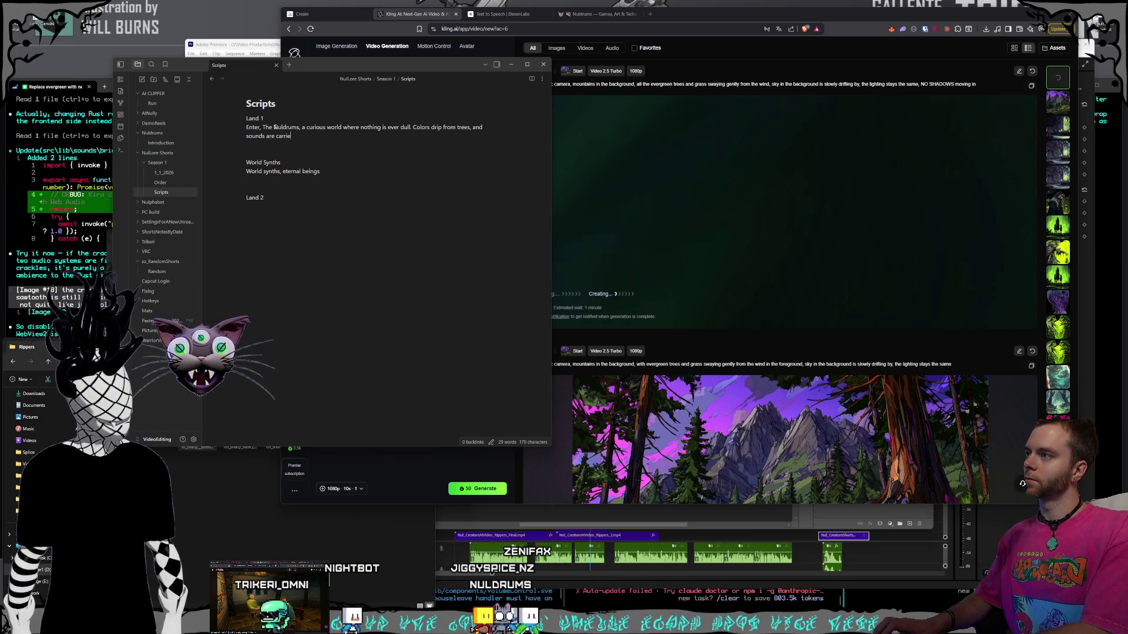
type("reeze. It ")
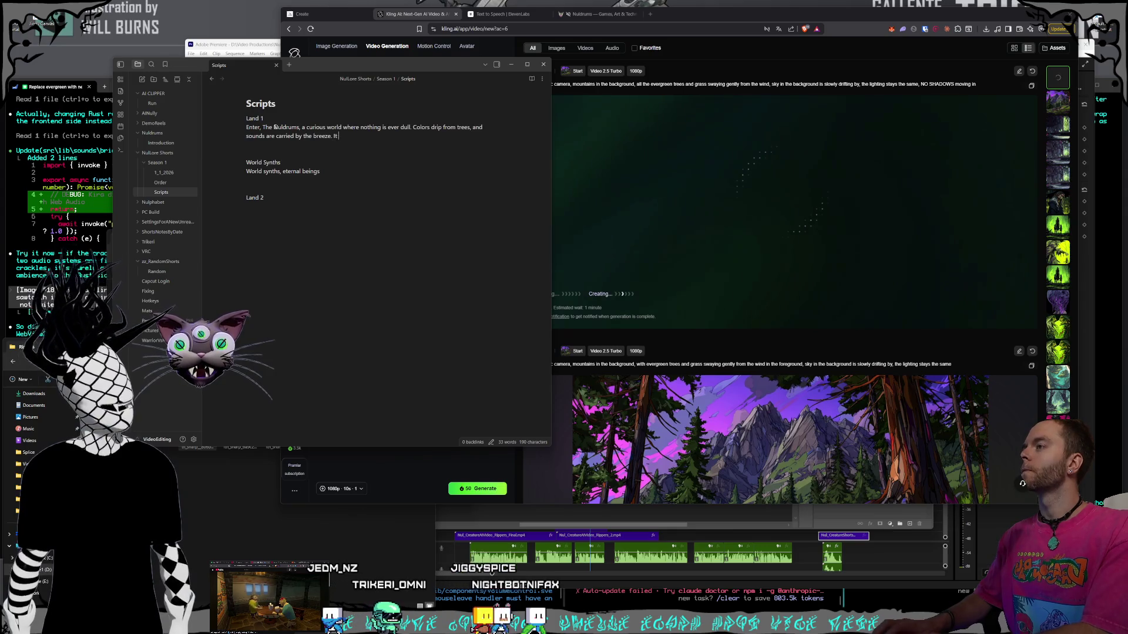
type("is a world ")
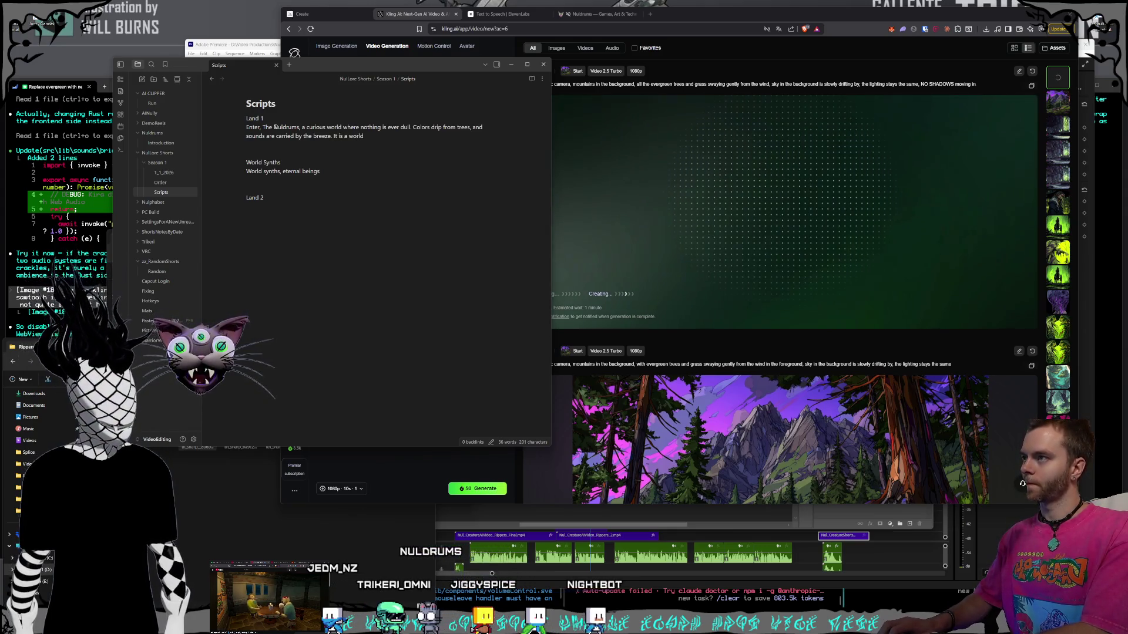
type("created ")
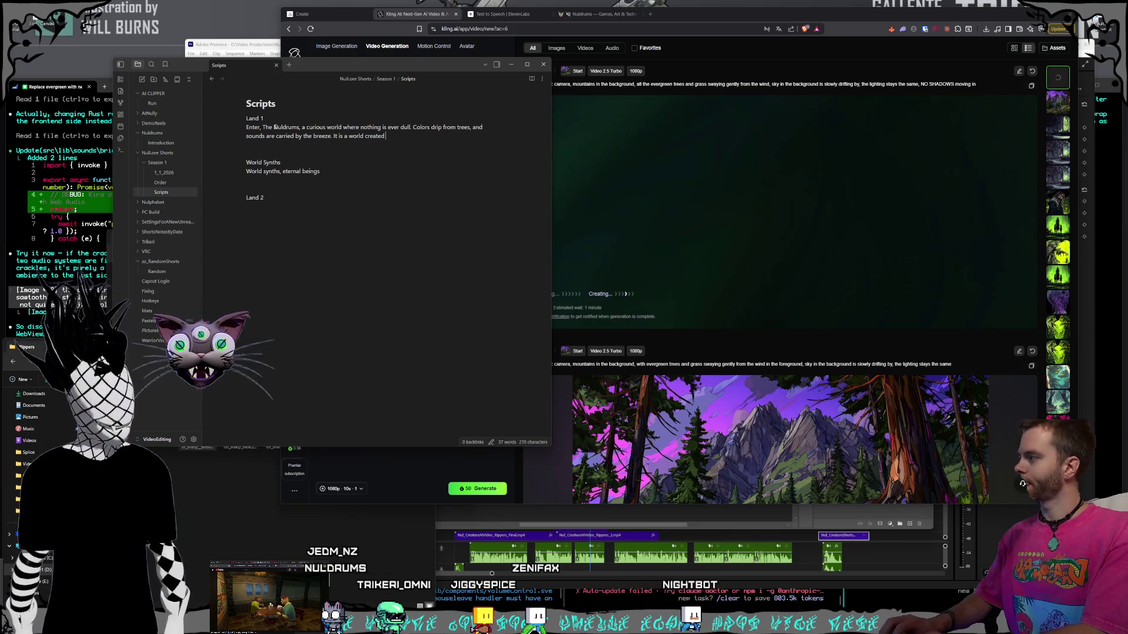
type("by accident")
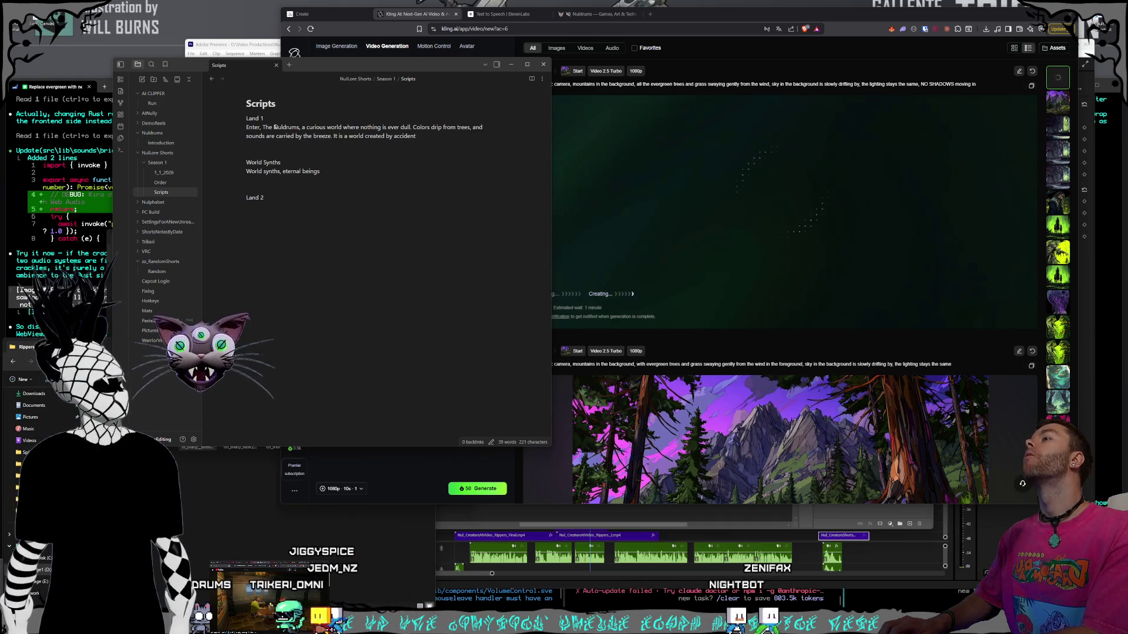
type("  by the W")
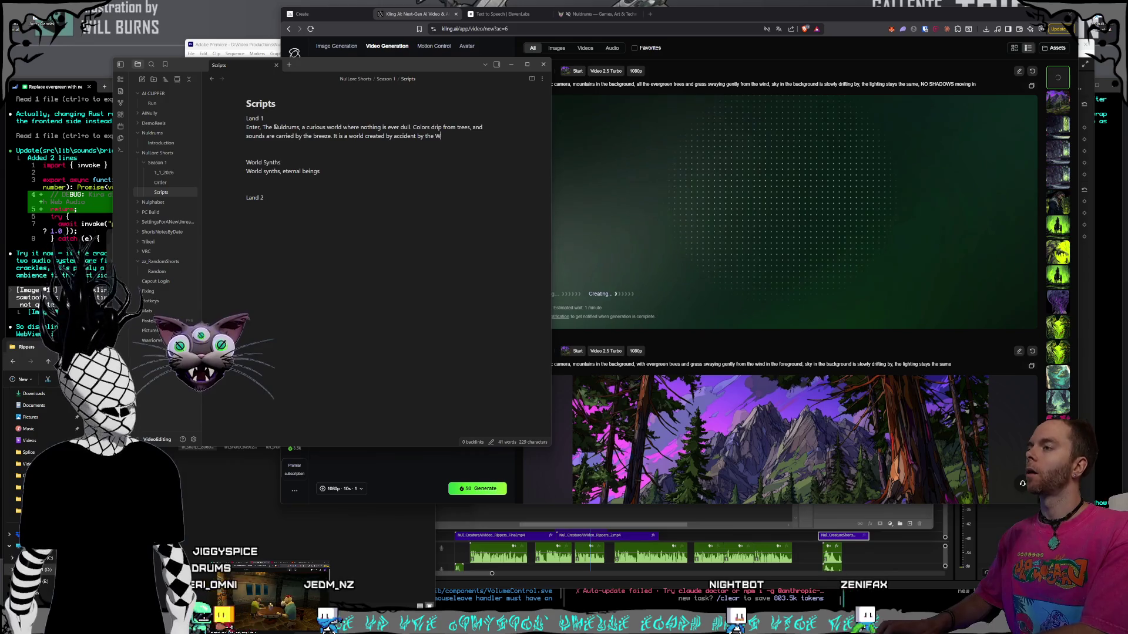
type("orld Synths")
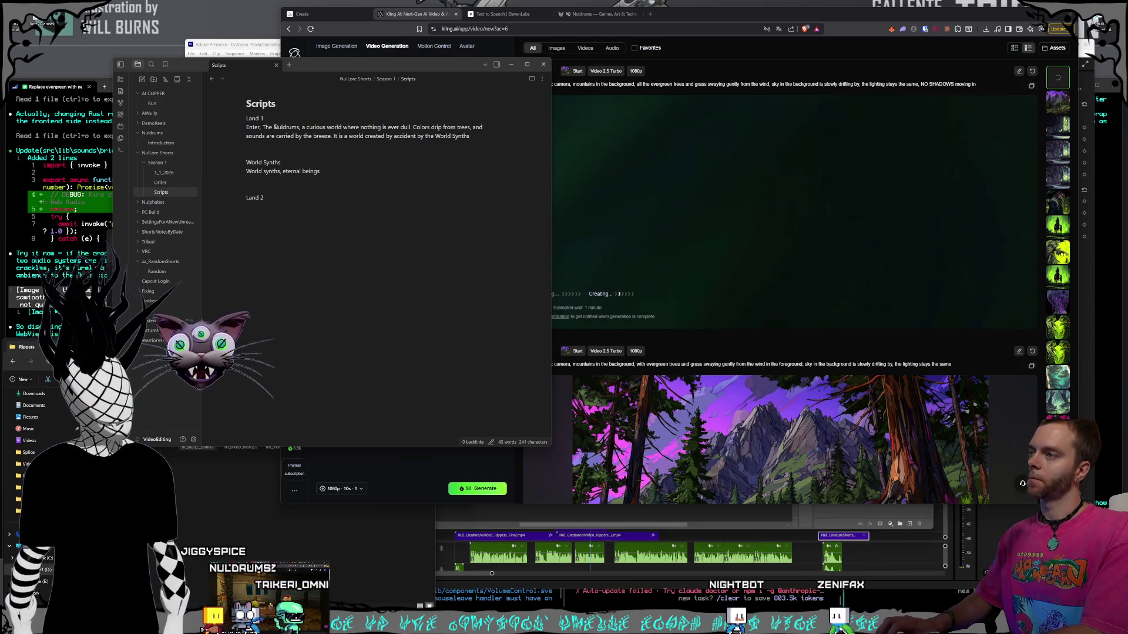
type(" and lost")
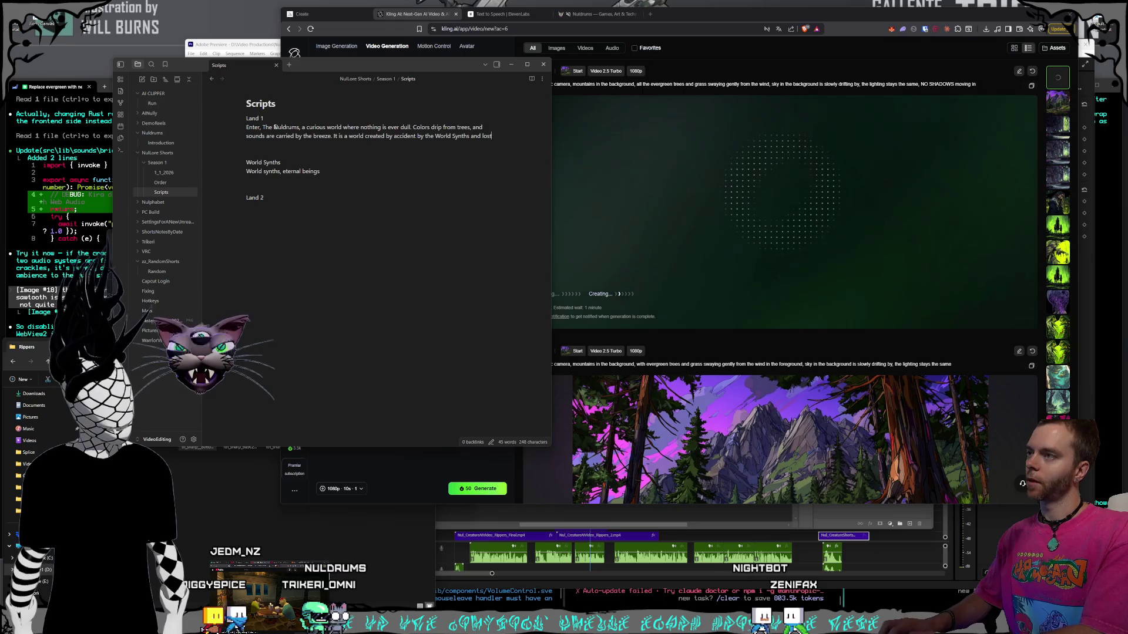
type(" outide")
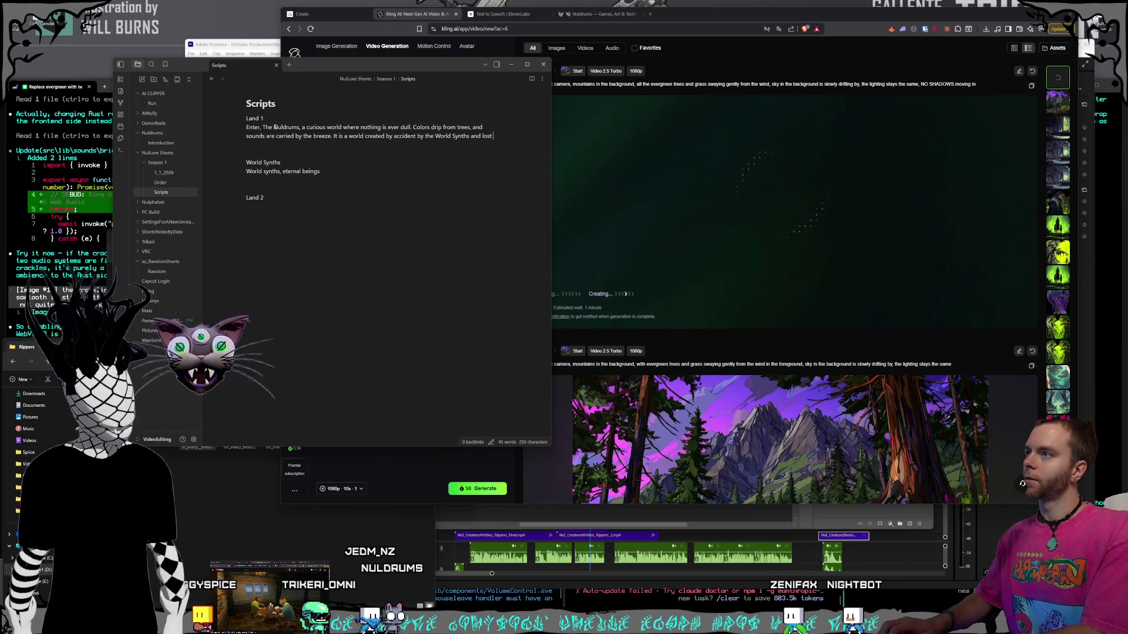
type("outside their realm of perception because of it's tw")
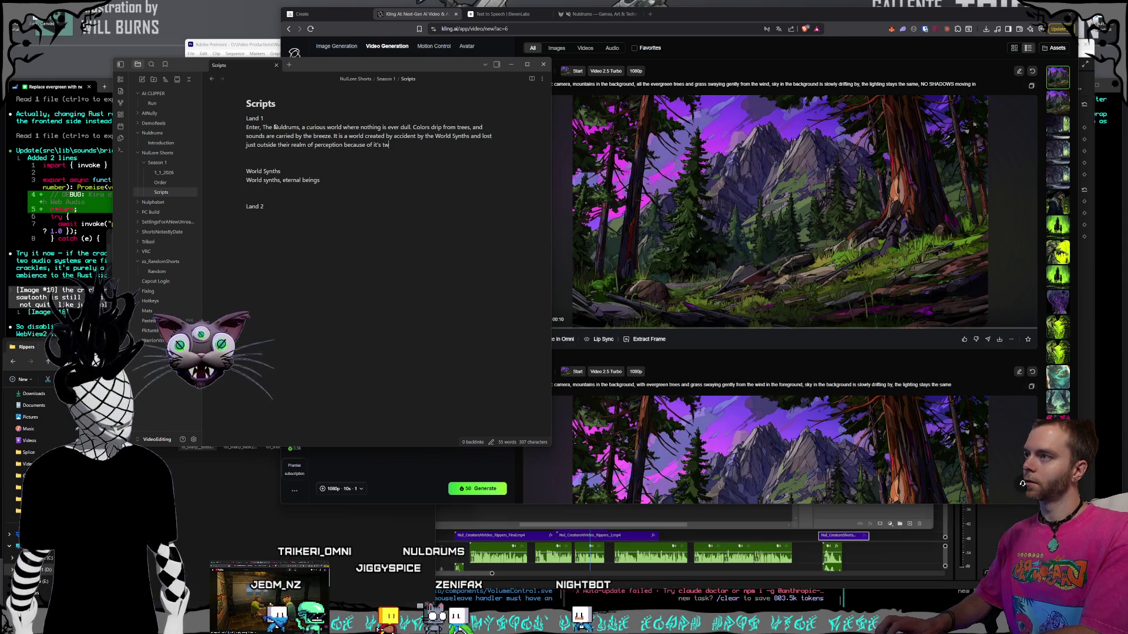
- Finish 'twistedness', swap the regions sentence for sky portals raining pieces of other worlds, then begin 'marked by three distinct regions'
type("istedness. Three distinct regions define")
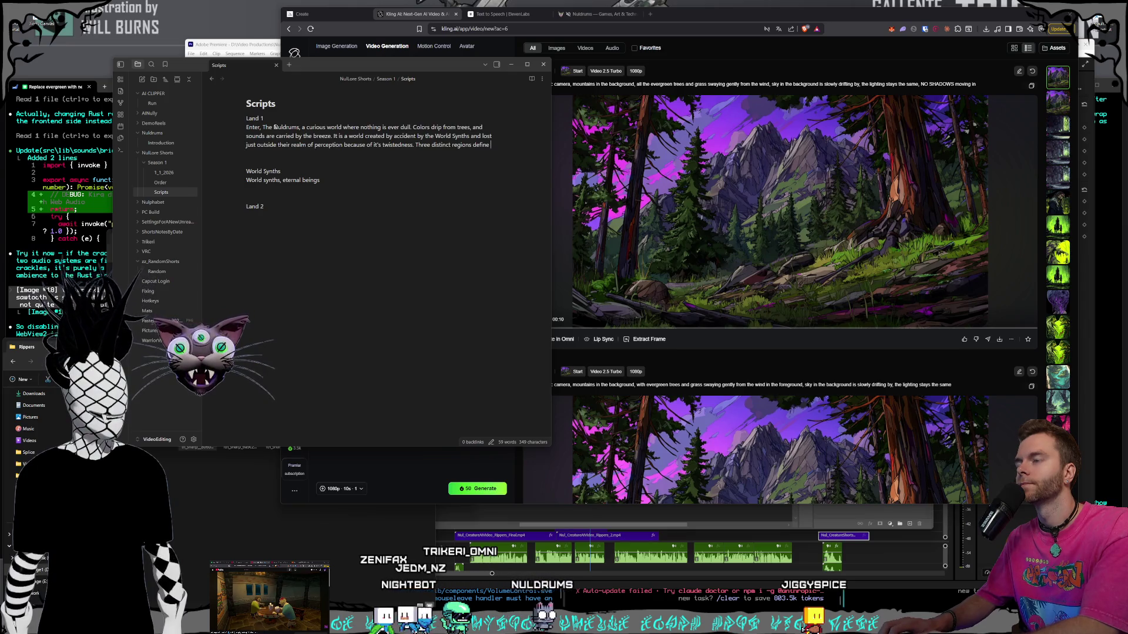
key("BackSpace")
key("BackSpace")
key("BackSpace")
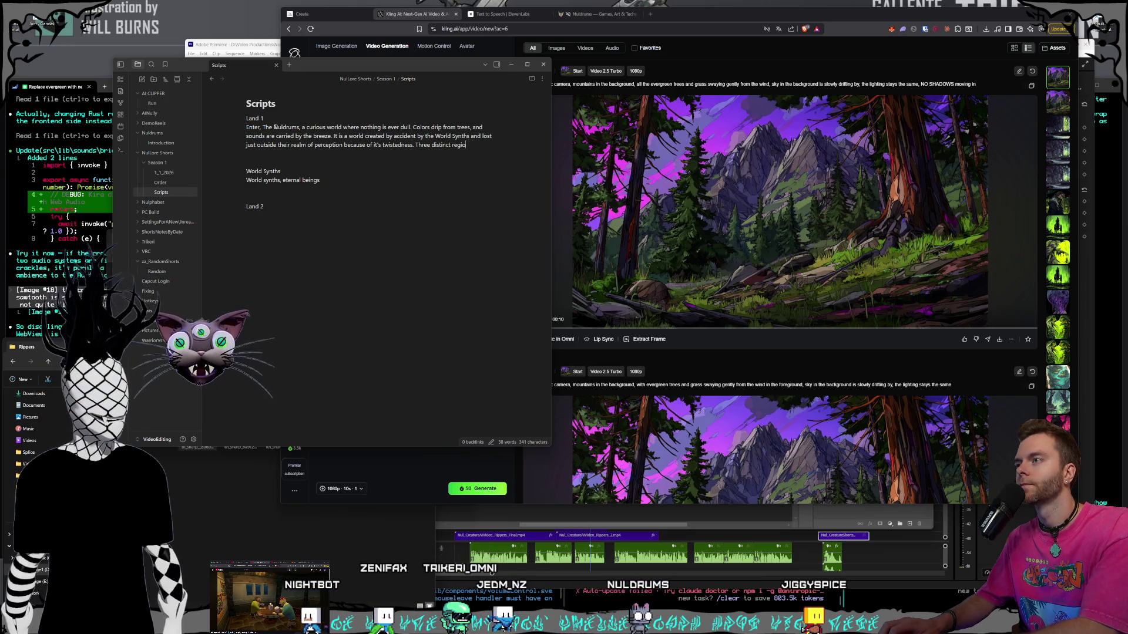
key("BackSpace")
type("Porta")
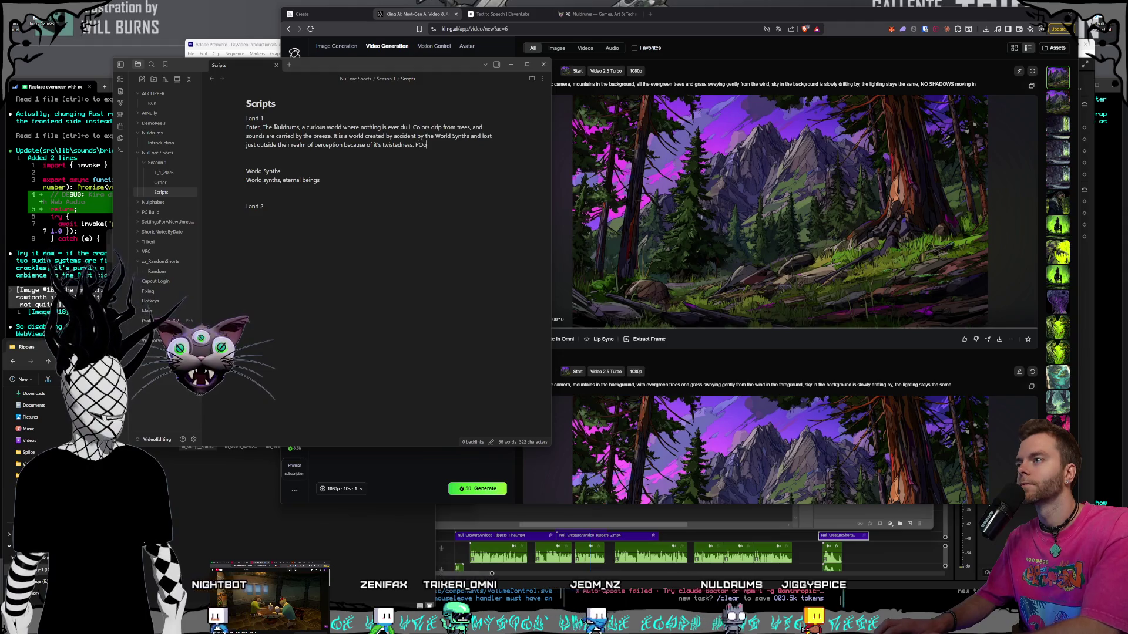
type("ls to ot")
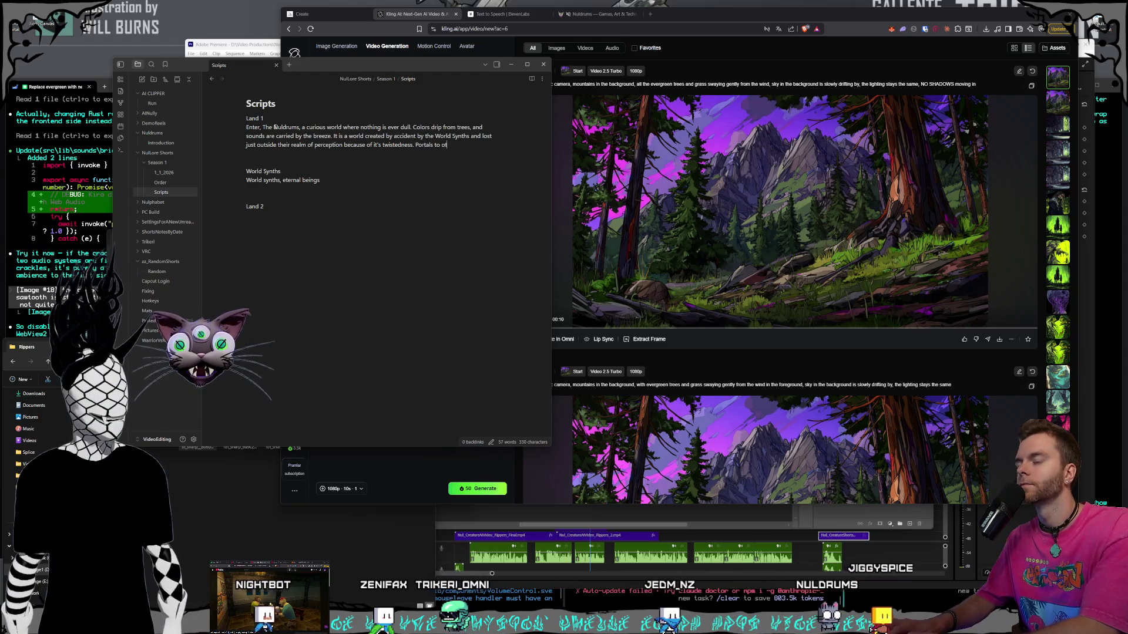
type("her worlds ope")
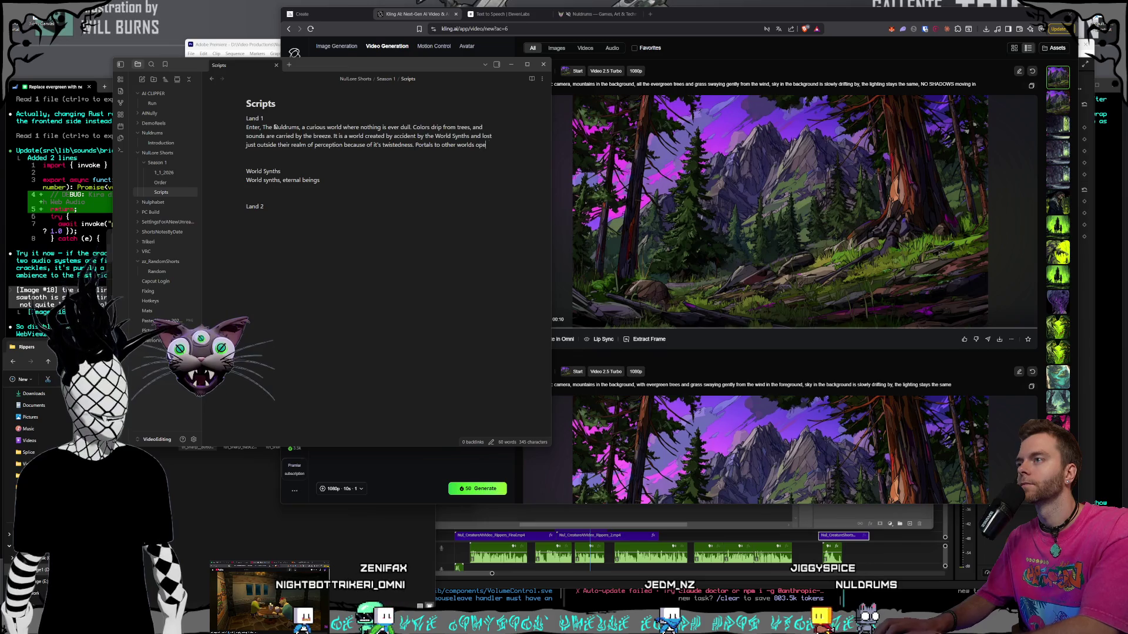
type("n in the s")
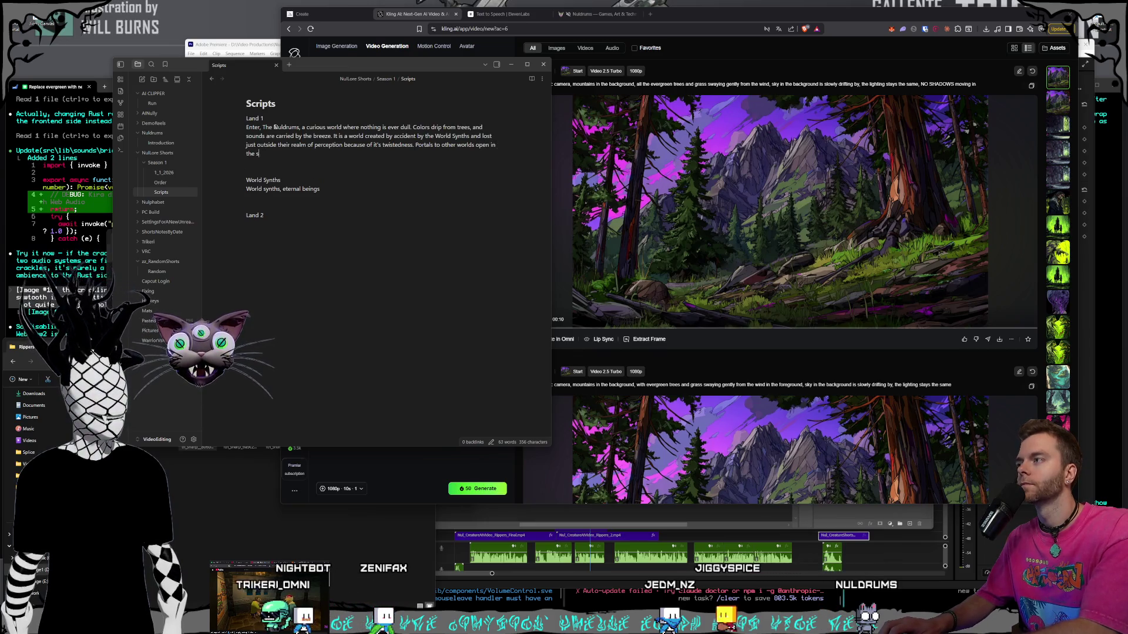
type("kyclo")
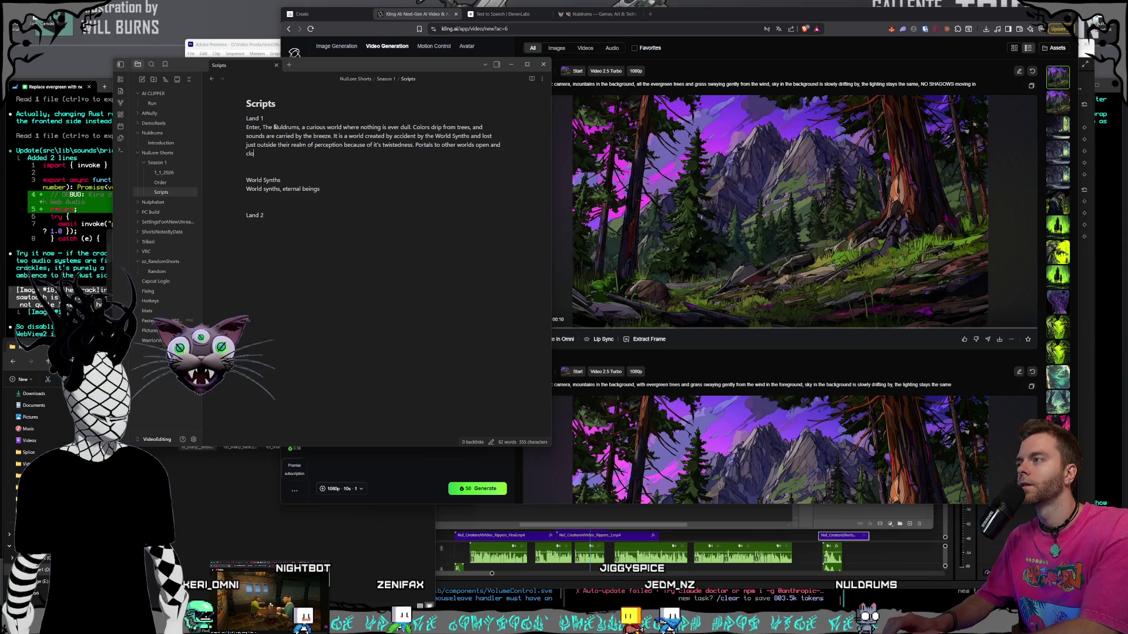
type("se in the sky fre")
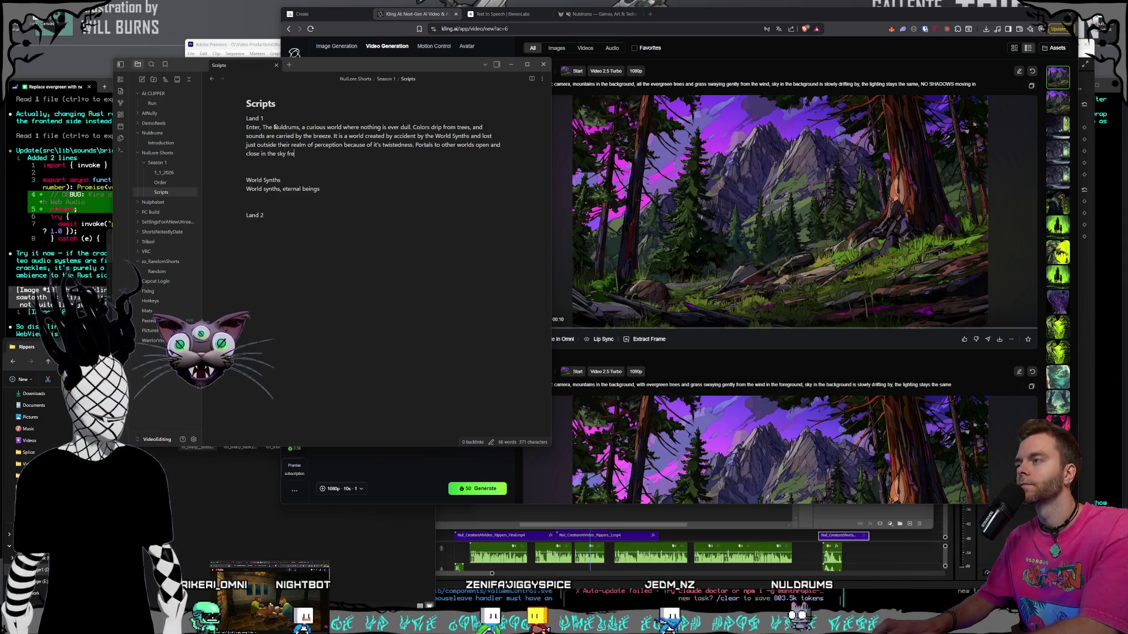
type("quently, raining down bits")
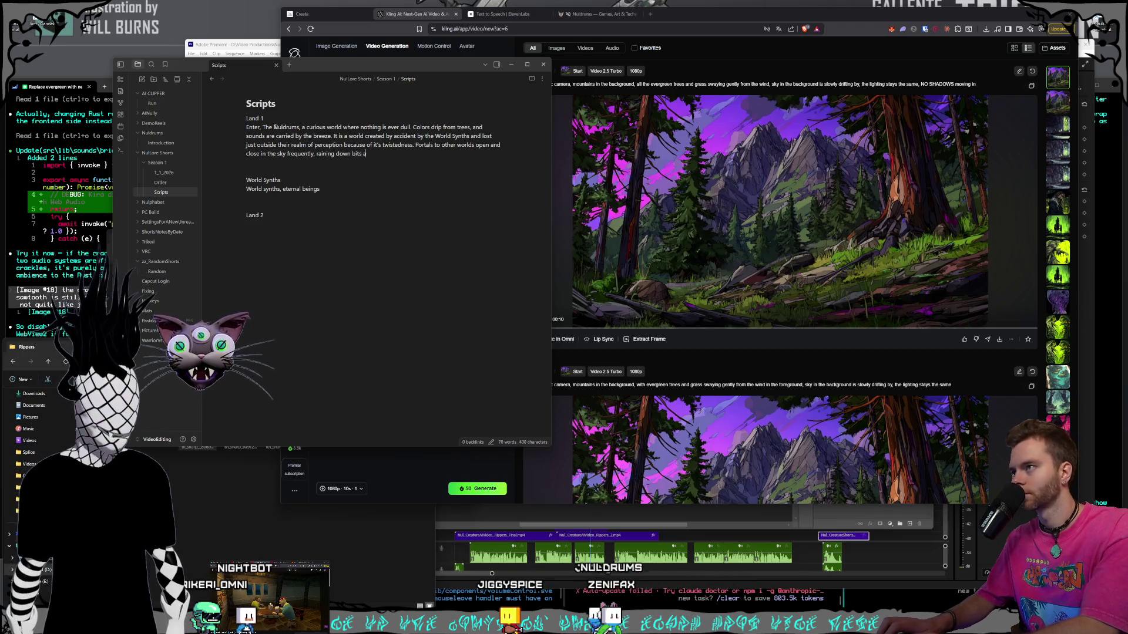
type("and p")
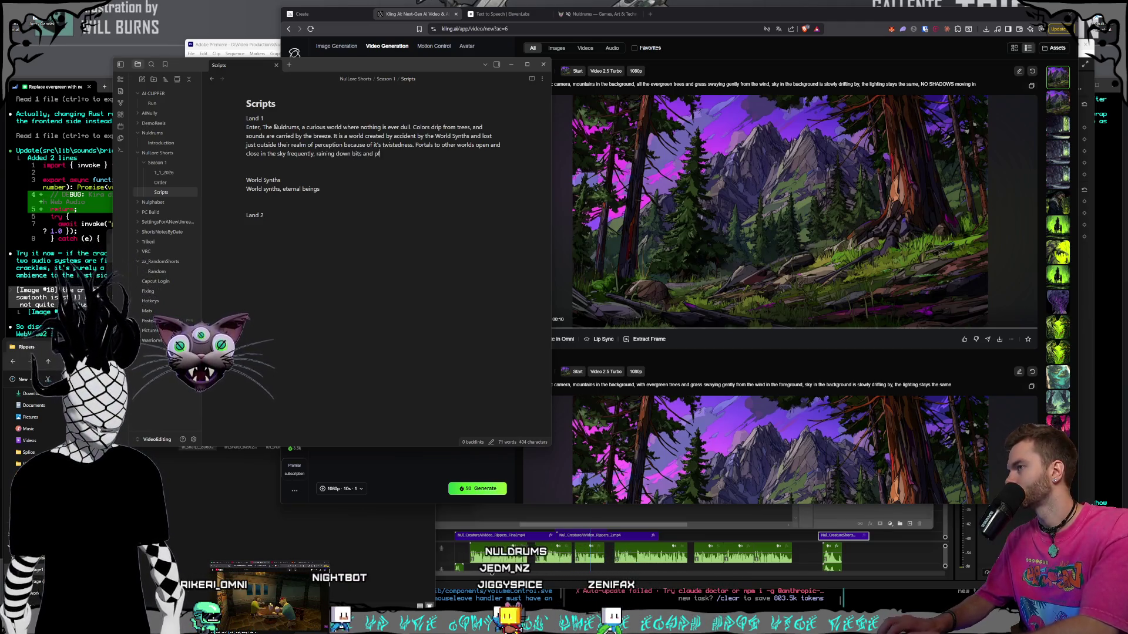
type("ies")
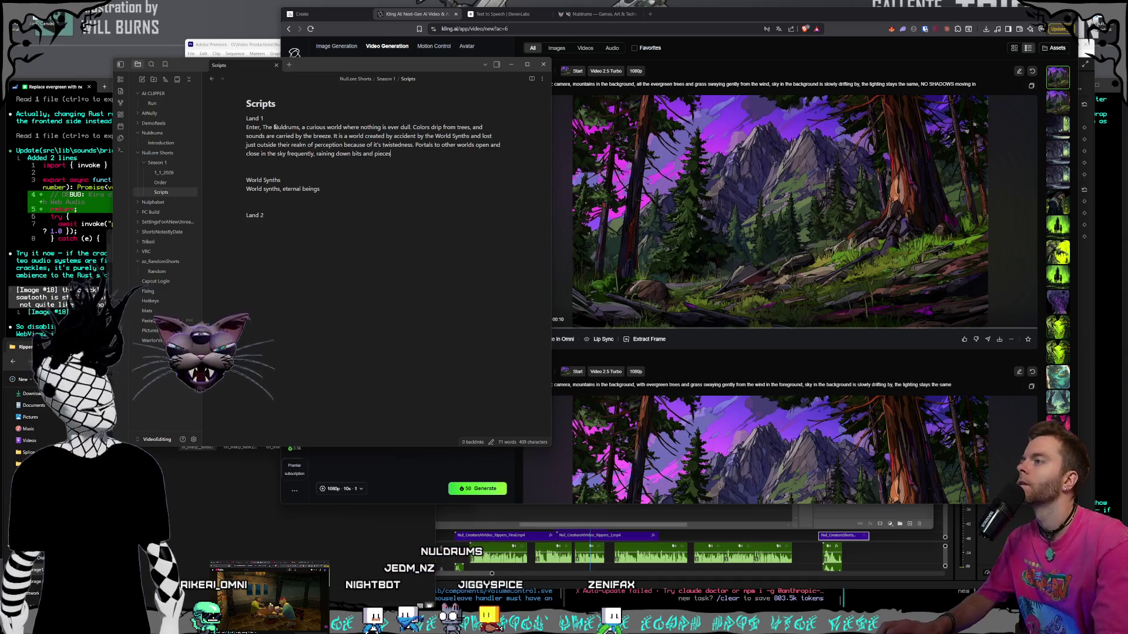
type(" oftheir own down onto the land.")
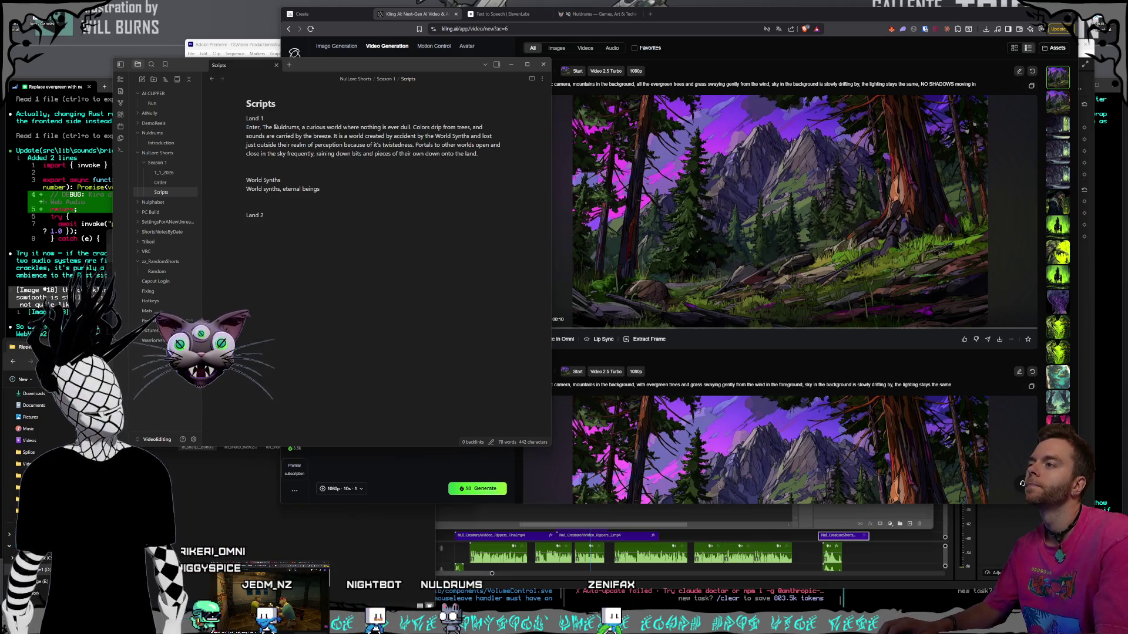
type("It is")
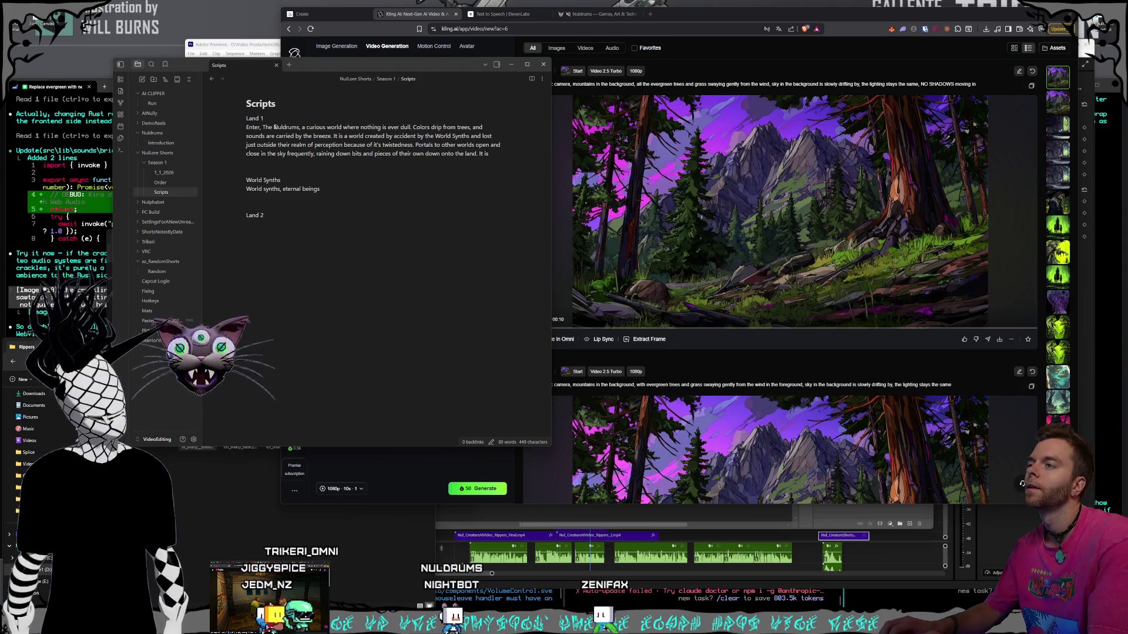
type(" market")
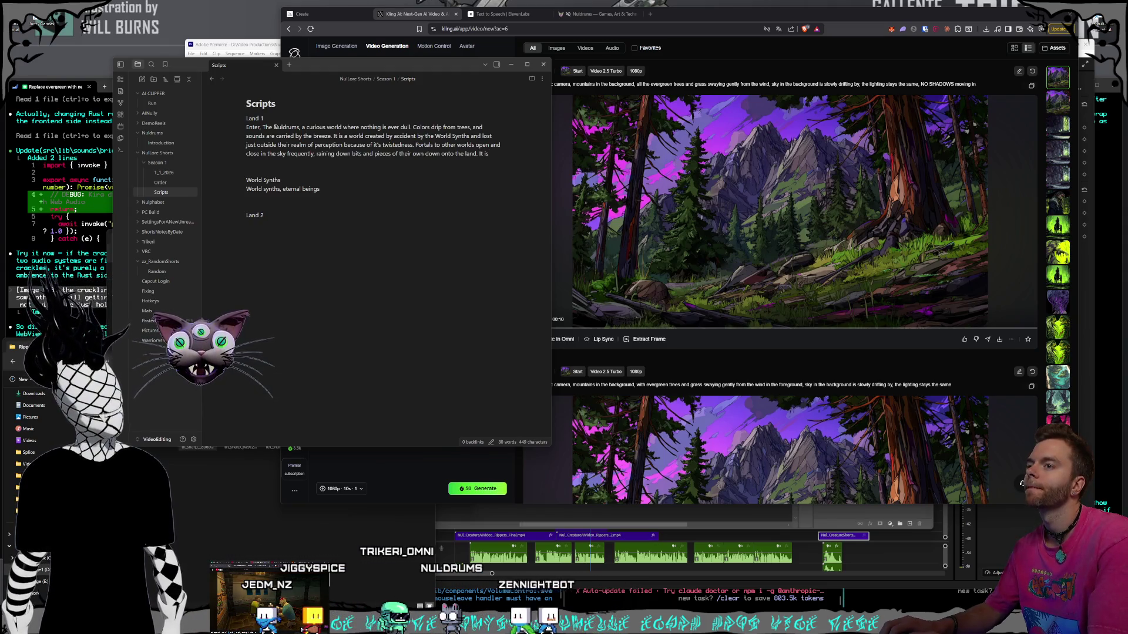
key("BackSpace")
type("d")
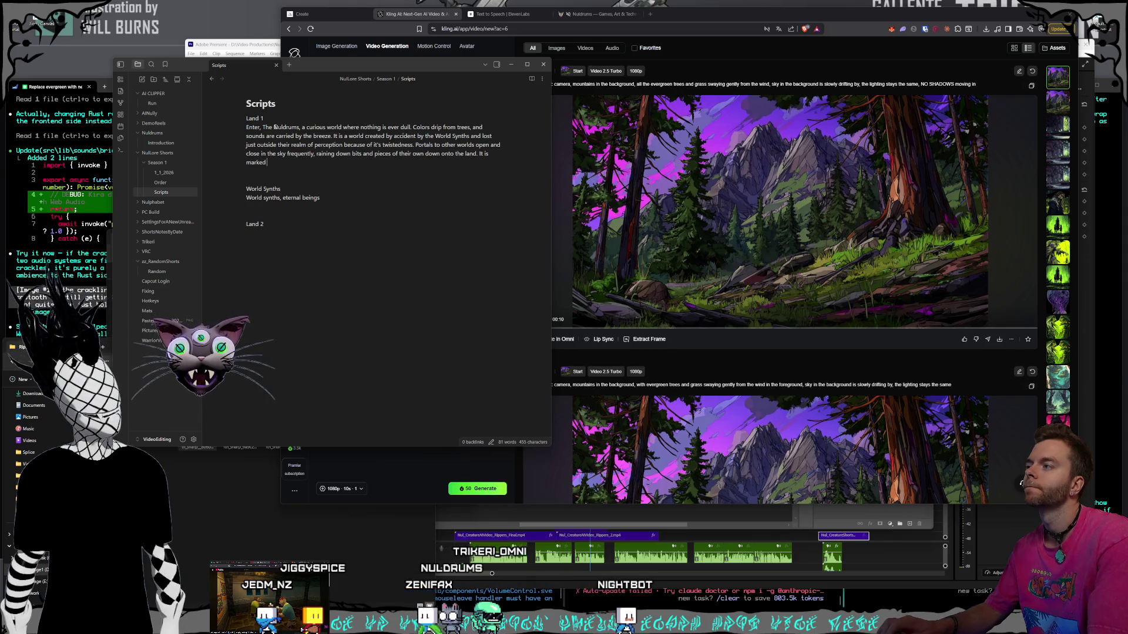
type(" by thiistinct regions, the Magic M")
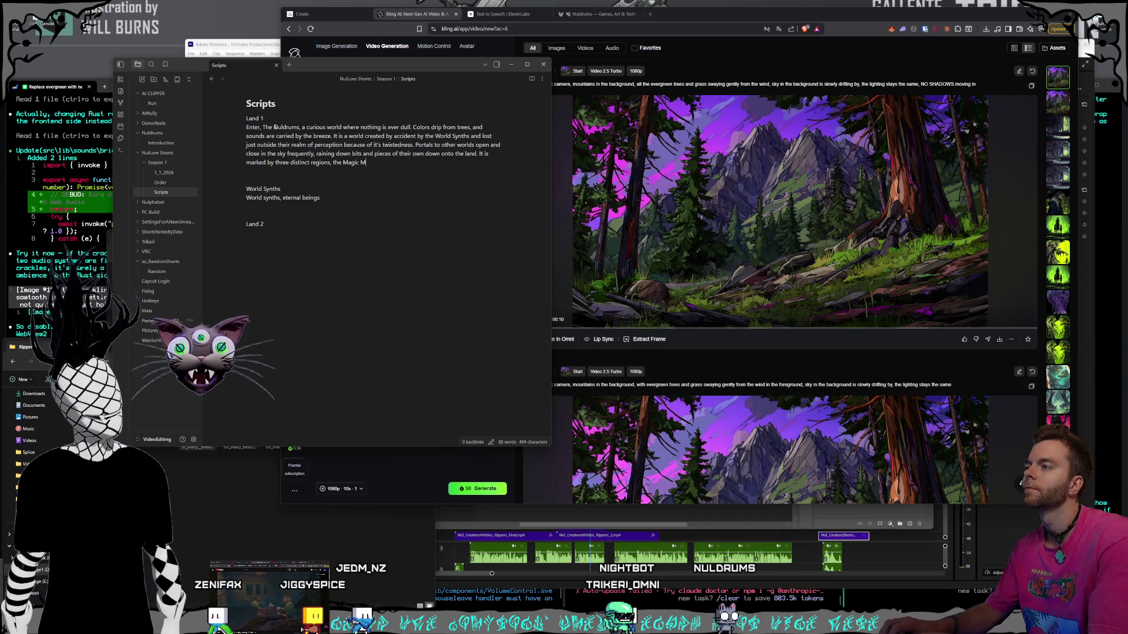
- Name the three regions after 'the Magic Mountains': the Land Between and the Technology Towers
type("ountai")
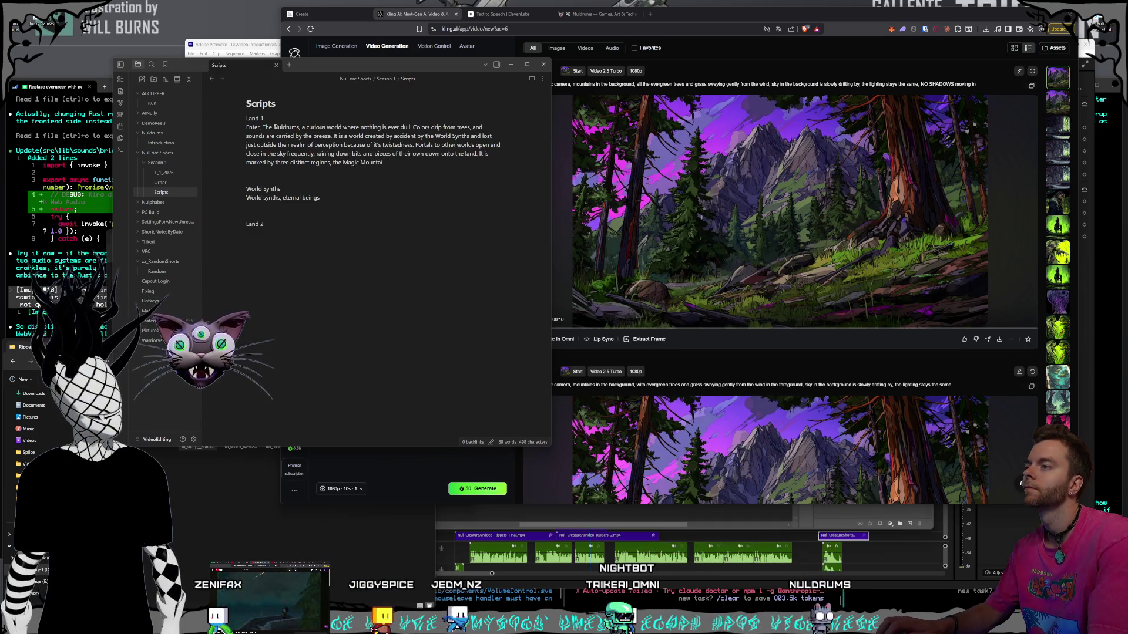
type("ns, the ")
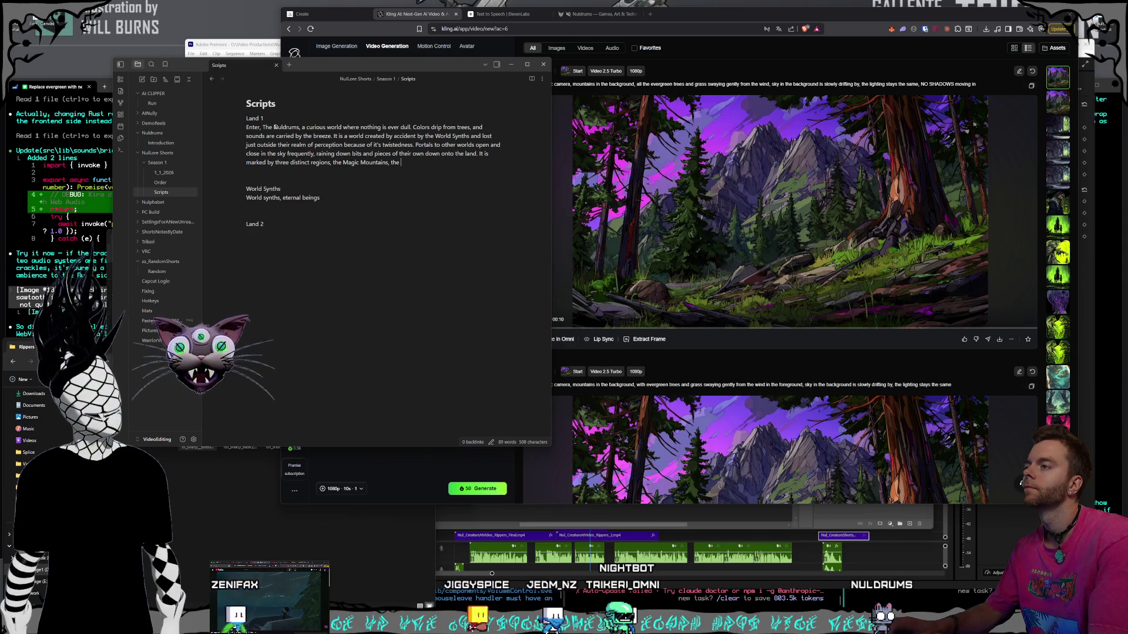
type("Land Between,")
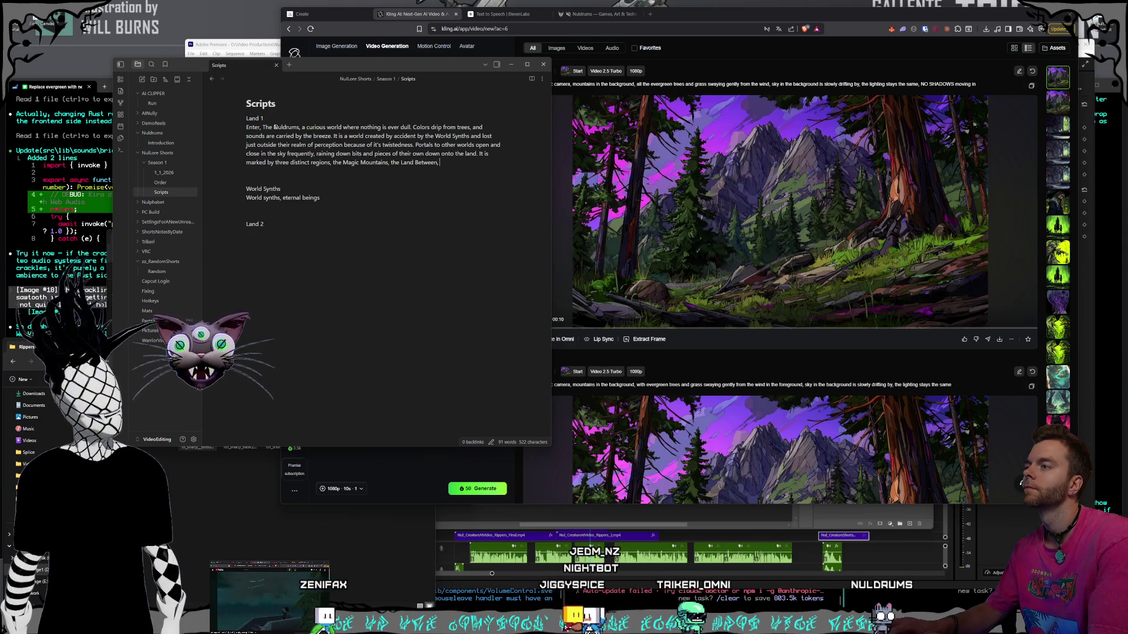
type(" and")
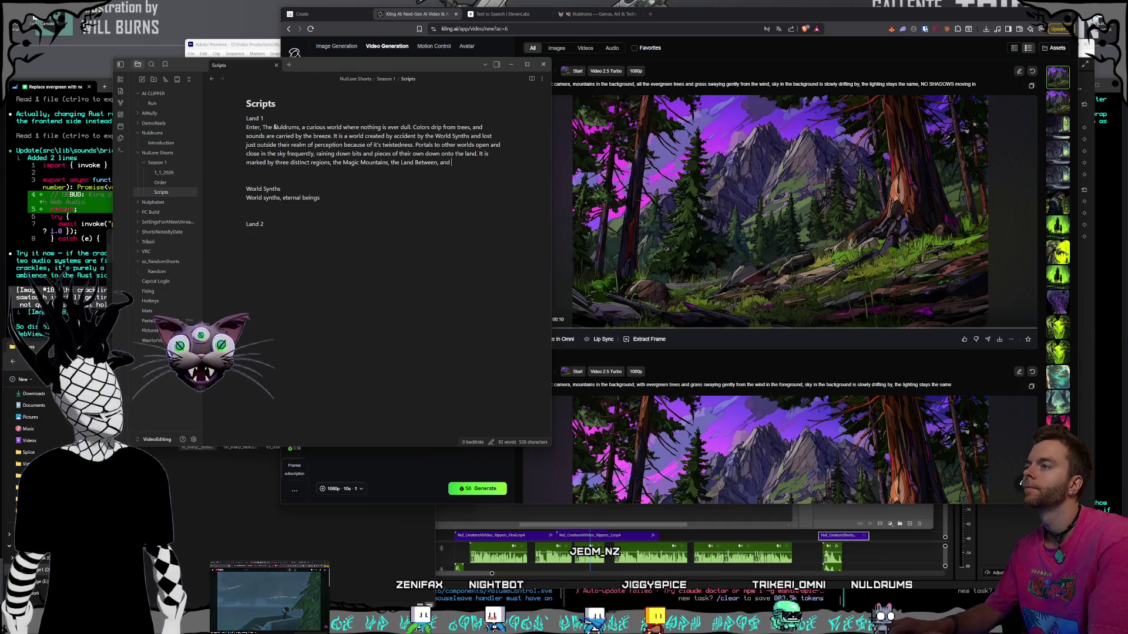
type(" the Technolo")
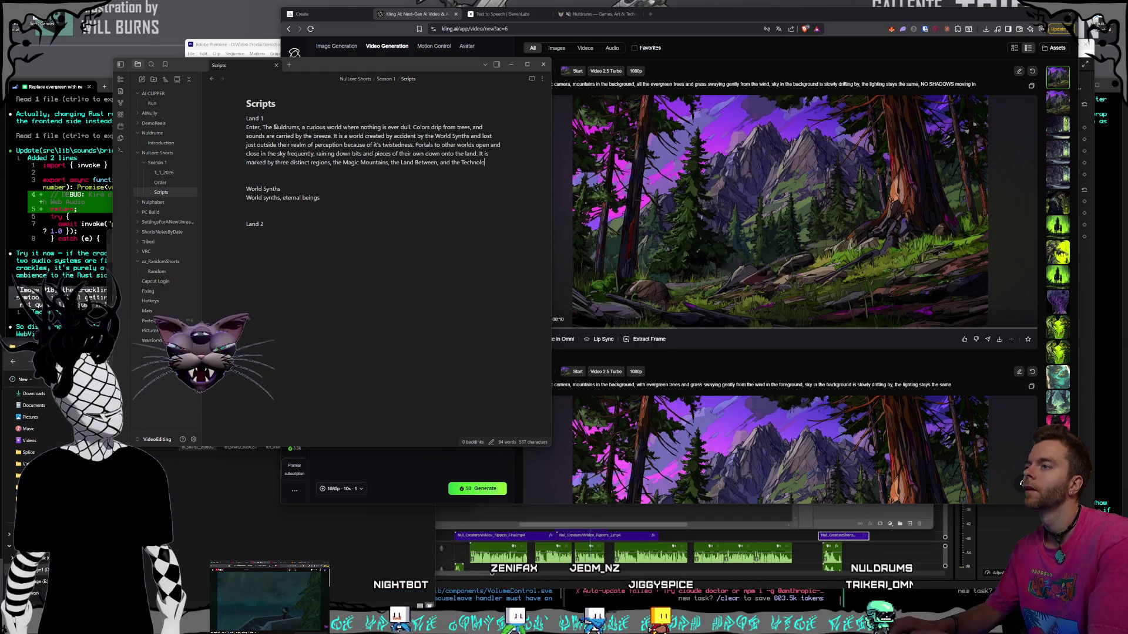
type("gy Towers")
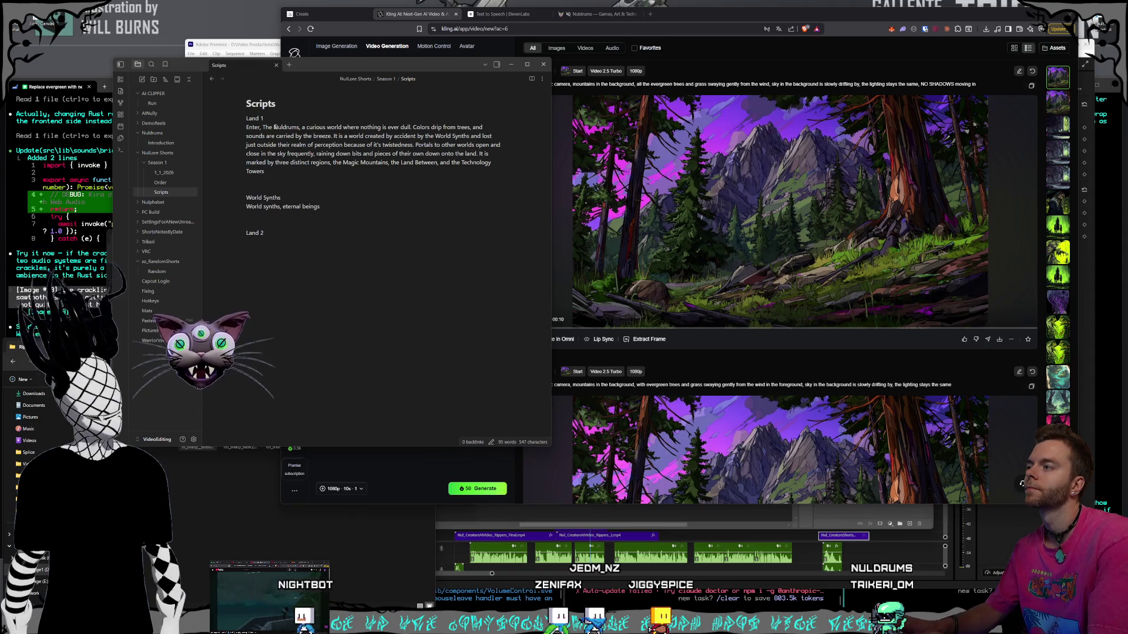